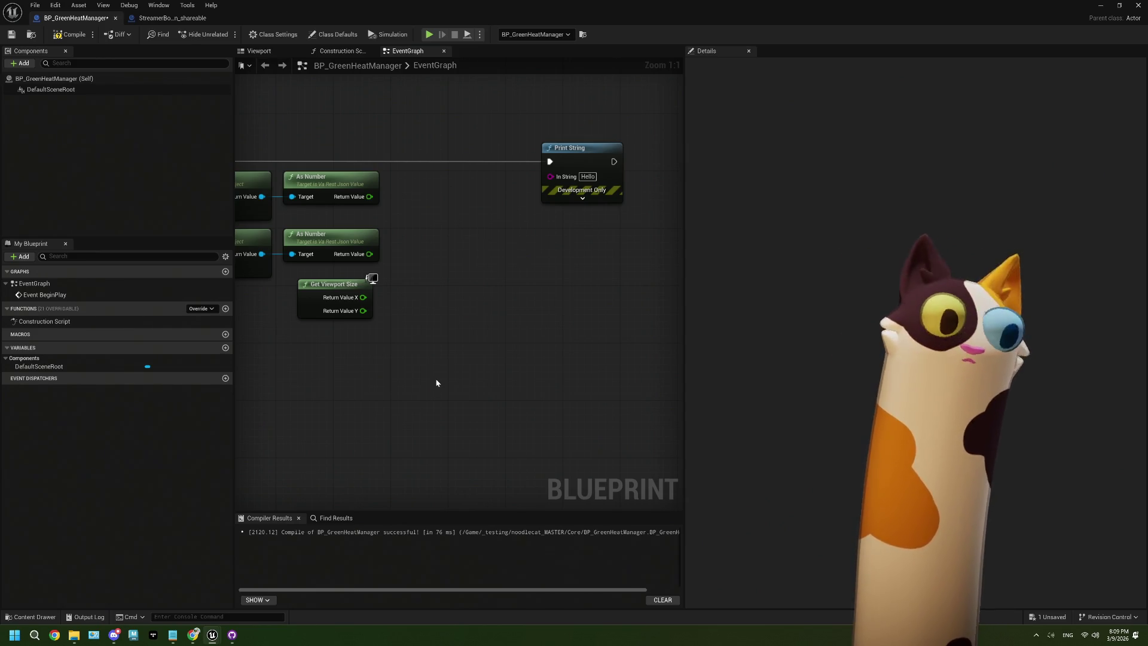
# Delete the Get Viewport Size node, then compile and save BP_GreenHeatManager
pyautogui.moveTo(422, 388)
pyautogui.mouseDown()
pyautogui.moveTo(430, 424)
pyautogui.moveTo(453, 425)
pyautogui.moveTo(472, 397)
pyautogui.moveTo(431, 395)
pyautogui.mouseUp()
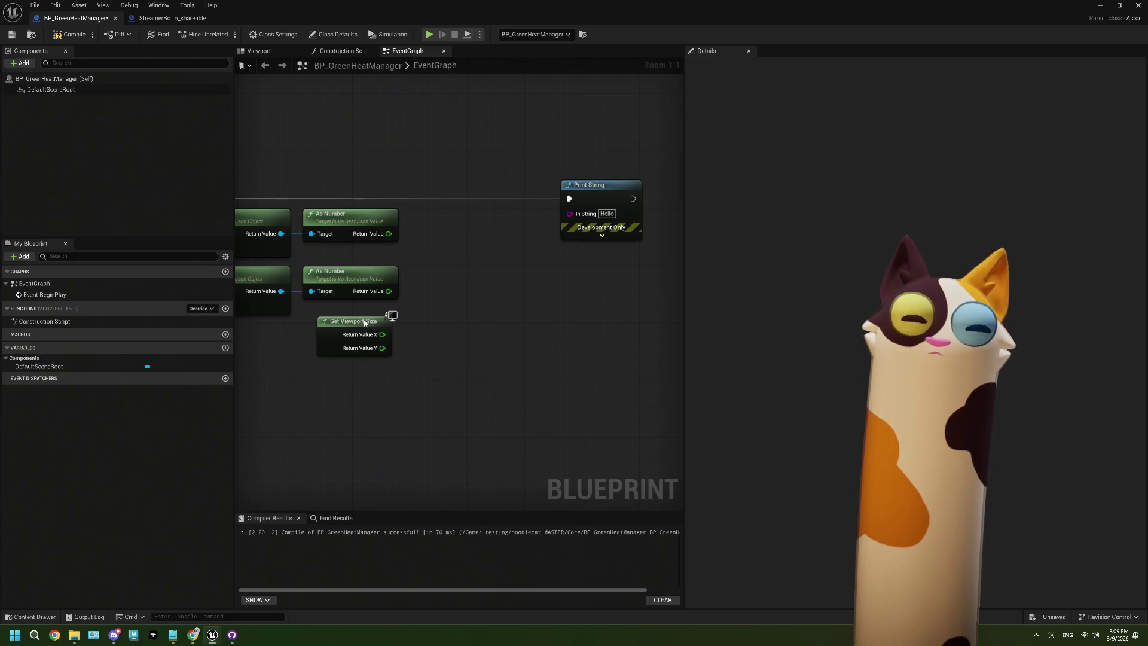
pyautogui.click(356, 322)
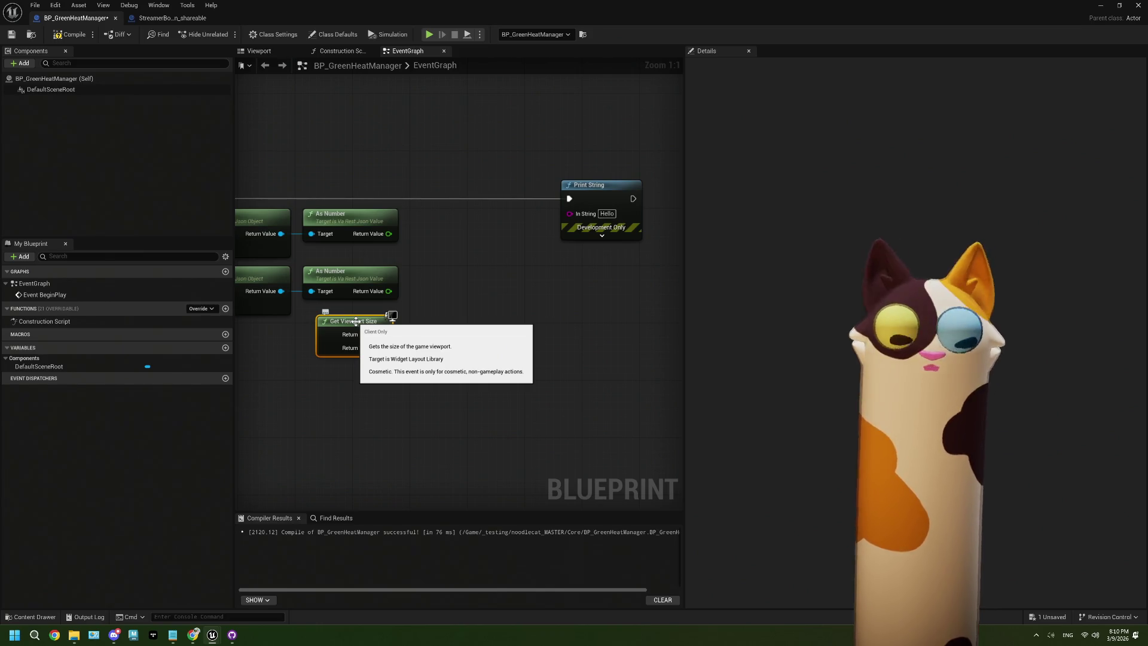
pyautogui.press('Delete')
pyautogui.click(57, 37)
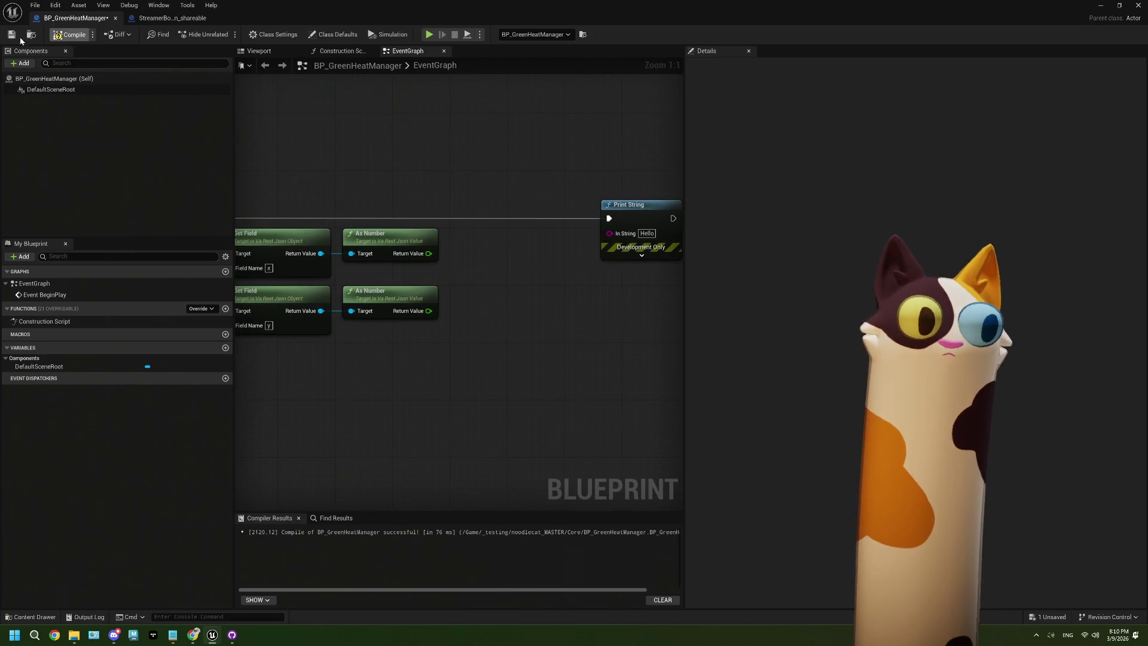
pyautogui.click(11, 34)
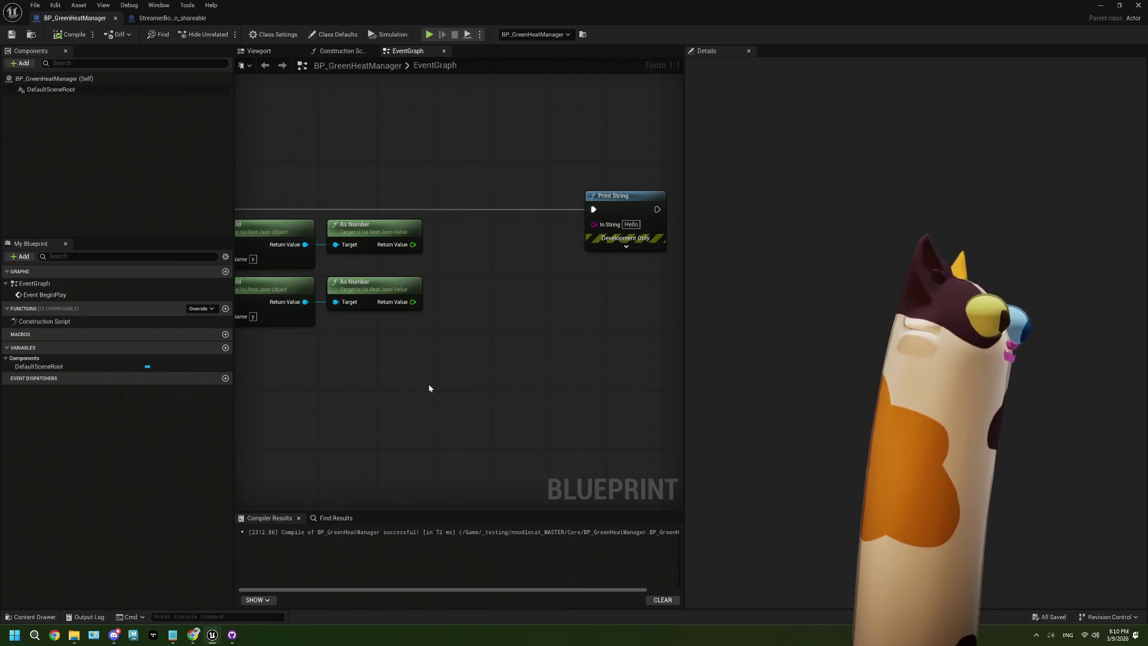
# Pan around the Decode Json, Get Field and Print String nodes, then drag the Details splitter right
pyautogui.moveTo(426, 368)
pyautogui.mouseDown()
pyautogui.moveTo(408, 380)
pyautogui.moveTo(436, 323)
pyautogui.mouseUp()
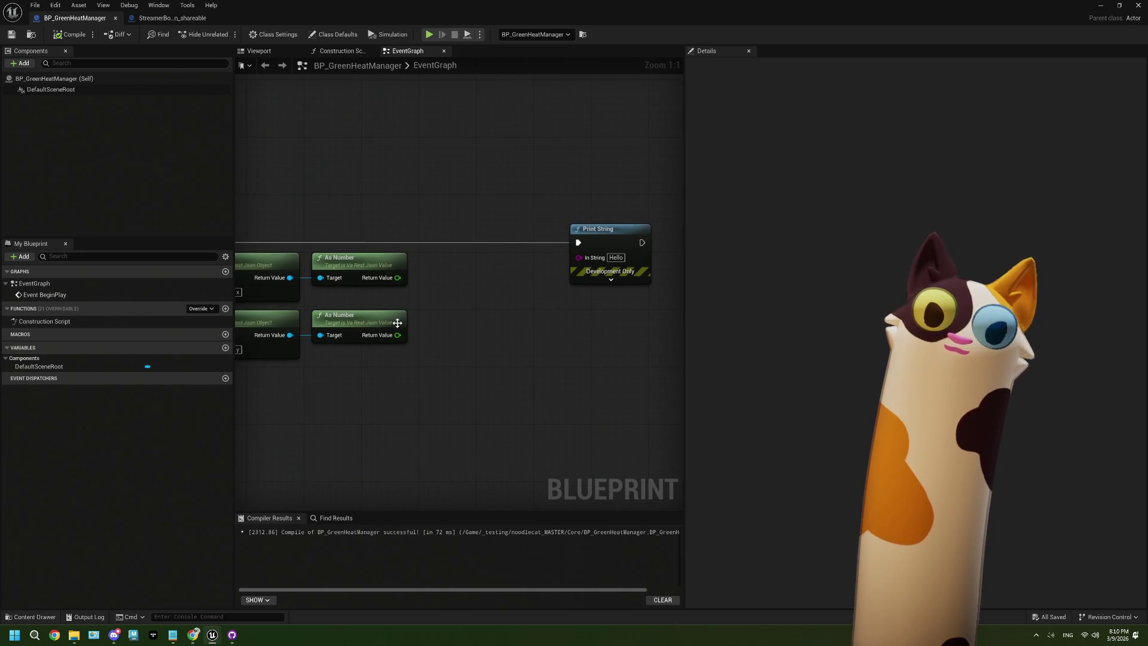
pyautogui.moveTo(440, 380); pyautogui.dragTo(309, 250)
pyautogui.moveTo(248, 305); pyautogui.dragTo(427, 312)
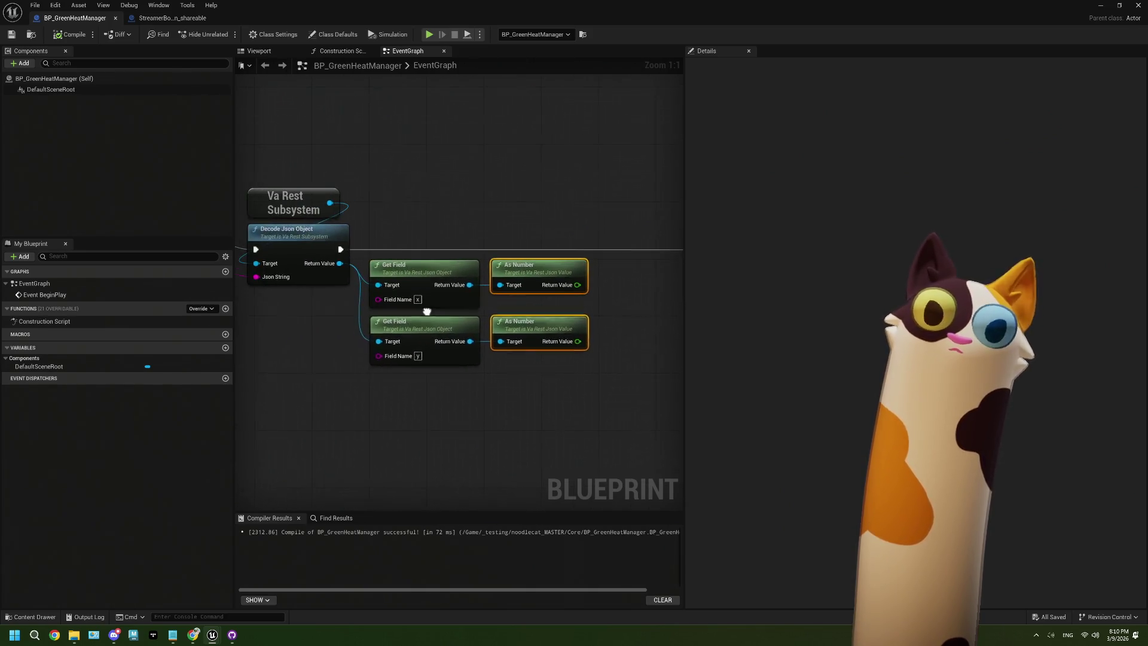
pyautogui.scroll(-1, 427, 312)
pyautogui.moveTo(353, 225); pyautogui.dragTo(365, 338)
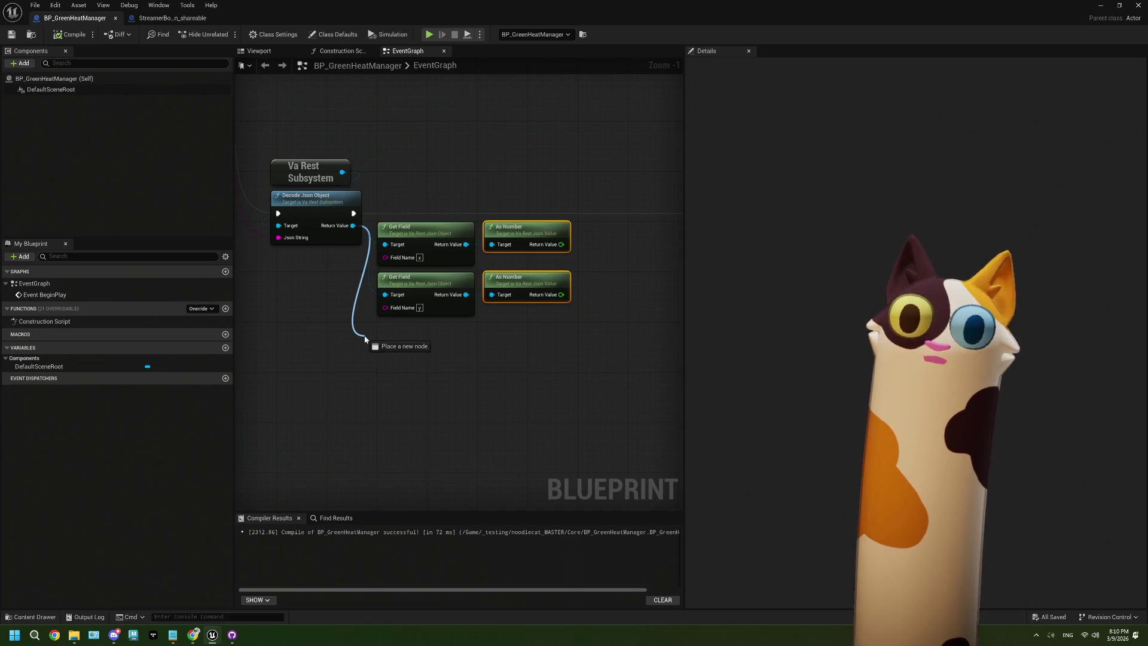
pyautogui.moveTo(365, 338); pyautogui.dragTo(326, 315)
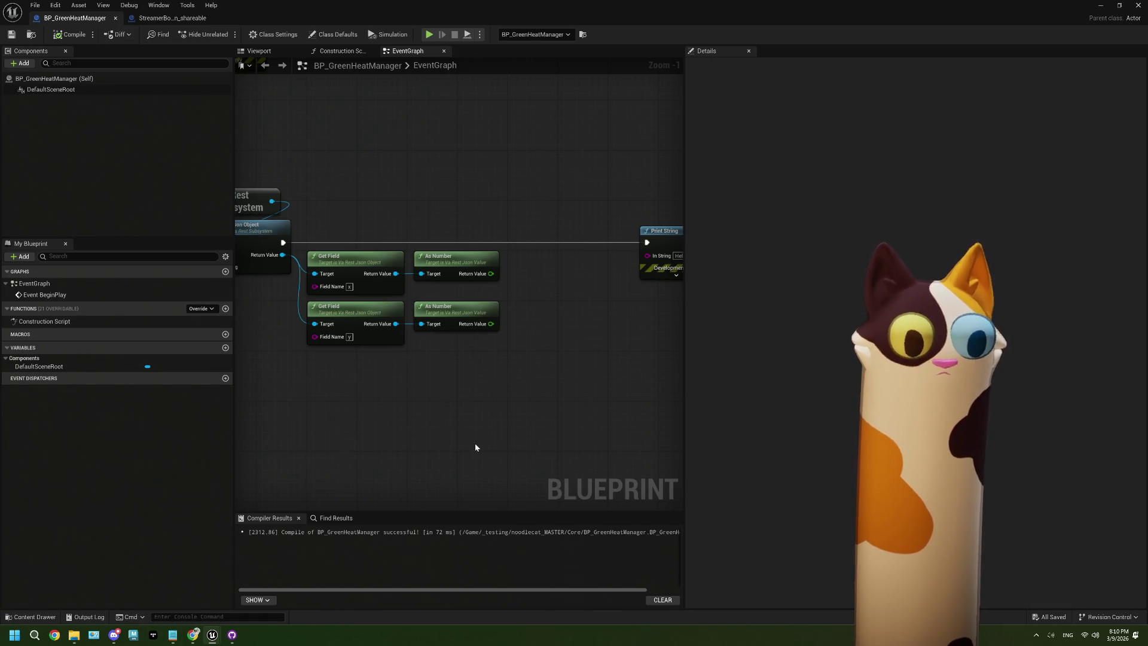
pyautogui.moveTo(476, 447)
pyautogui.mouseDown()
pyautogui.moveTo(428, 387)
pyautogui.moveTo(477, 372)
pyautogui.moveTo(483, 408)
pyautogui.moveTo(441, 423)
pyautogui.moveTo(412, 397)
pyautogui.moveTo(297, 374)
pyautogui.mouseUp()
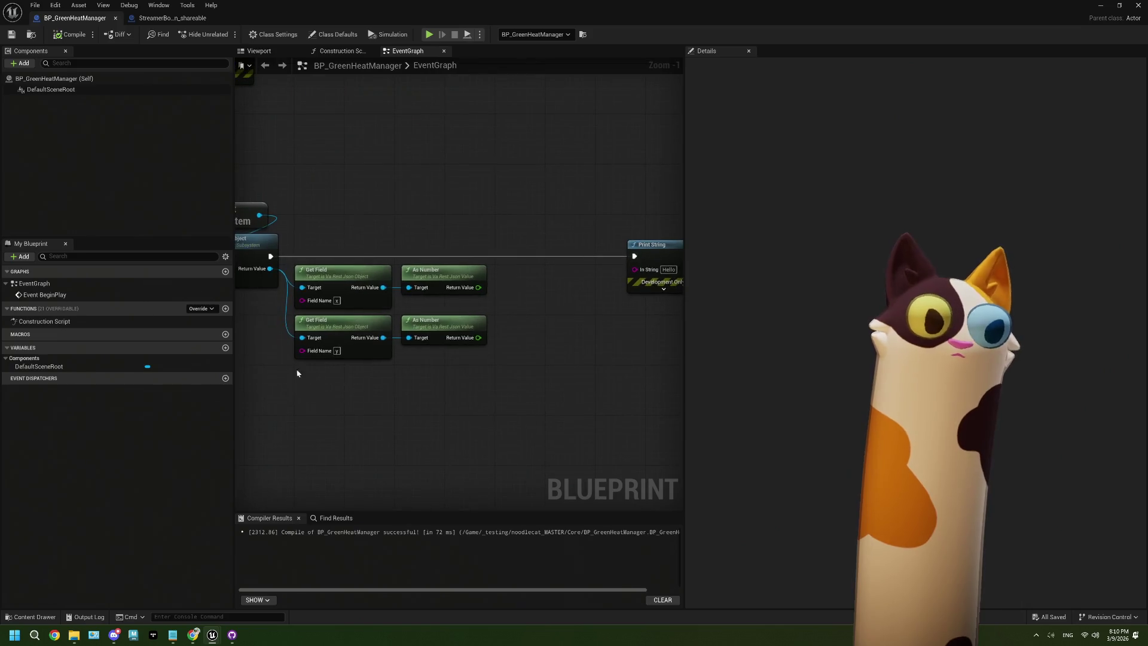
pyautogui.moveTo(682, 310); pyautogui.dragTo(787, 313)
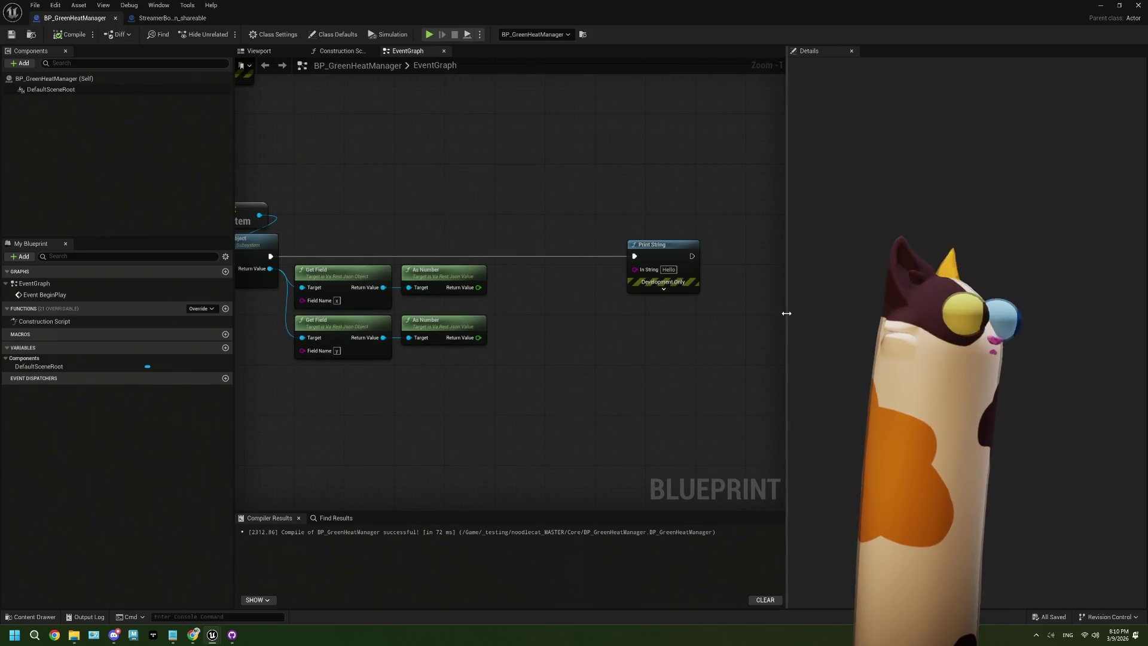
pyautogui.moveTo(578, 370)
pyautogui.mouseDown()
pyautogui.moveTo(558, 382)
pyautogui.moveTo(552, 427)
pyautogui.mouseUp()
pyautogui.moveTo(375, 246); pyautogui.dragTo(488, 405)
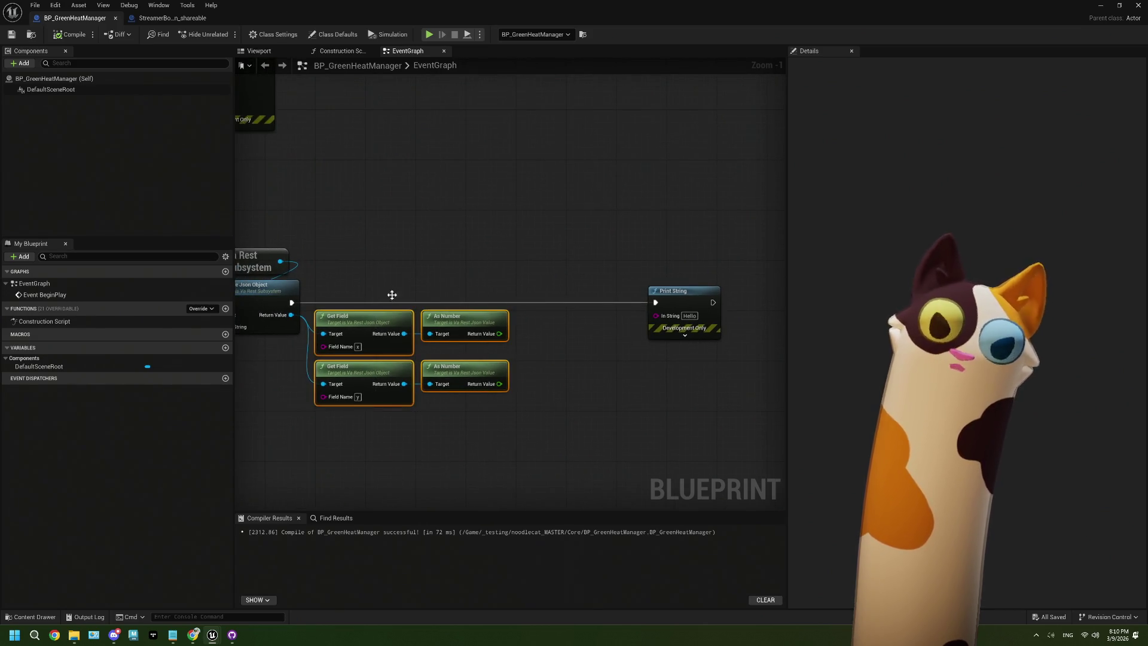
pyautogui.moveTo(375, 273)
pyautogui.mouseDown()
pyautogui.moveTo(451, 434)
pyautogui.moveTo(477, 436)
pyautogui.mouseUp()
pyautogui.moveTo(359, 237); pyautogui.dragTo(472, 456)
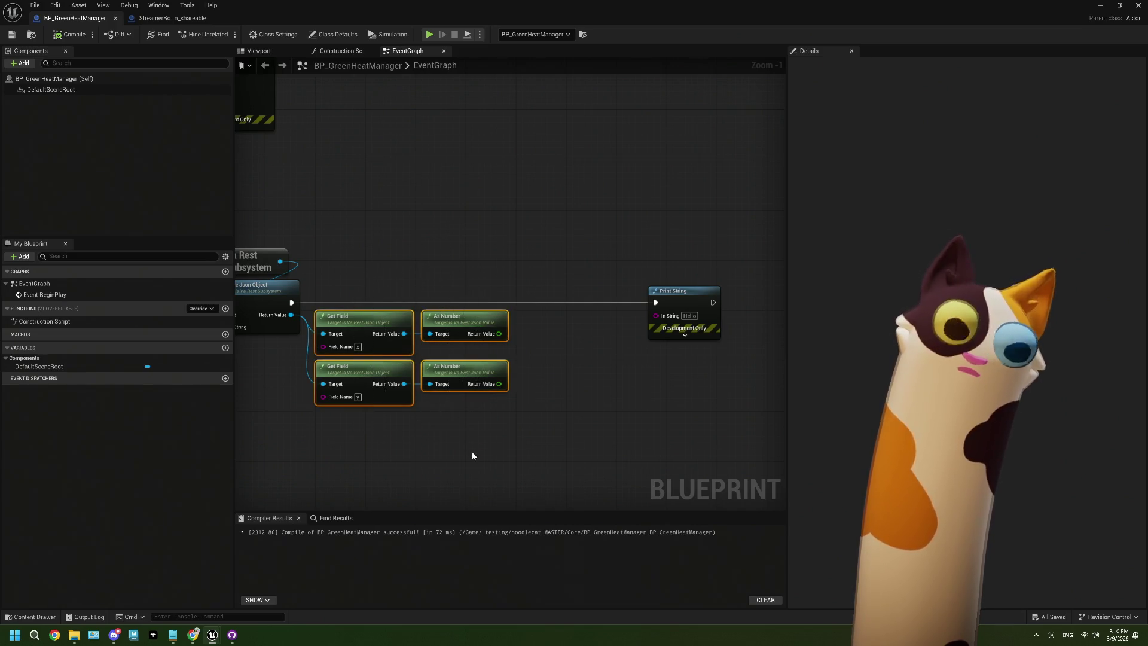
pyautogui.click(495, 456)
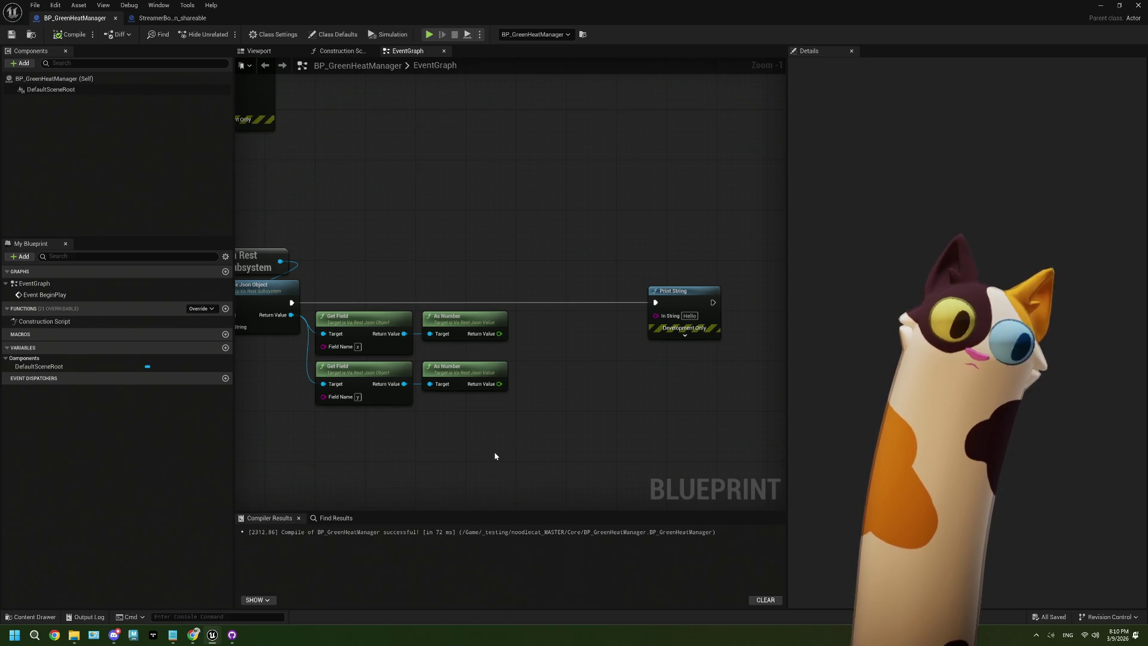
pyautogui.moveTo(495, 456); pyautogui.dragTo(453, 423)
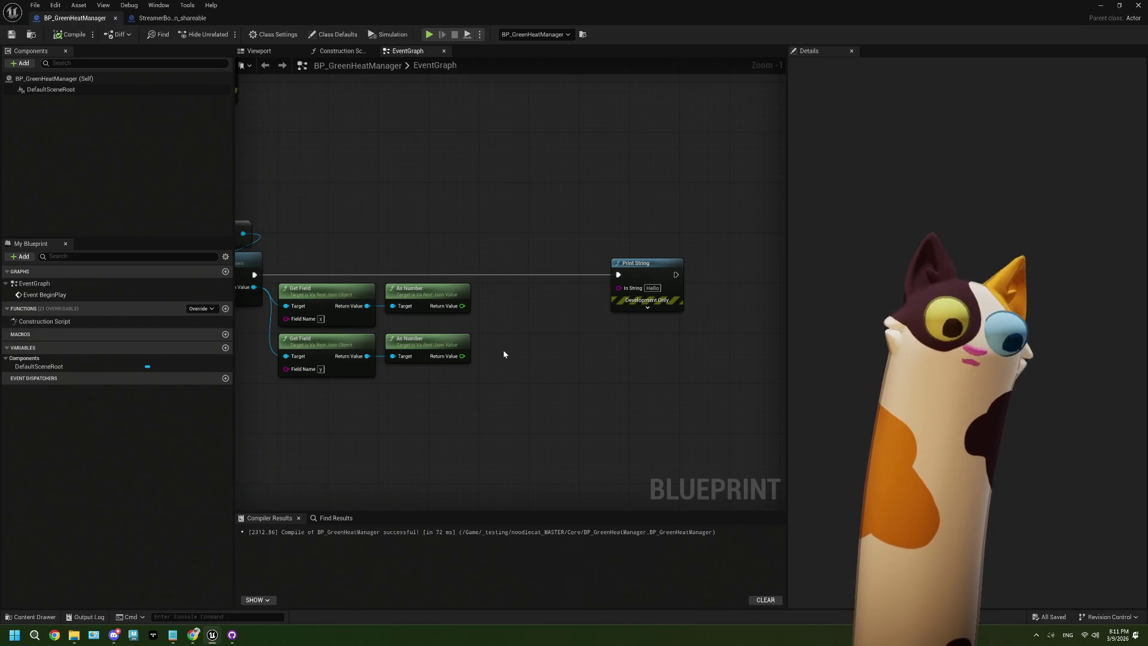
pyautogui.moveTo(504, 356)
pyautogui.mouseDown()
pyautogui.moveTo(506, 335)
pyautogui.moveTo(580, 322)
pyautogui.moveTo(540, 286)
pyautogui.moveTo(588, 296)
pyautogui.moveTo(566, 285)
pyautogui.moveTo(567, 303)
pyautogui.moveTo(584, 297)
pyautogui.moveTo(688, 394)
pyautogui.moveTo(485, 311)
pyautogui.moveTo(474, 273)
pyautogui.mouseUp()
pyautogui.scroll(1, 513, 333)
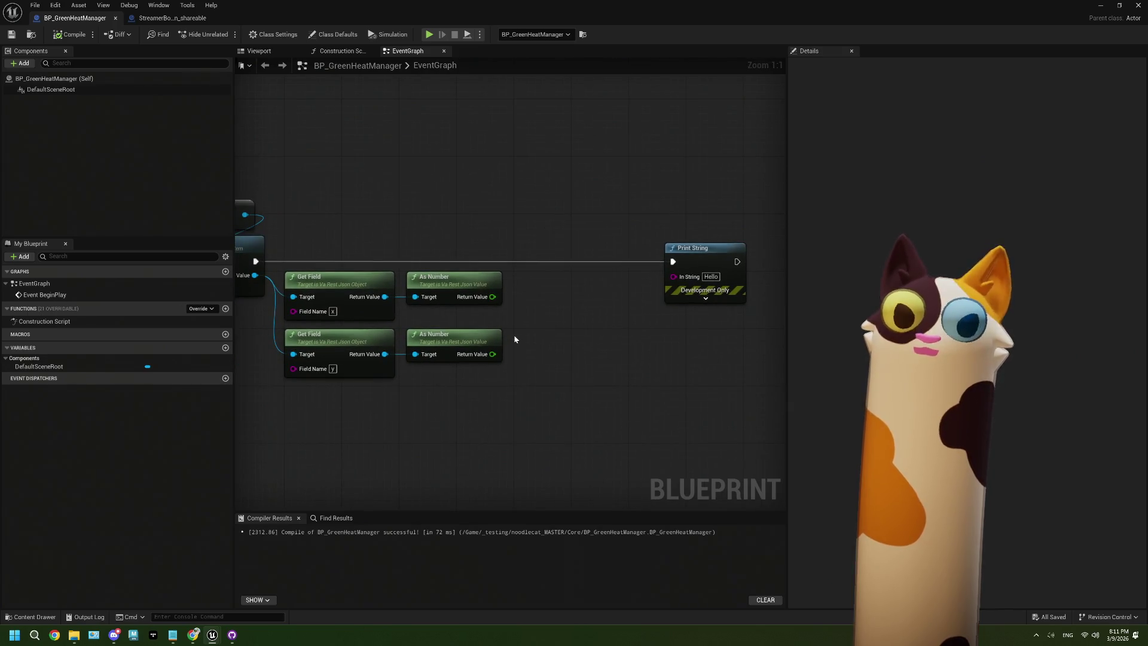
pyautogui.moveTo(313, 199)
pyautogui.mouseDown()
pyautogui.moveTo(353, 393)
pyautogui.moveTo(454, 441)
pyautogui.mouseUp()
pyautogui.click(601, 365)
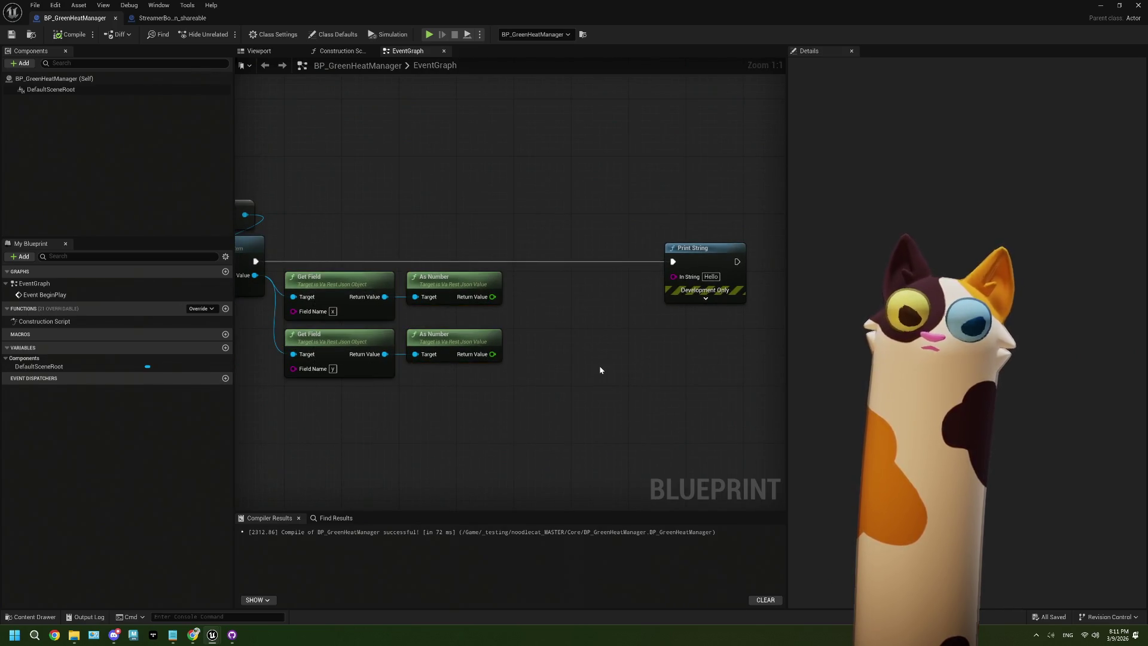
pyautogui.moveTo(599, 365); pyautogui.dragTo(558, 356)
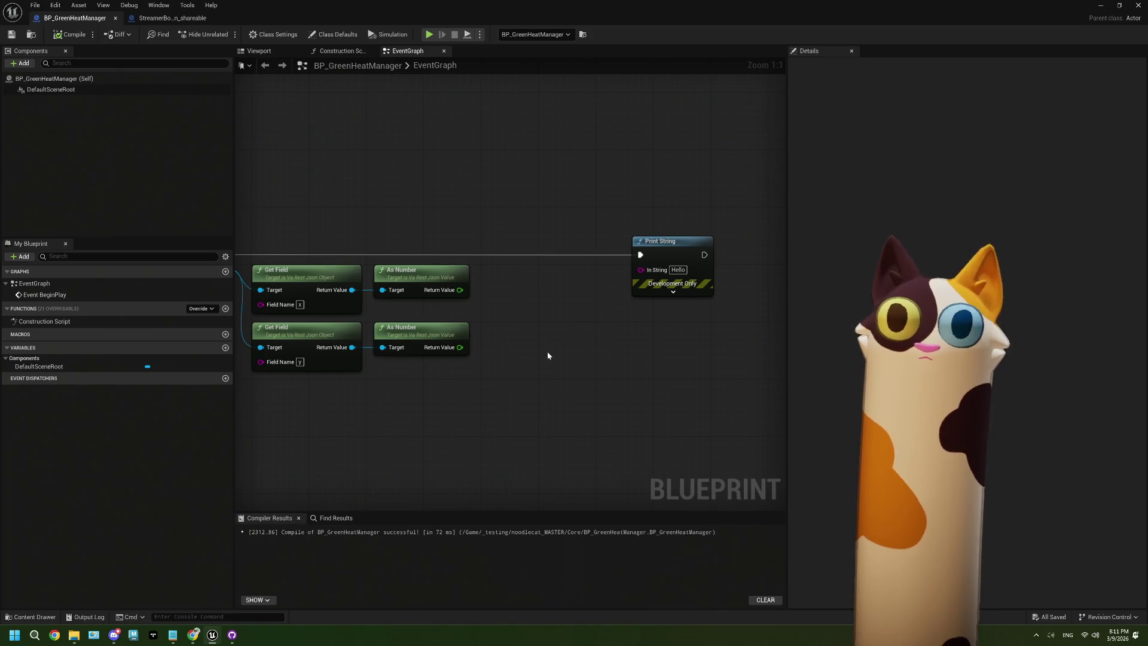
pyautogui.moveTo(606, 391); pyautogui.dragTo(584, 385)
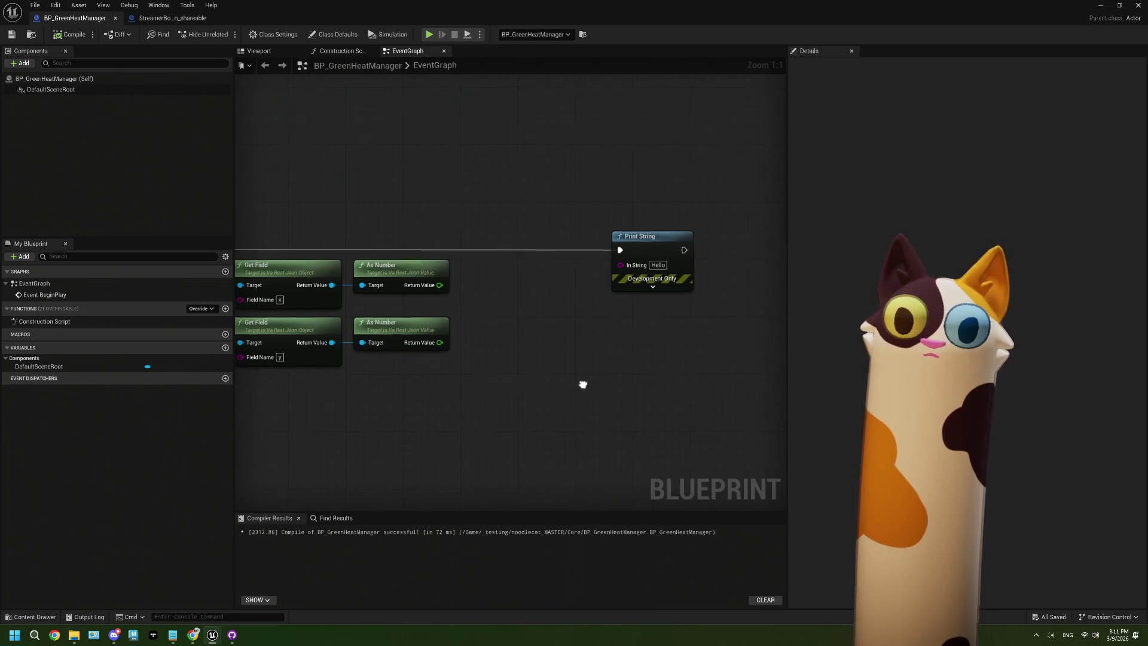
pyautogui.moveTo(488, 381); pyautogui.dragTo(463, 368)
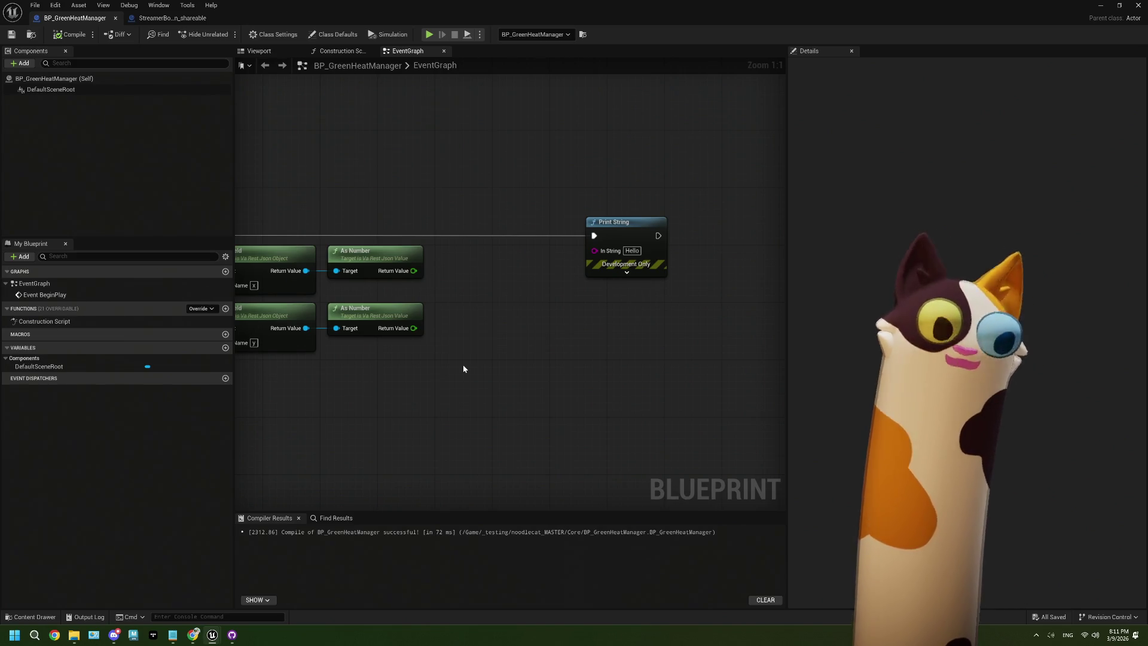
pyautogui.moveTo(369, 386)
pyautogui.mouseDown()
pyautogui.moveTo(405, 386)
pyautogui.moveTo(379, 405)
pyautogui.moveTo(569, 376)
pyautogui.mouseUp()
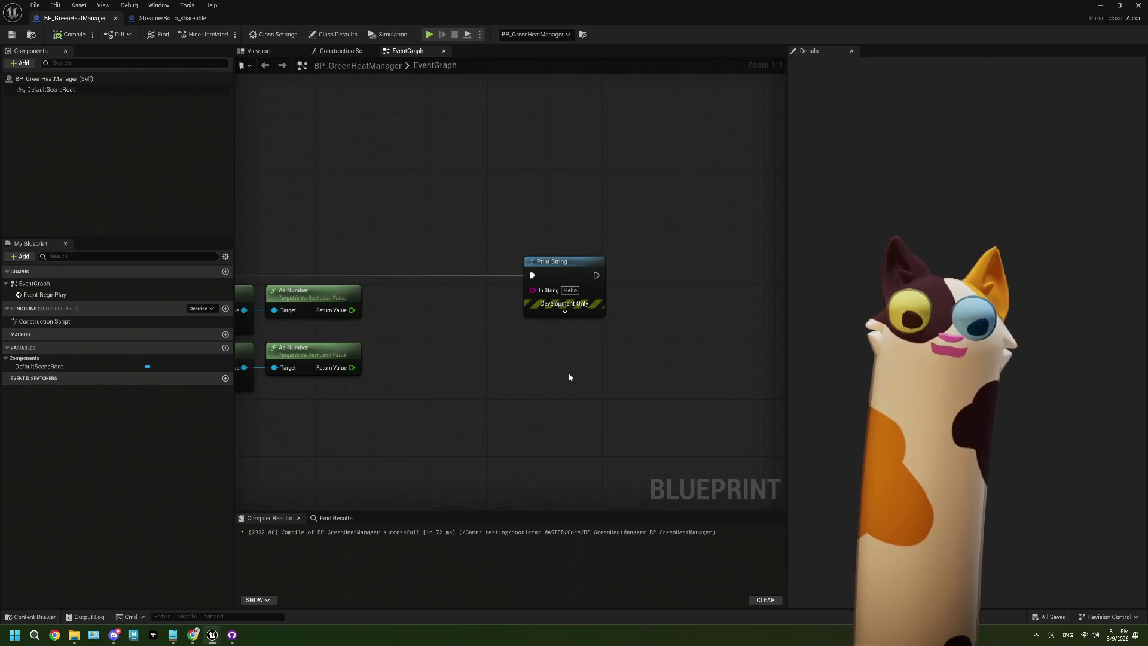
pyautogui.moveTo(459, 332); pyautogui.dragTo(525, 316)
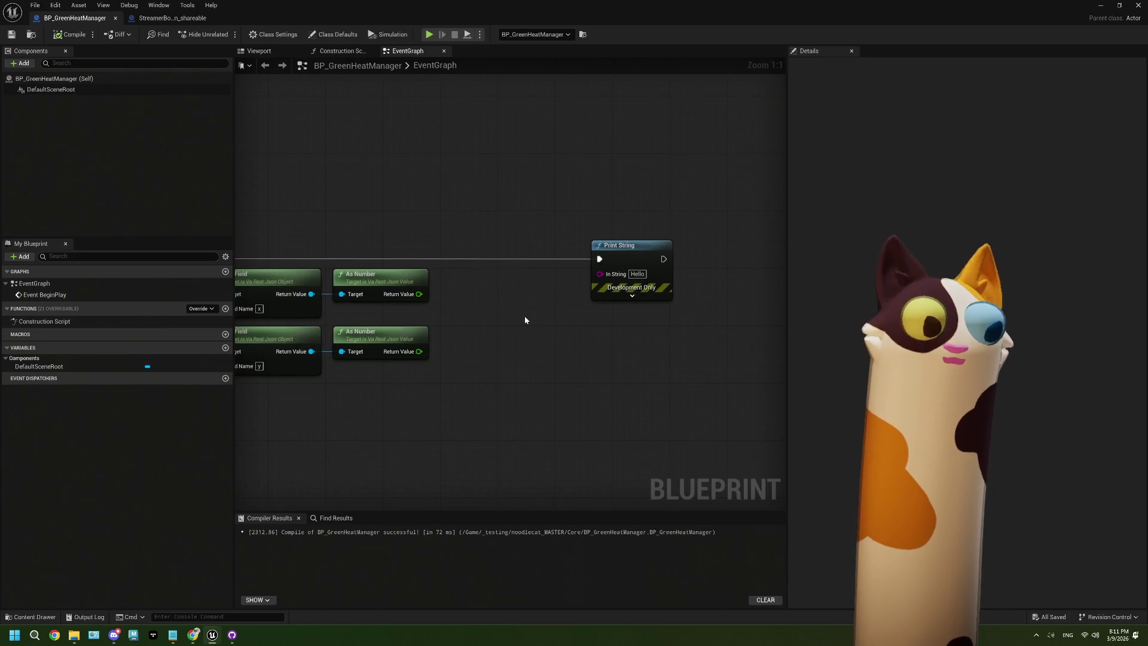
pyautogui.scroll(-4, 525, 316)
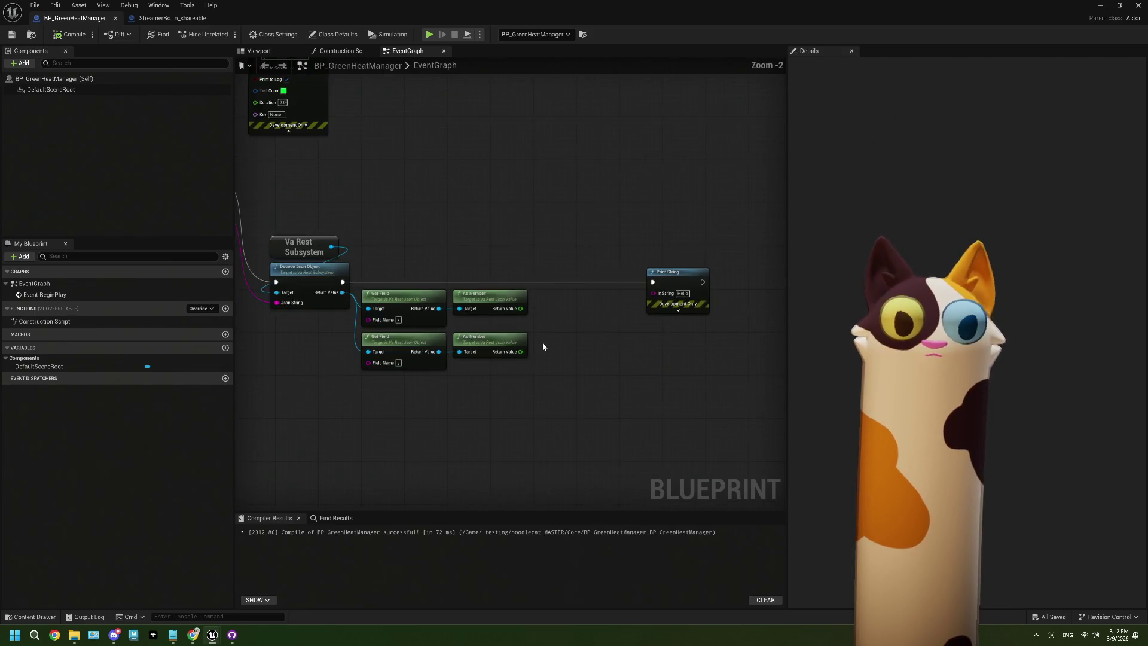
pyautogui.scroll(3, 501, 344)
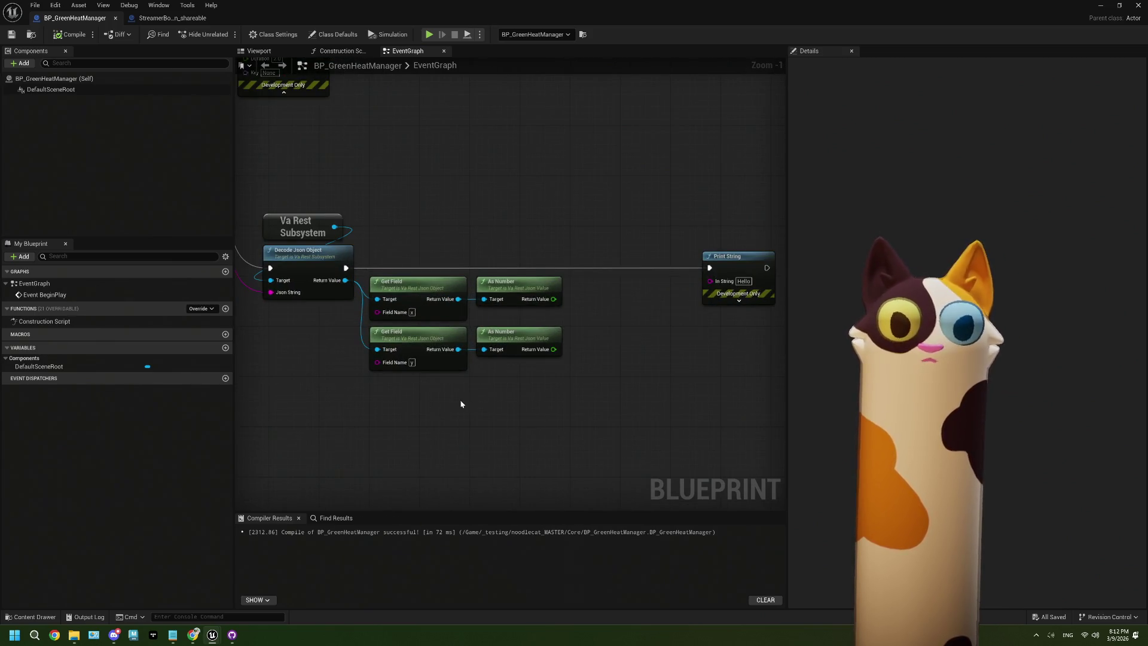
pyautogui.scroll(1, 478, 383)
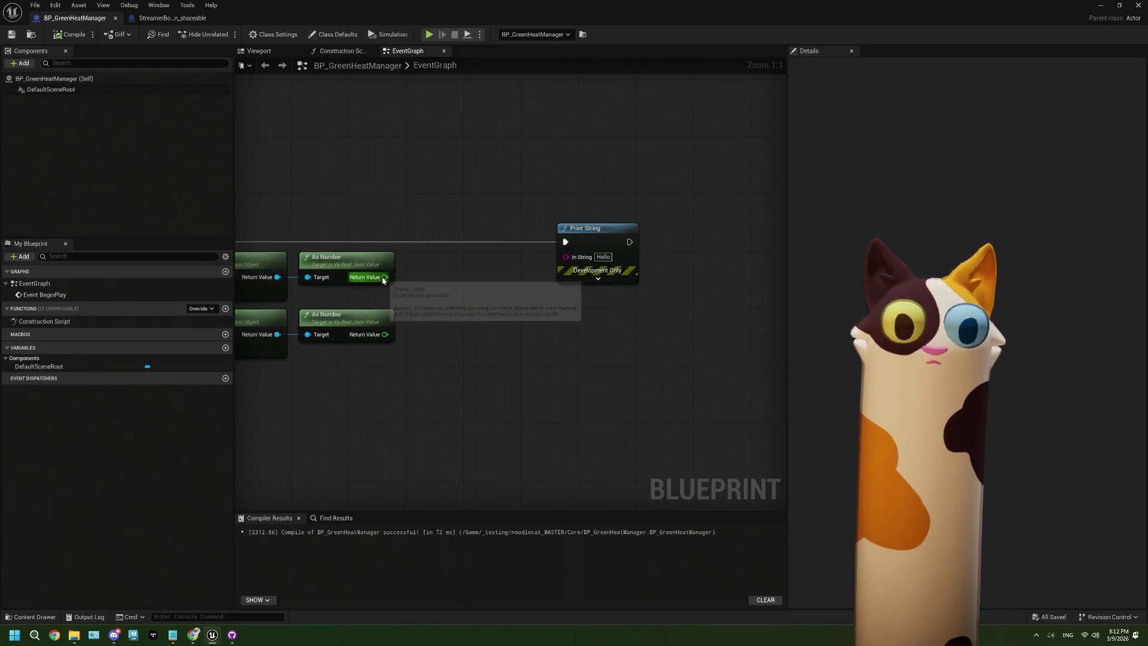
# Promote the top As Number output to a new float greenHeat_X and wire execution into it
pyautogui.moveTo(385, 277); pyautogui.dragTo(431, 281)
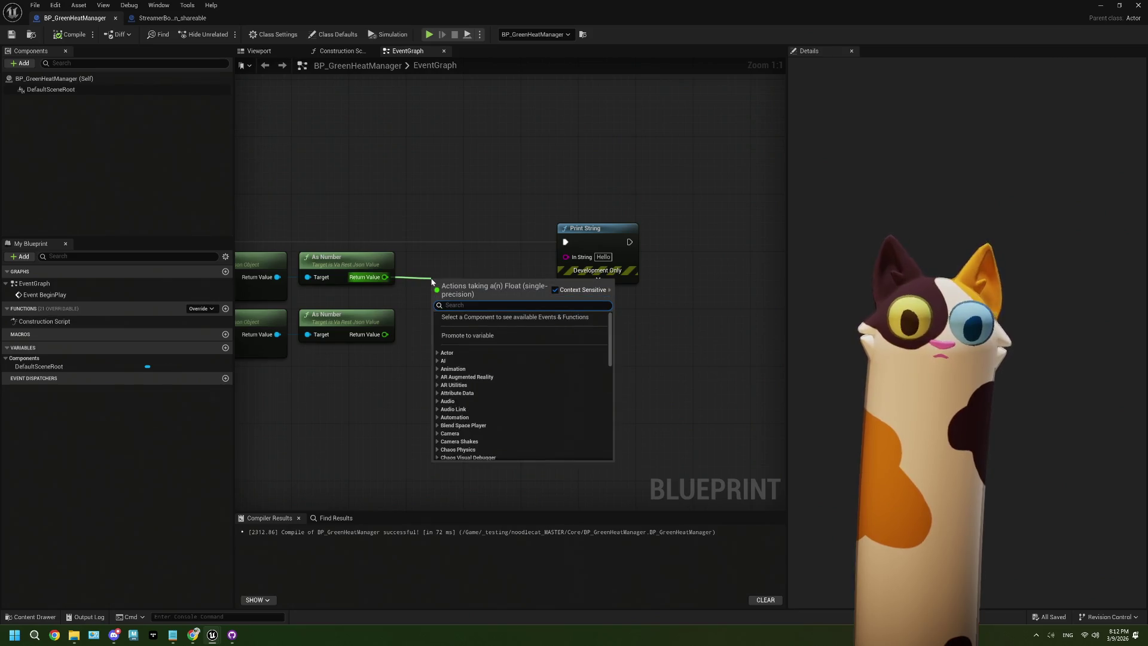
pyautogui.click(480, 335)
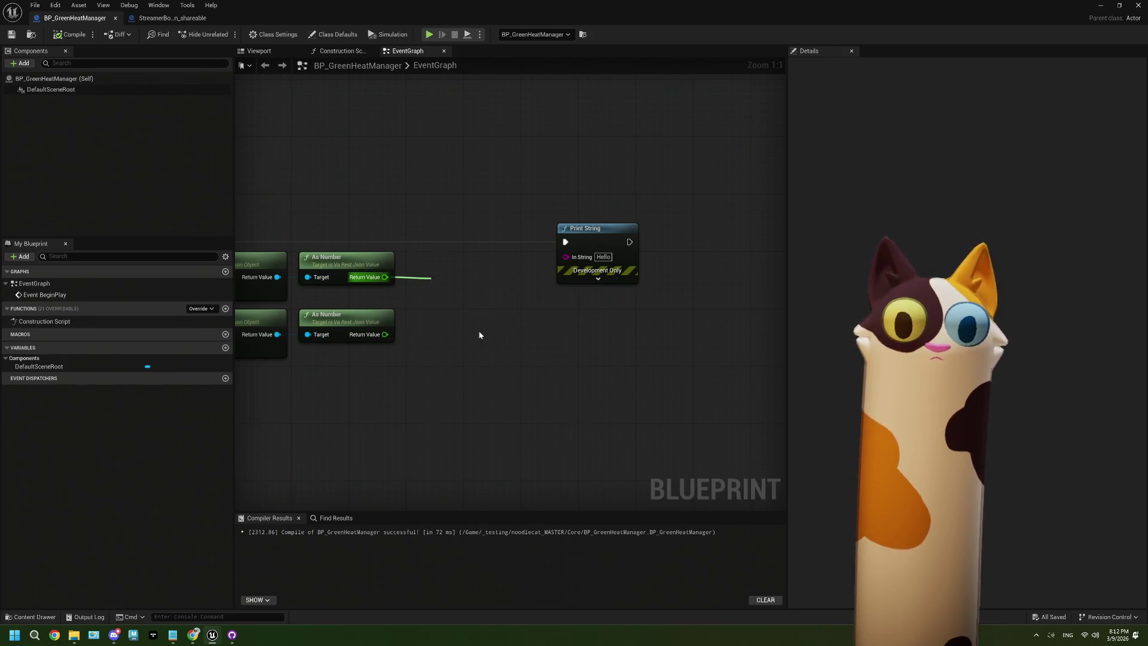
pyautogui.write('greenHeat')
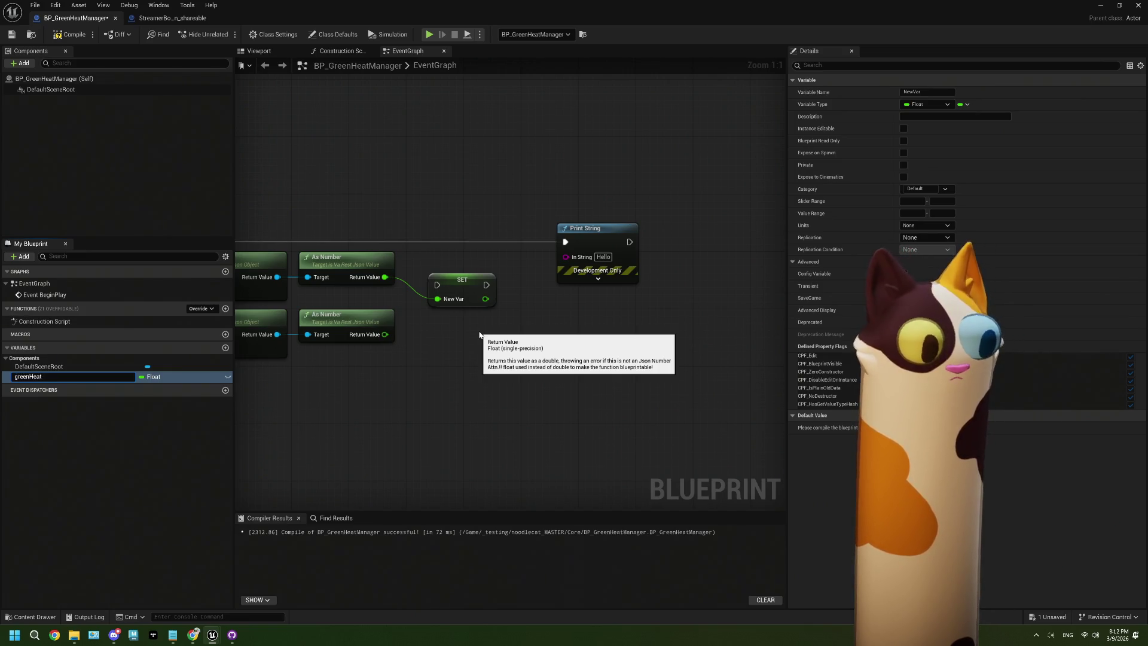
pyautogui.write('_X')
pyautogui.press('Return')
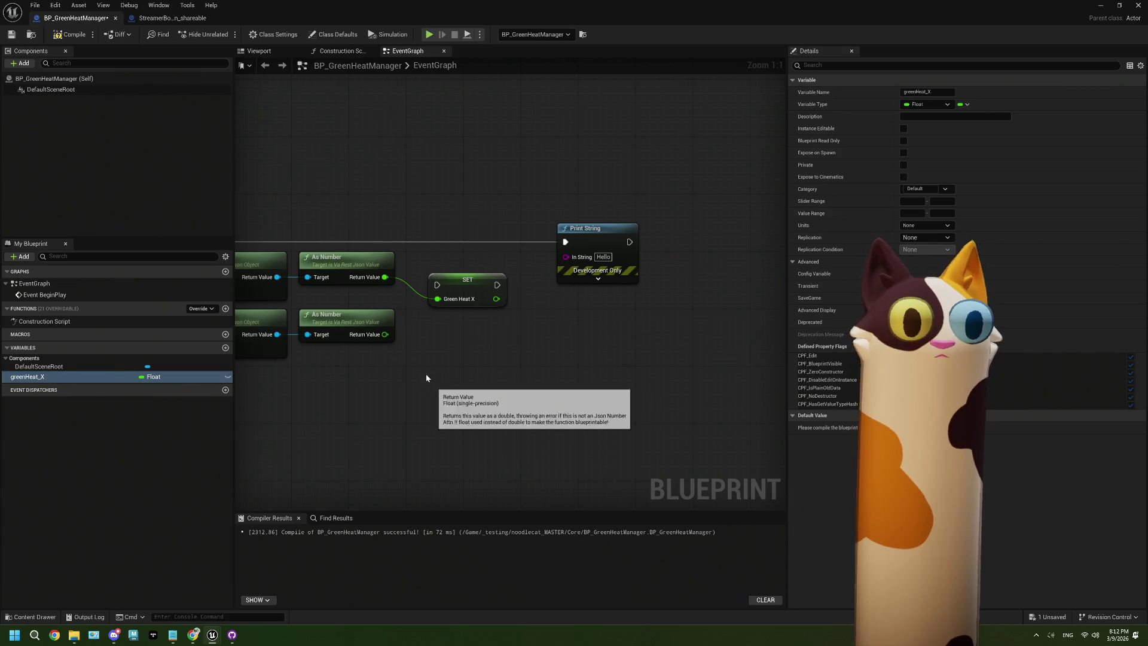
pyautogui.moveTo(431, 278); pyautogui.dragTo(431, 249)
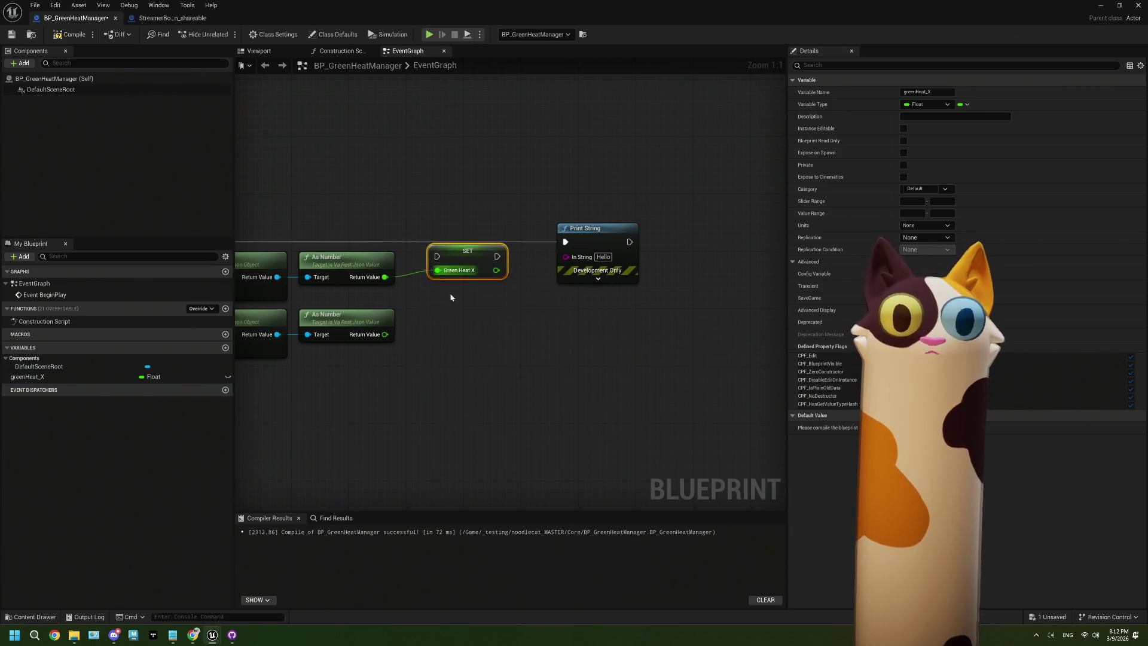
pyautogui.moveTo(254, 290)
pyautogui.mouseDown()
pyautogui.moveTo(544, 304)
pyautogui.moveTo(569, 294)
pyautogui.mouseUp()
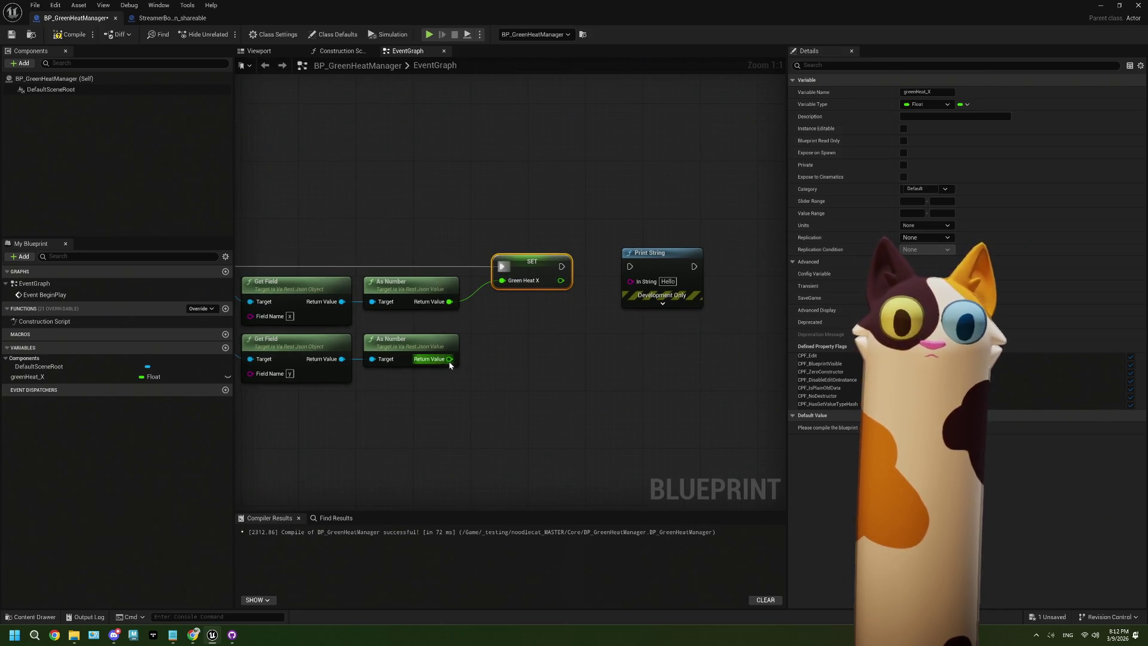
# Promote the Y As Number output to greenHeat_Y and chain its setter after greenHeat_X
pyautogui.moveTo(450, 359); pyautogui.dragTo(479, 362)
pyautogui.click(537, 420)
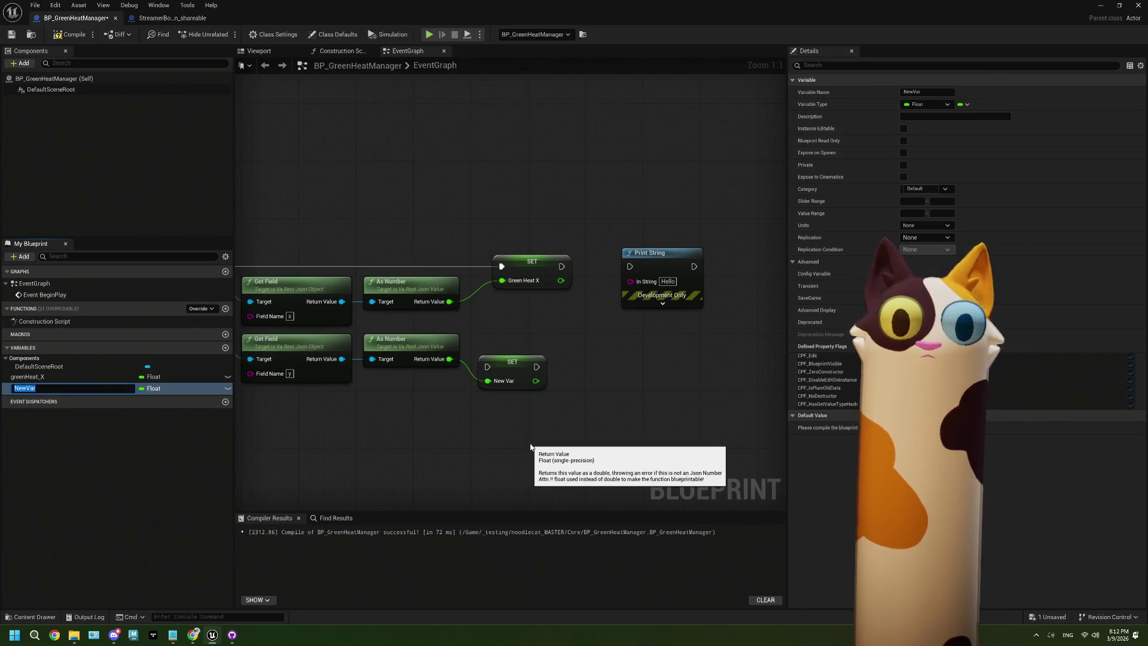
pyautogui.write('green')
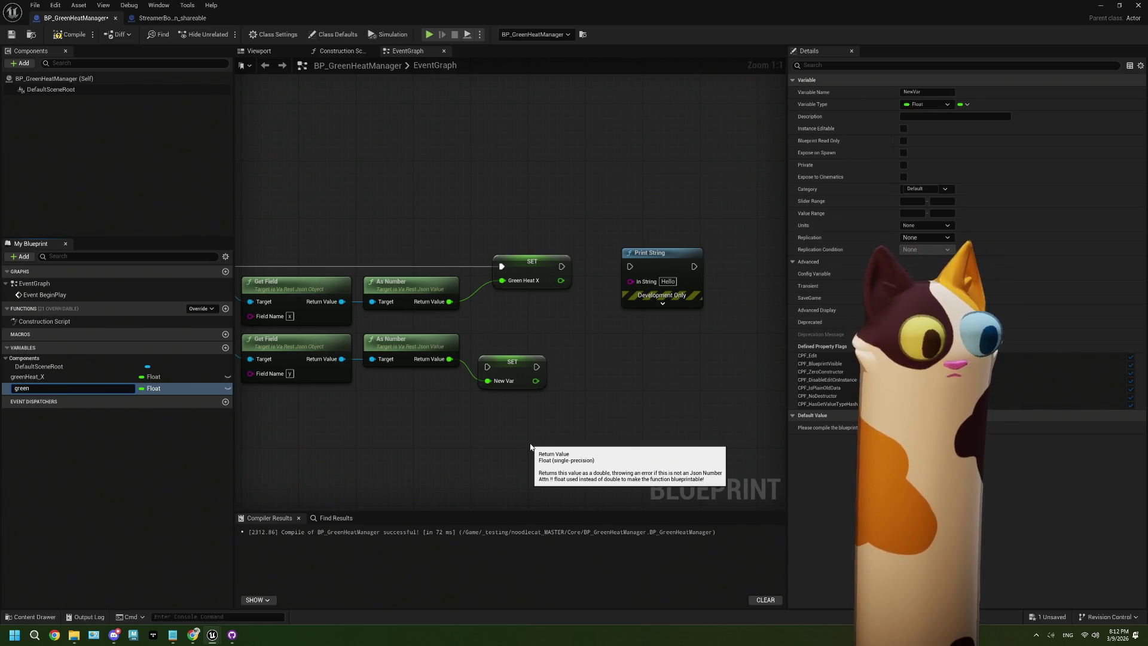
pyautogui.write('Heat_')
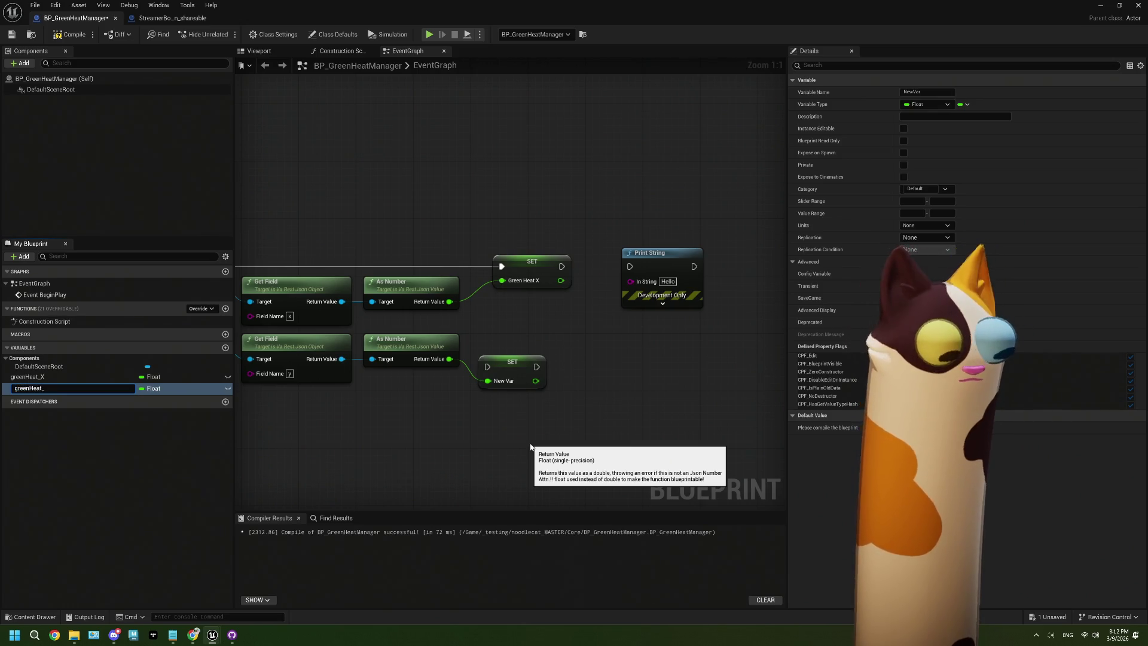
pyautogui.write('Y')
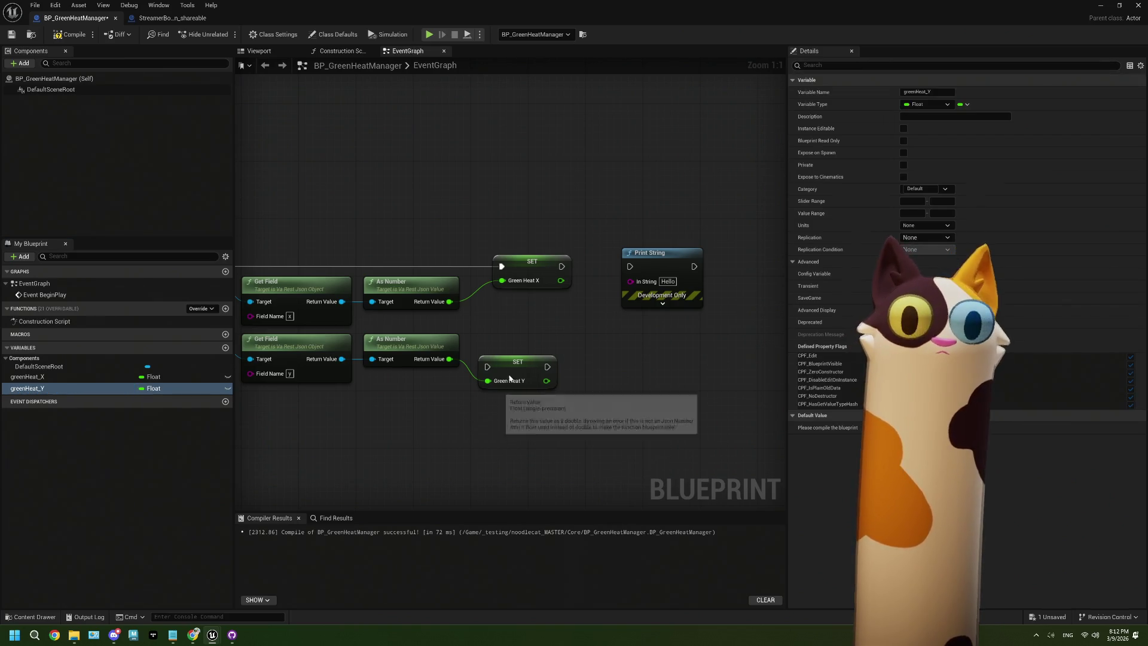
pyautogui.click(533, 342)
pyautogui.moveTo(533, 342); pyautogui.dragTo(526, 335)
pyautogui.moveTo(561, 266)
pyautogui.mouseDown()
pyautogui.moveTo(598, 280)
pyautogui.moveTo(501, 330)
pyautogui.mouseUp()
# Delete the leftover Print String node, then compile and save the blueprint
pyautogui.click(635, 259)
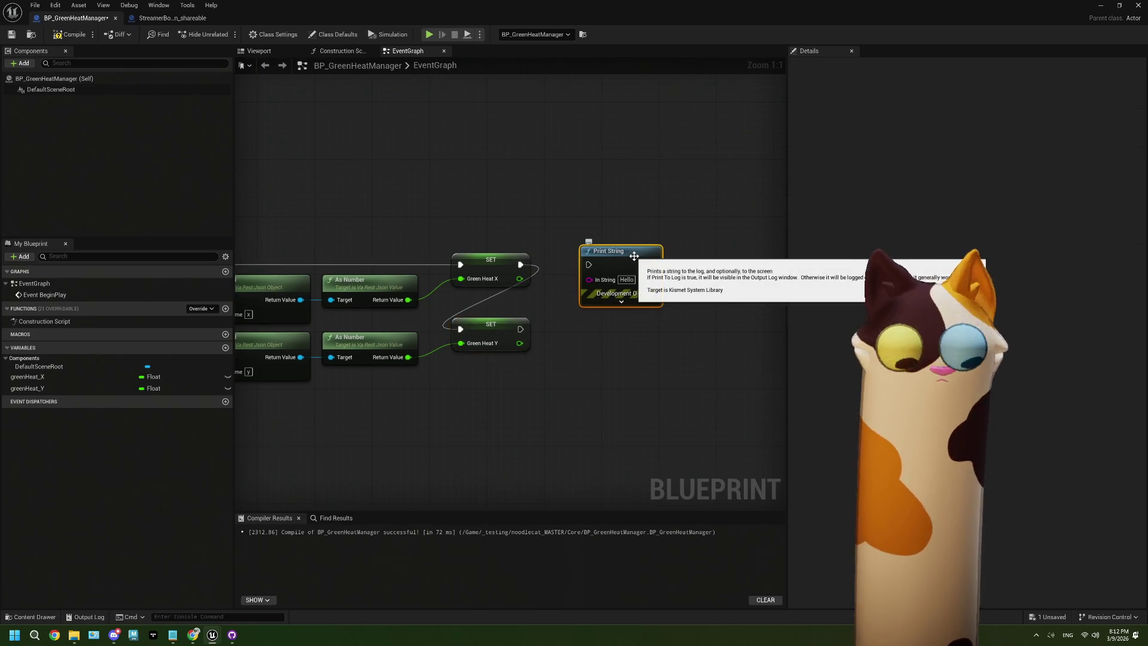
pyautogui.press('Delete')
pyautogui.click(67, 37)
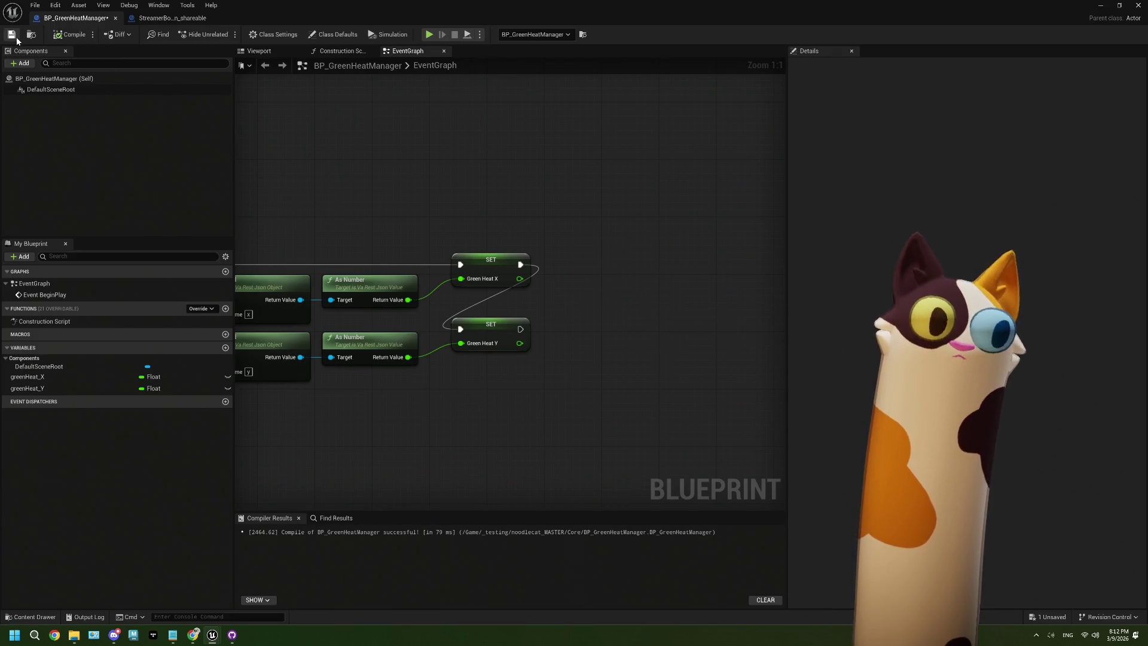
pyautogui.click(11, 34)
# Move Print String beside Connect to WebSocket, save, and minimize the blueprint editor
pyautogui.scroll(-3, 412, 257)
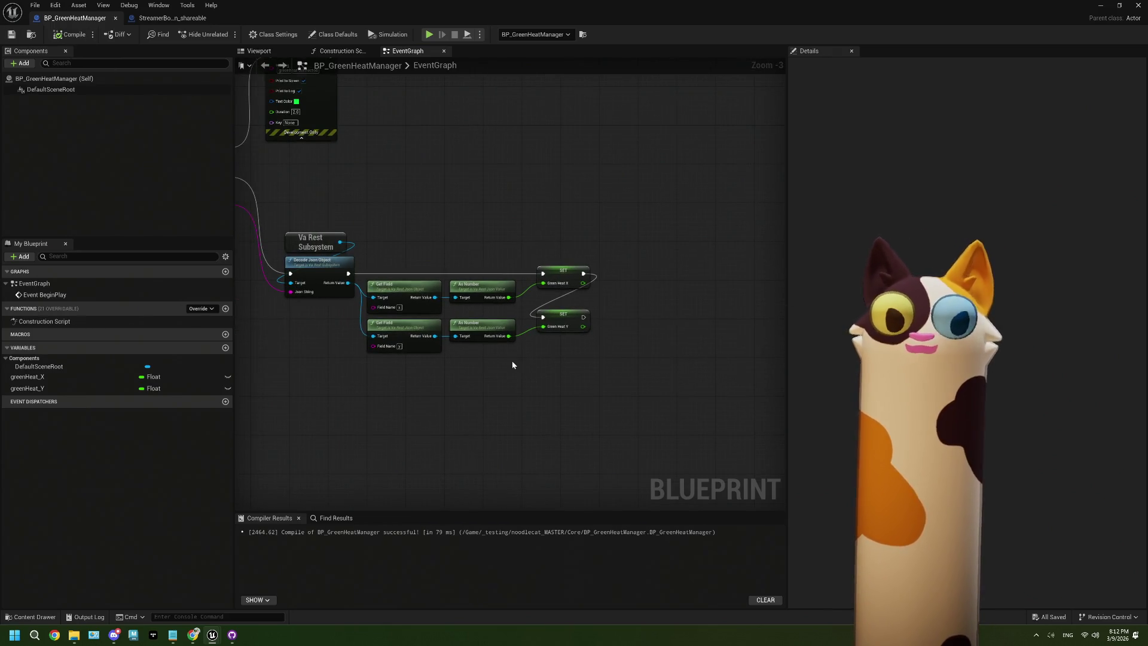
pyautogui.moveTo(405, 252); pyautogui.dragTo(568, 363)
pyautogui.moveTo(470, 163); pyautogui.dragTo(489, 245)
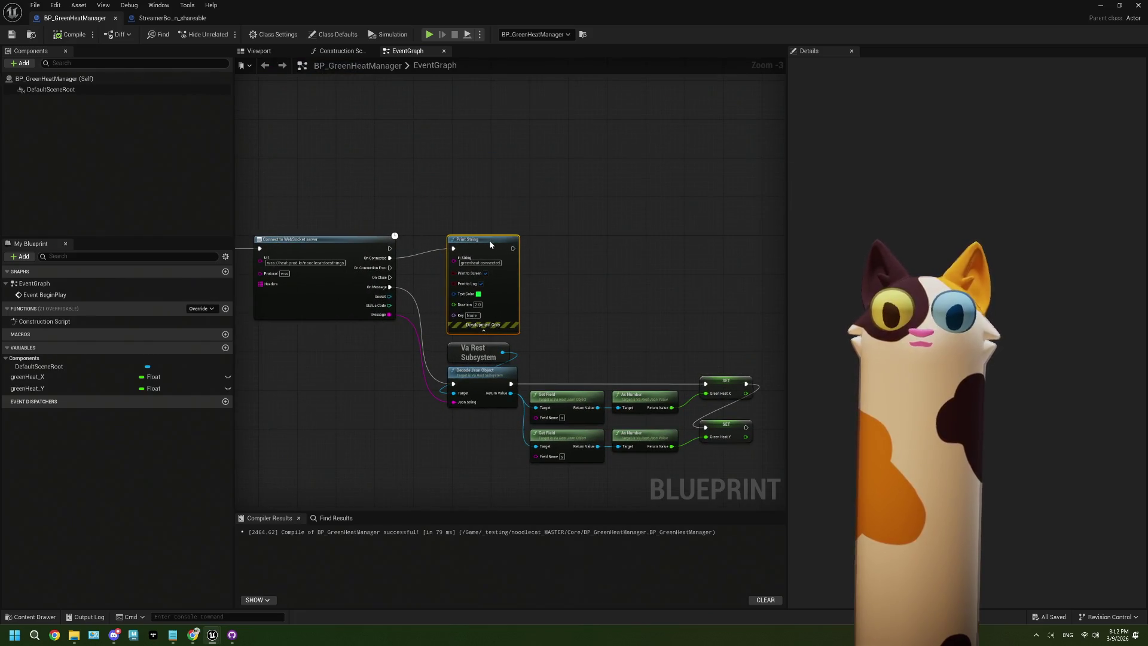
pyautogui.click(12, 35)
pyautogui.click(1101, 5)
pyautogui.scroll(-1, 352, 509)
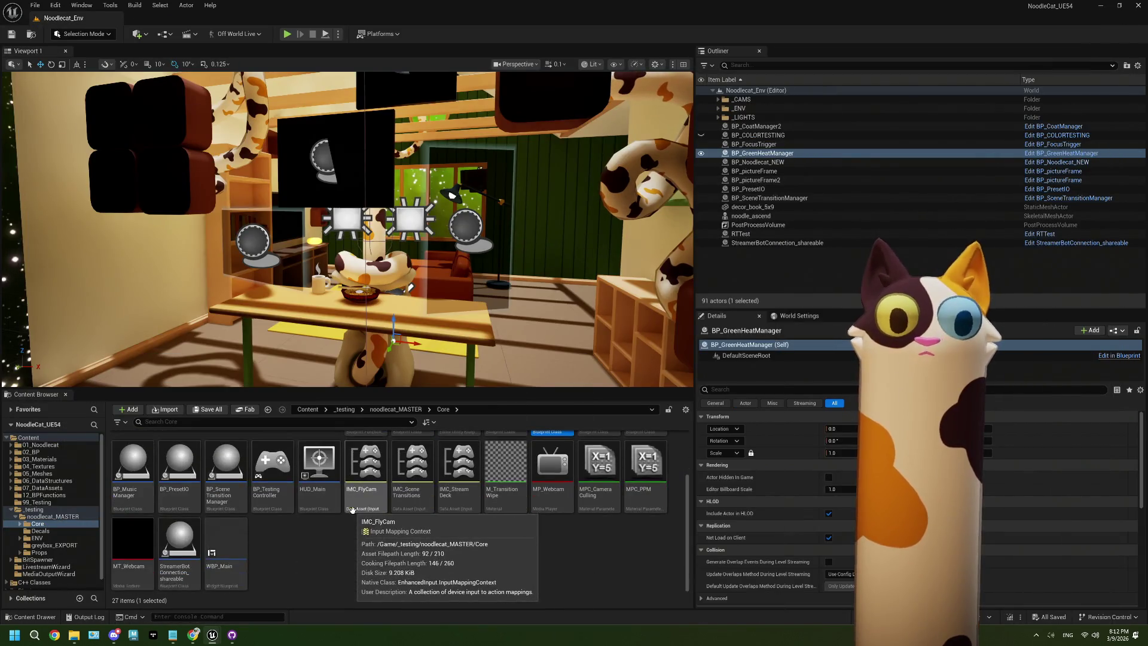
# Create an Actor-based Blueprint Class in the Core folder named BP_EditPresetsMode
pyautogui.rightClick(304, 577)
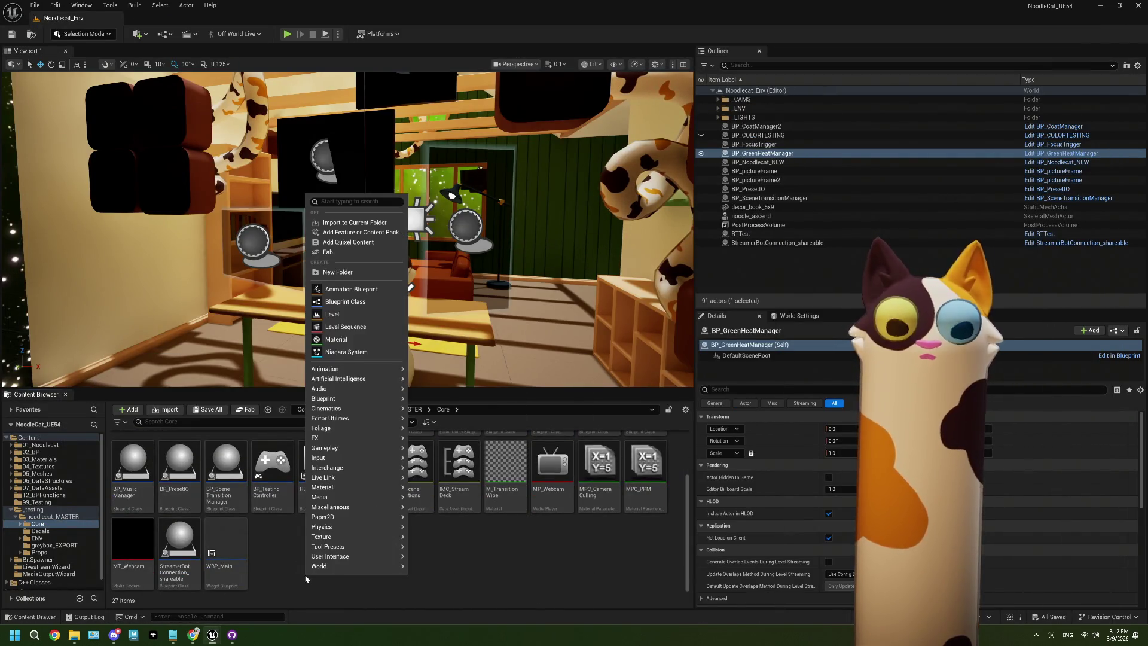
pyautogui.click(261, 544)
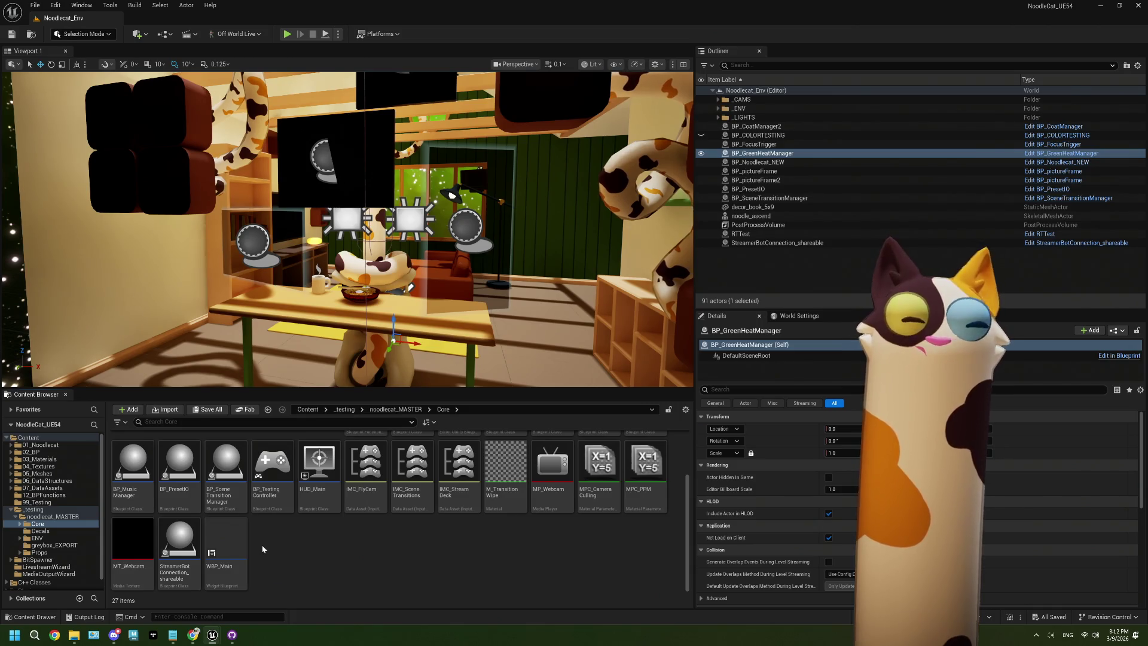
pyautogui.rightClick(321, 548)
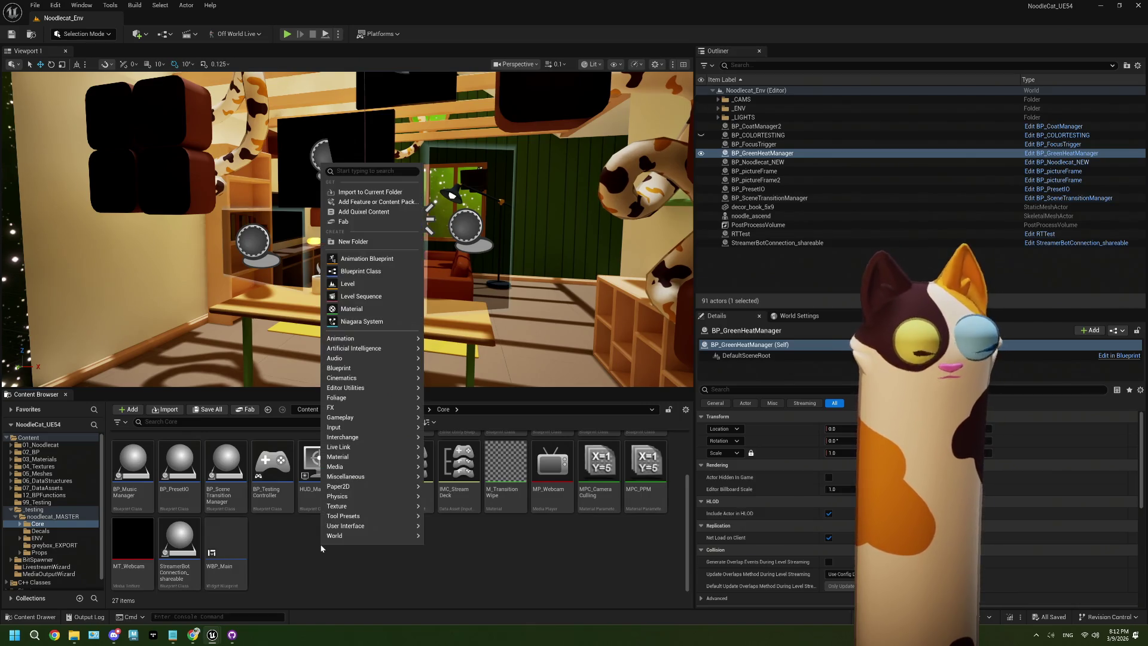
pyautogui.click(360, 271)
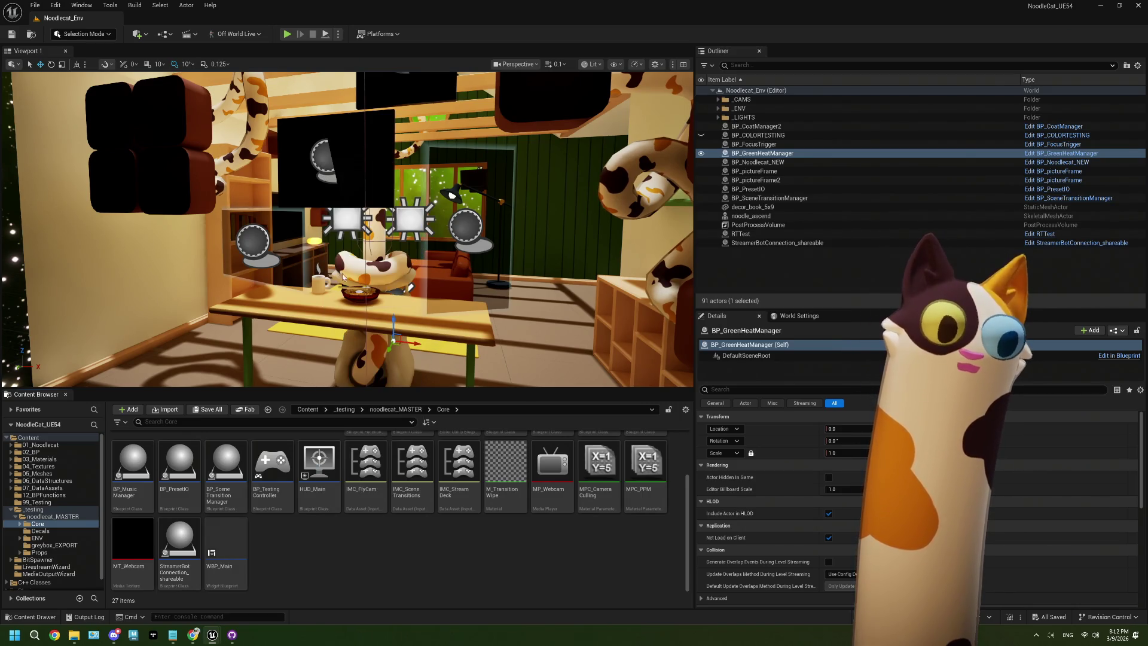
pyautogui.click(465, 236)
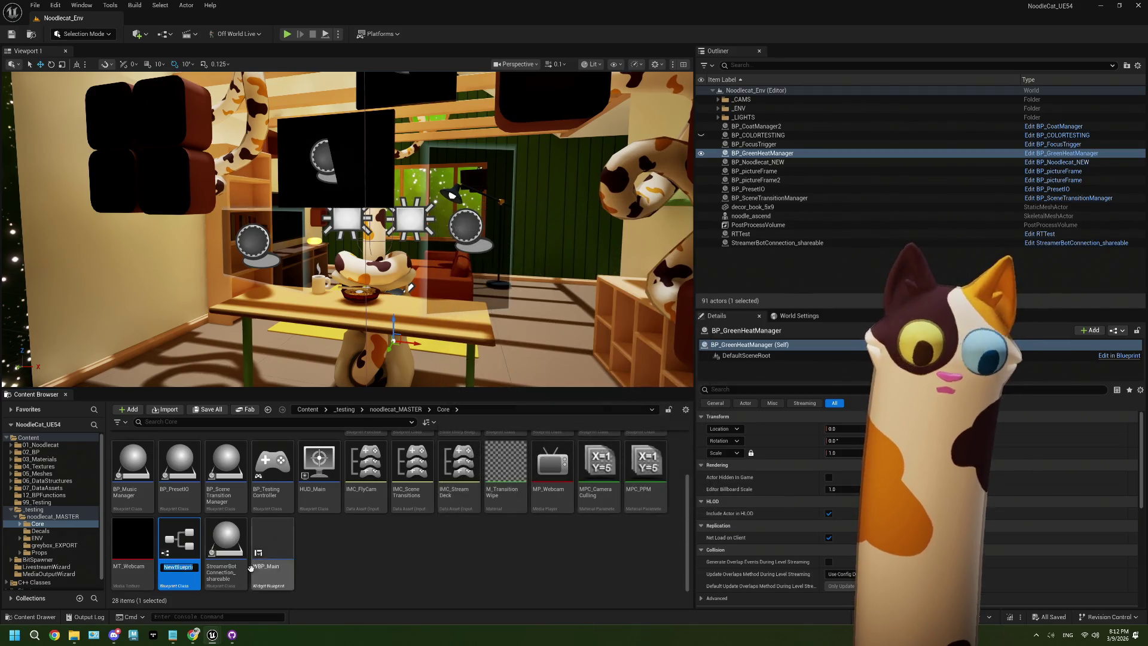
pyautogui.write('BP_')
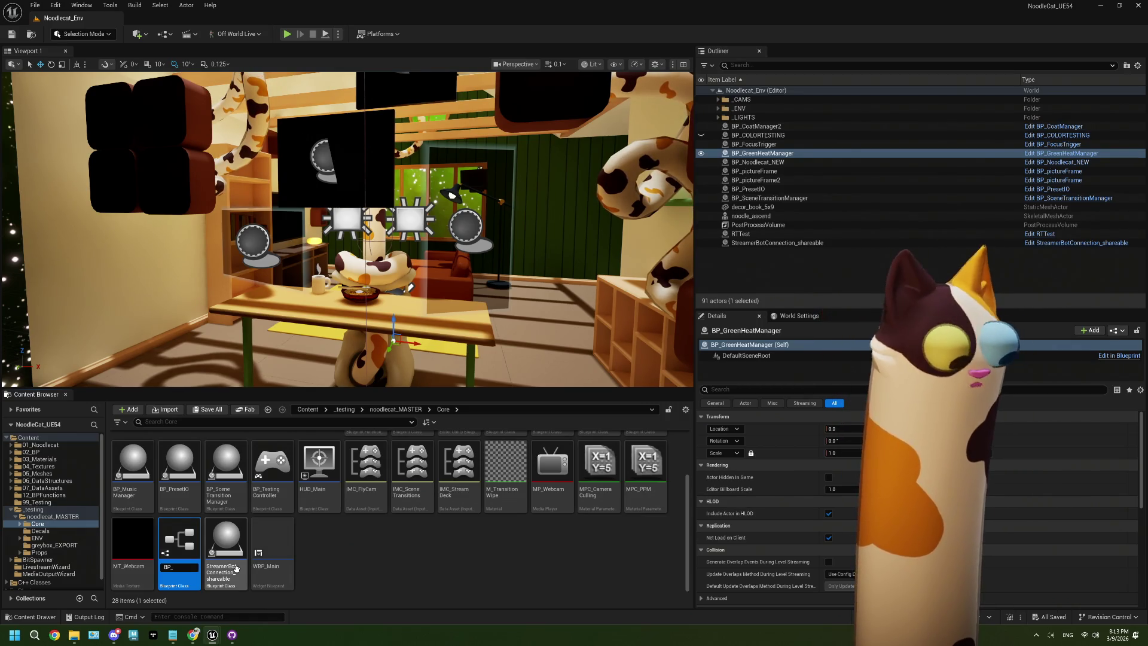
pyautogui.write('tPreset')
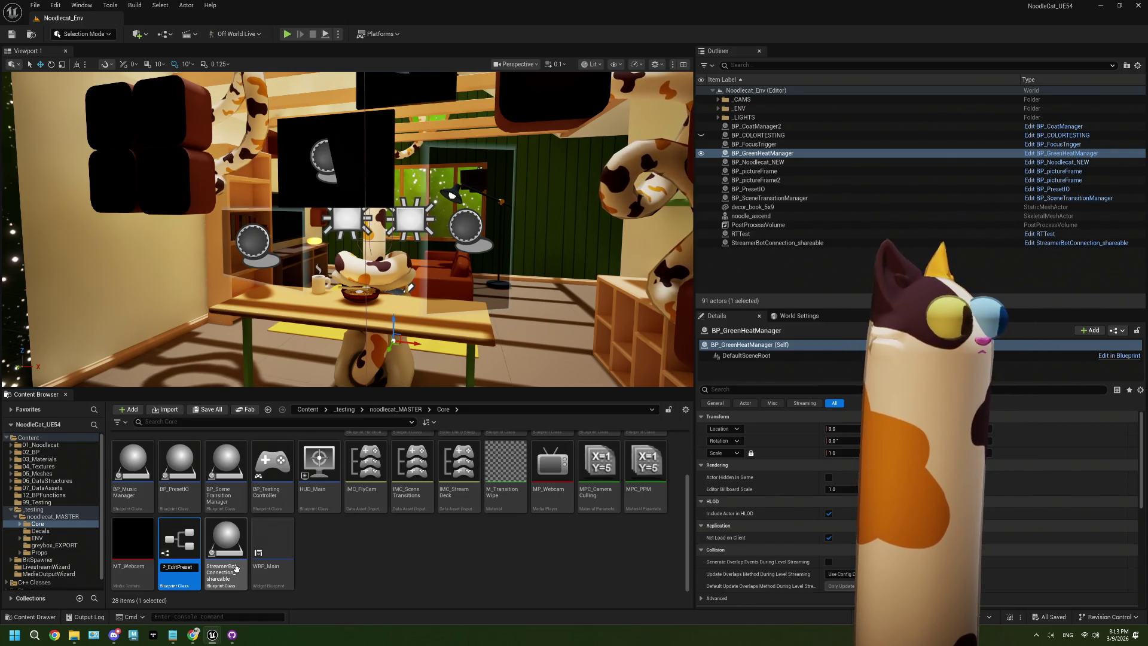
pyautogui.write('s')
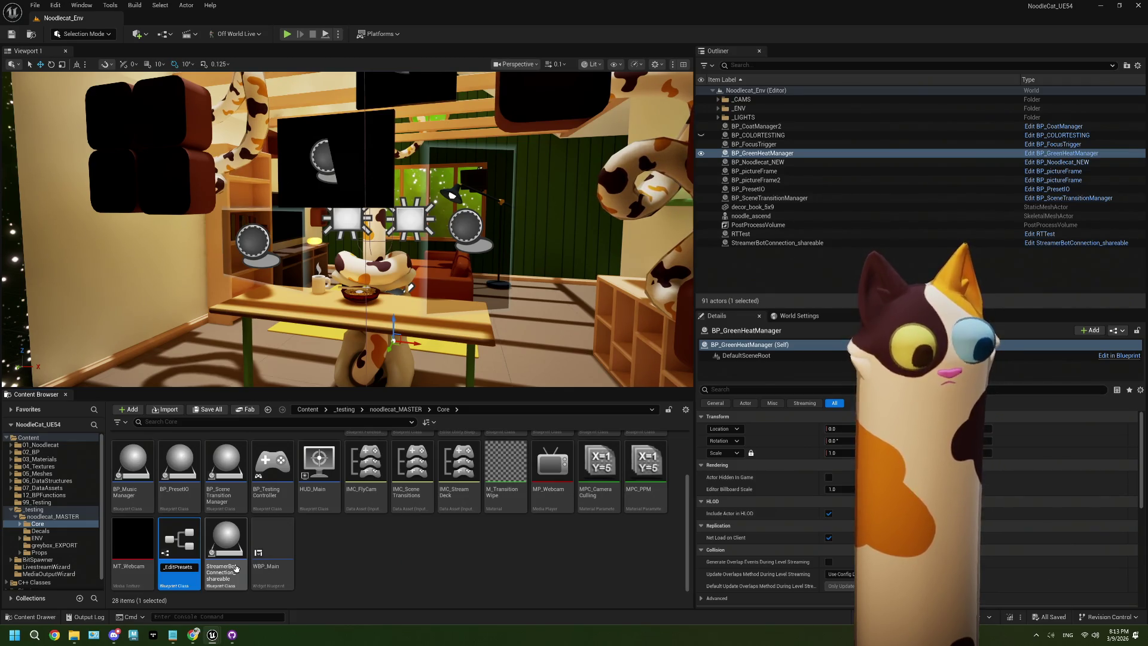
pyautogui.write('Mode')
pyautogui.press('Return')
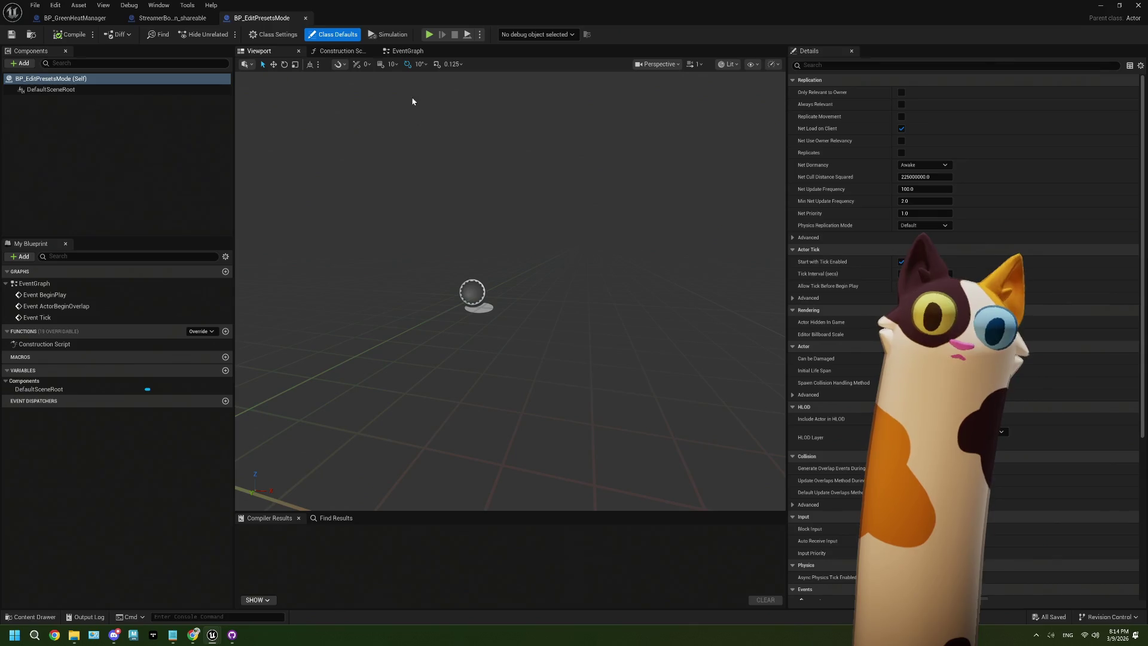
# Delete the ActorBeginOverlap and Tick event nodes from the event graph
pyautogui.click(408, 51)
pyautogui.moveTo(516, 440); pyautogui.dragTo(469, 258)
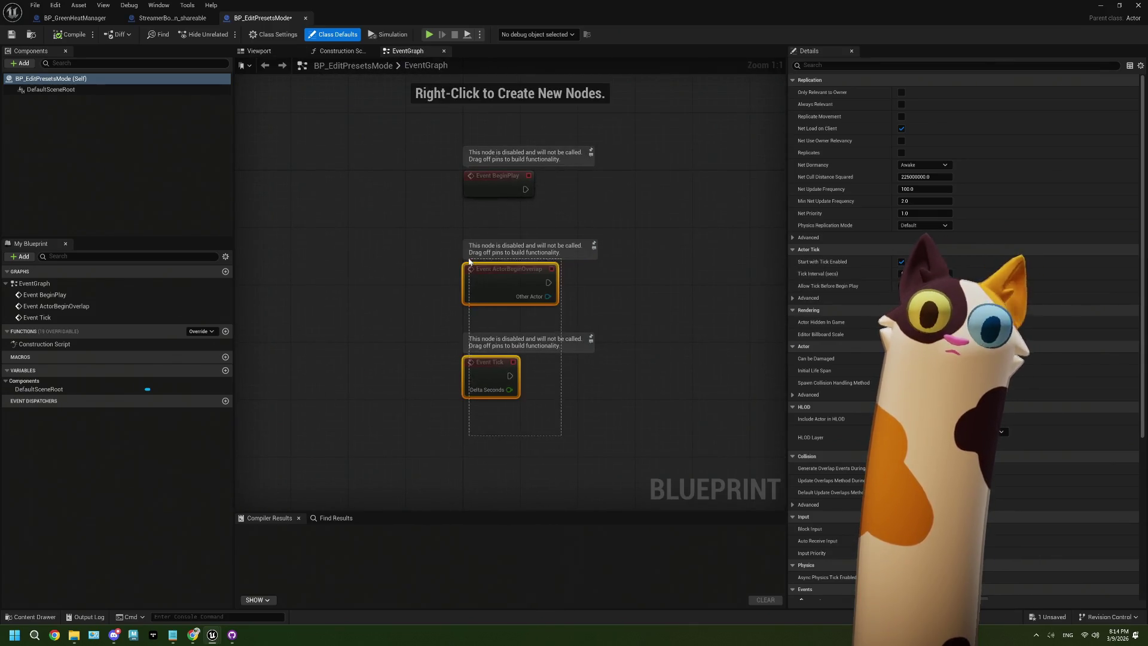
pyautogui.press('Delete')
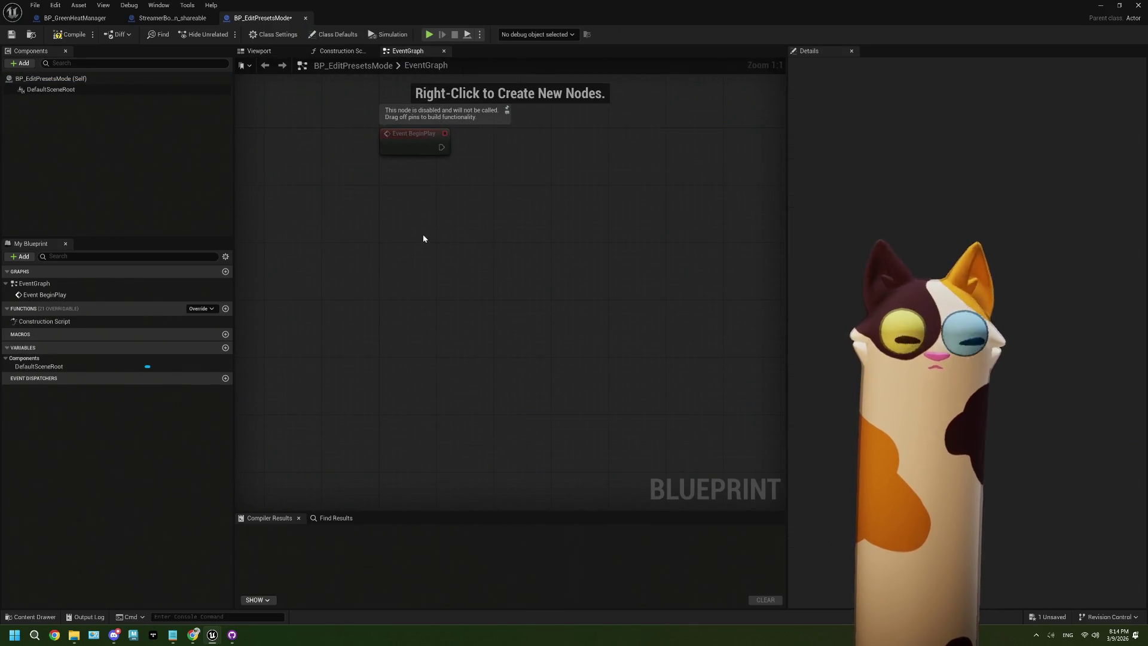
# Add a Custom Event node named EditModeOn
pyautogui.rightClick(422, 235)
pyautogui.write('custom event')
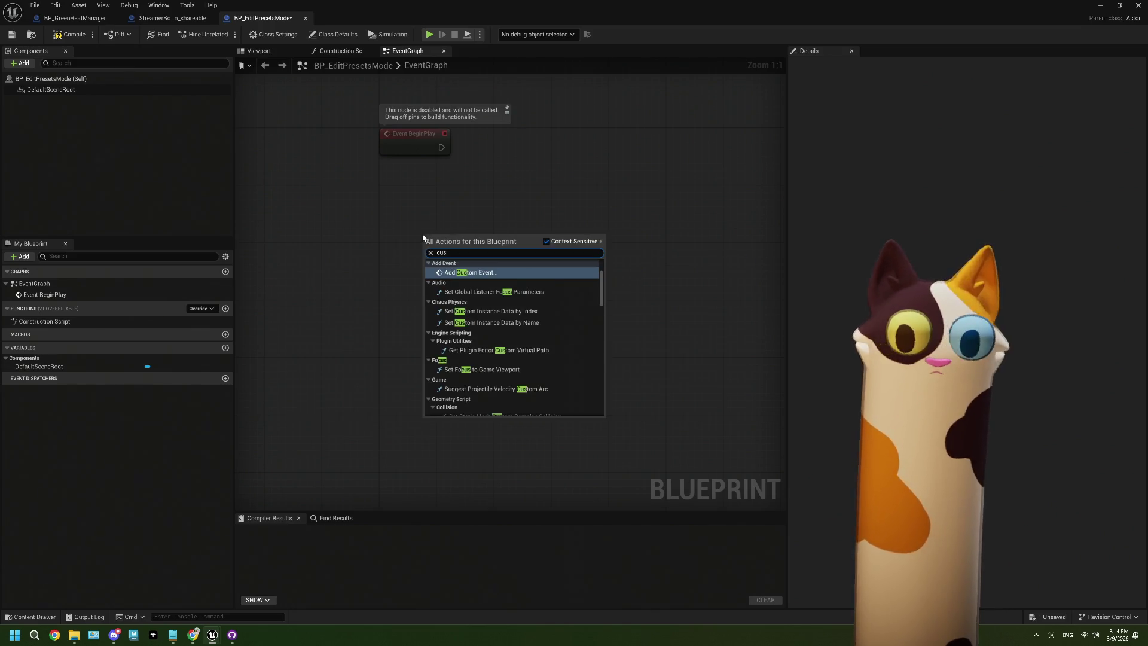
pyautogui.click(478, 264)
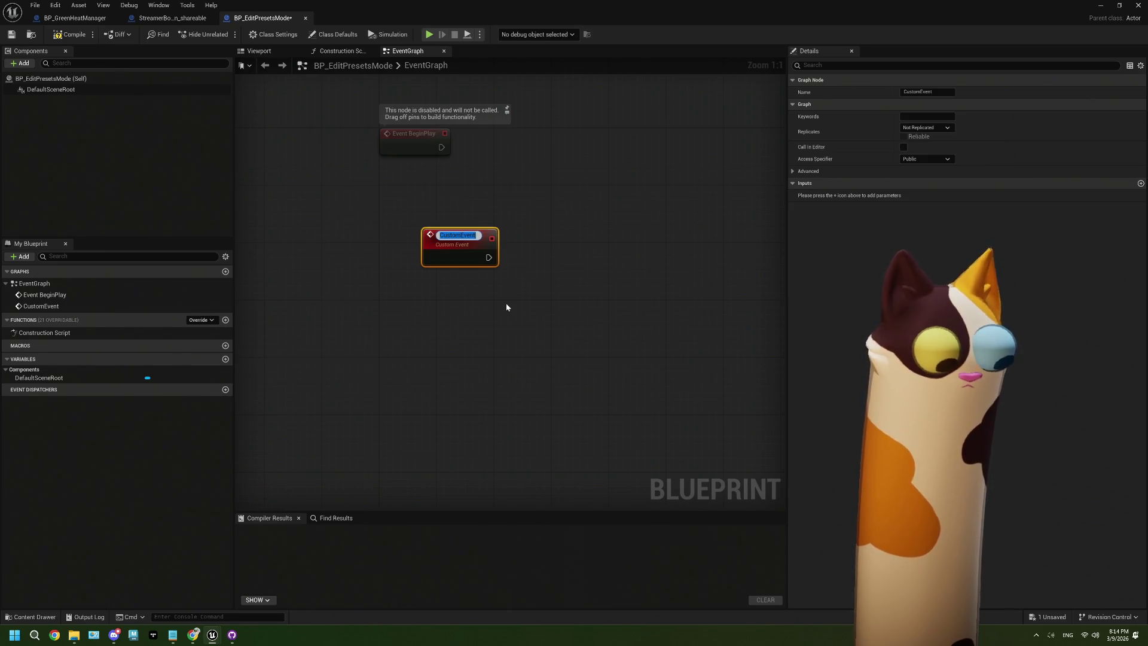
pyautogui.write('E')
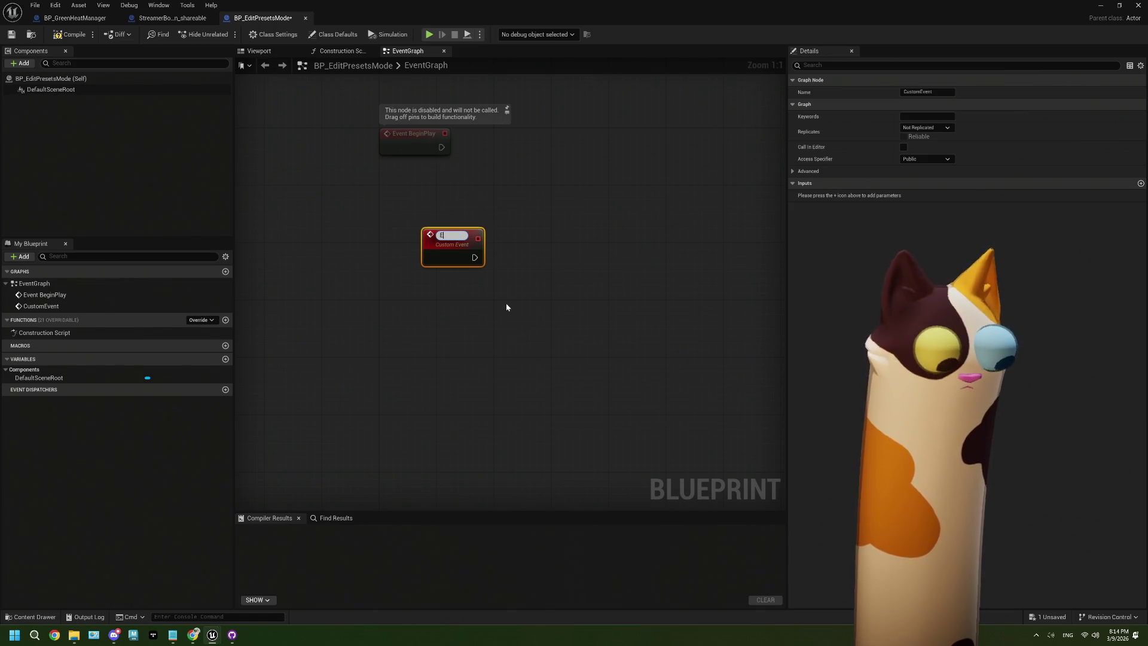
pyautogui.write('ditModeON')
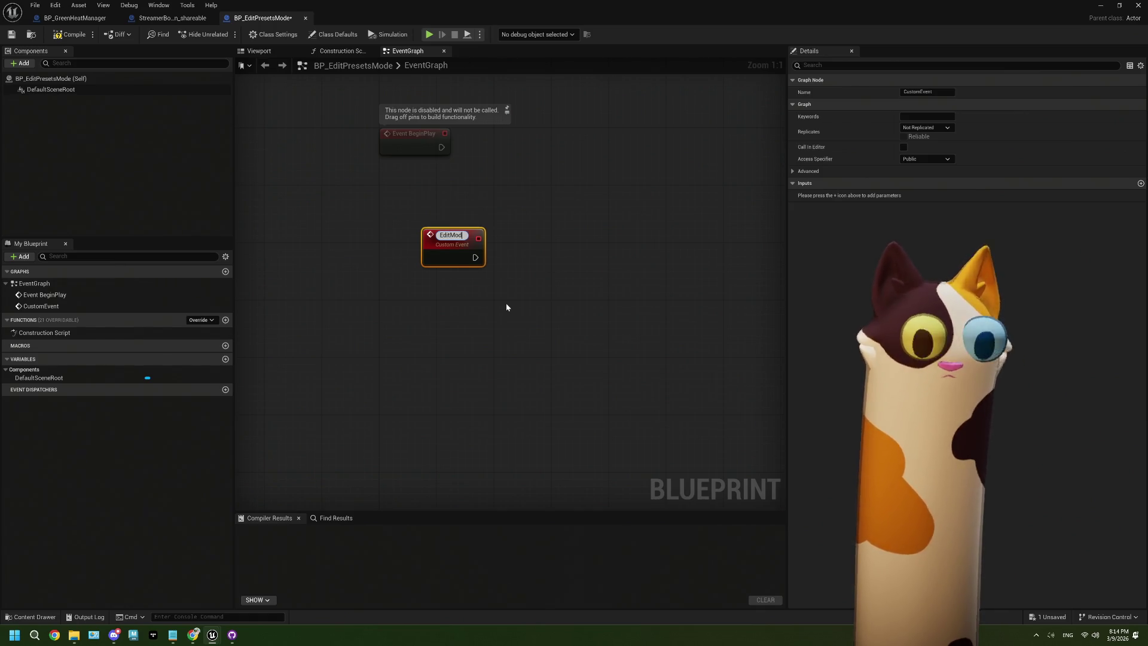
pyautogui.press('BackSpace')
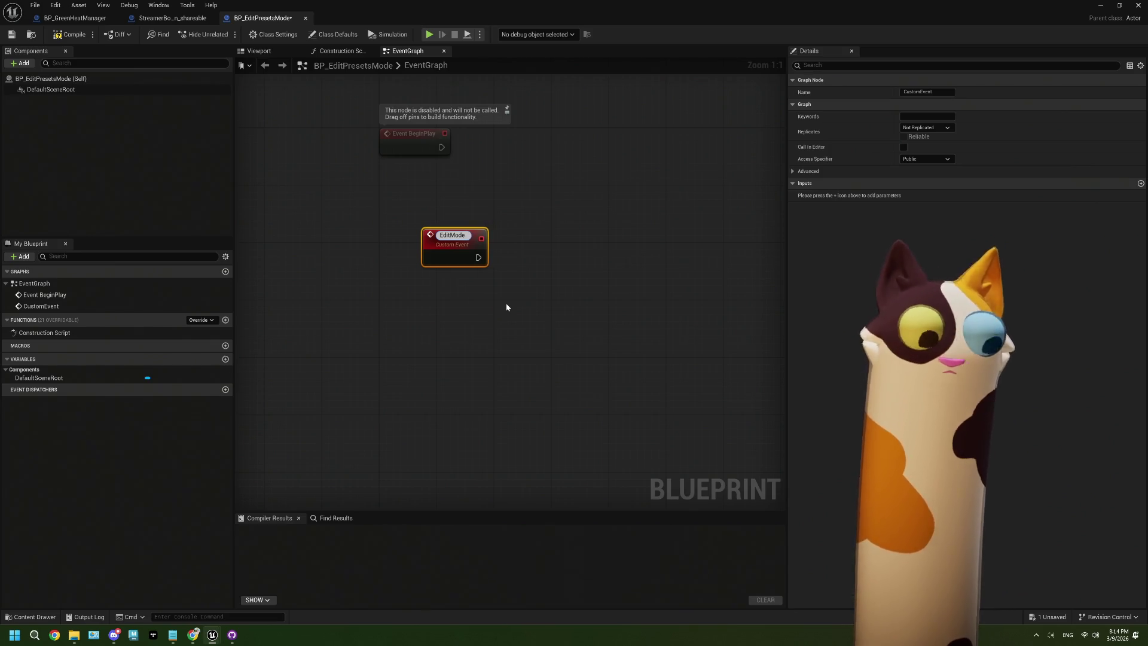
pyautogui.write('On')
# Move EditModeOn under Event BeginPlay, adding then undoing a comment box
pyautogui.click(506, 307)
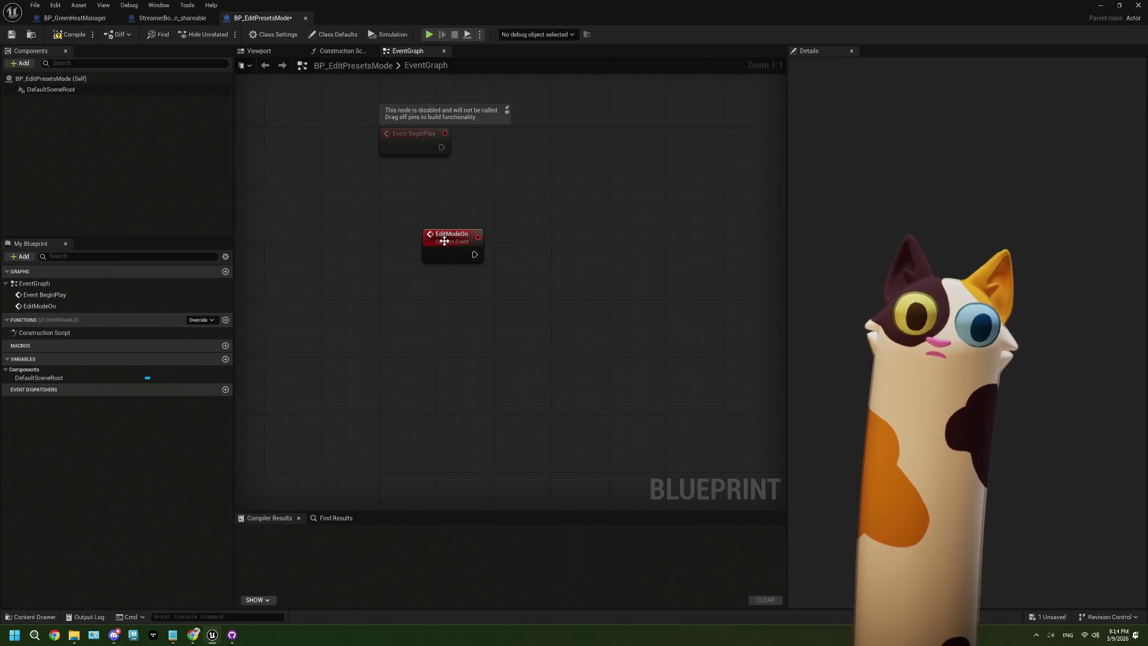
pyautogui.moveTo(444, 242)
pyautogui.mouseDown()
pyautogui.moveTo(406, 196)
pyautogui.moveTo(385, 243)
pyautogui.mouseUp()
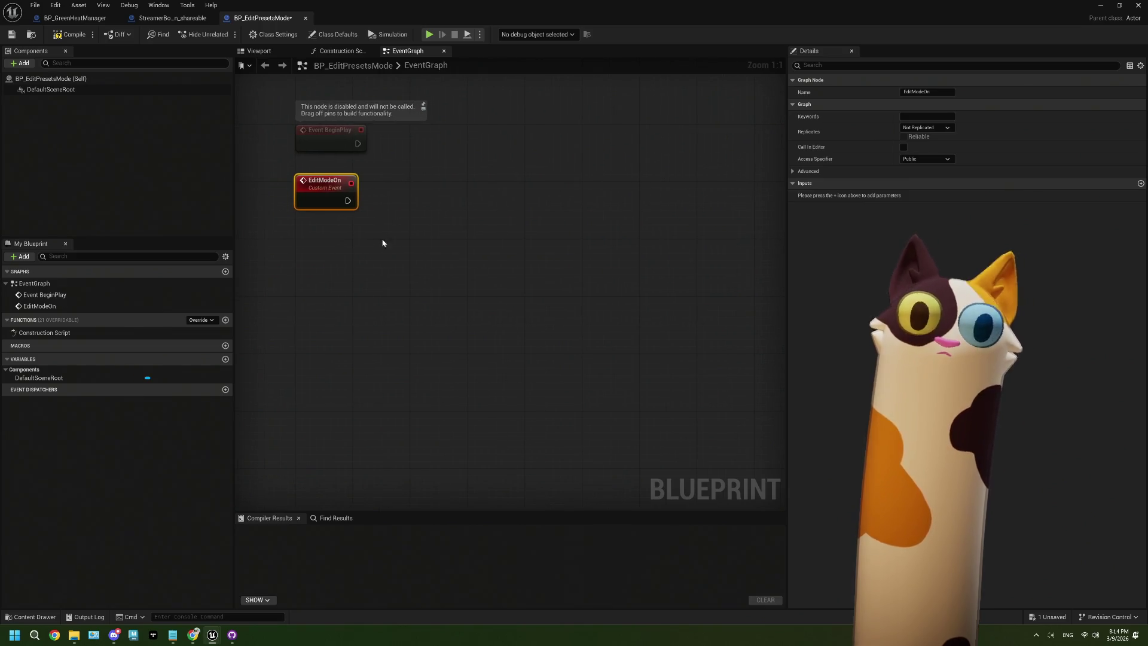
pyautogui.press('c')
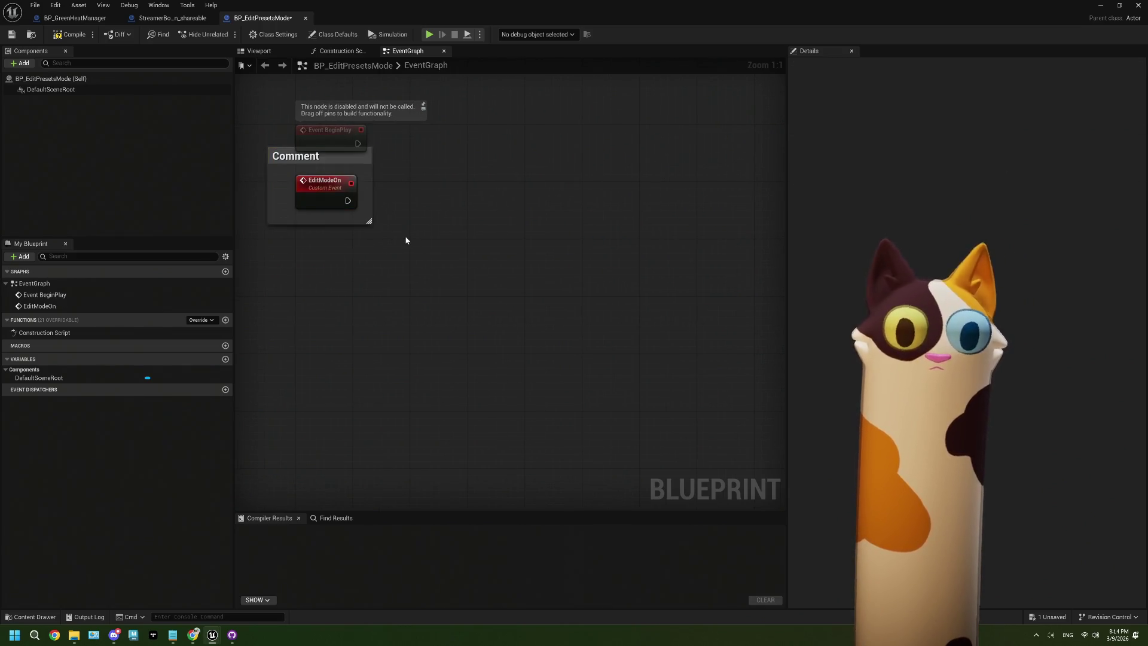
pyautogui.hotkey('ctrl', 'z')
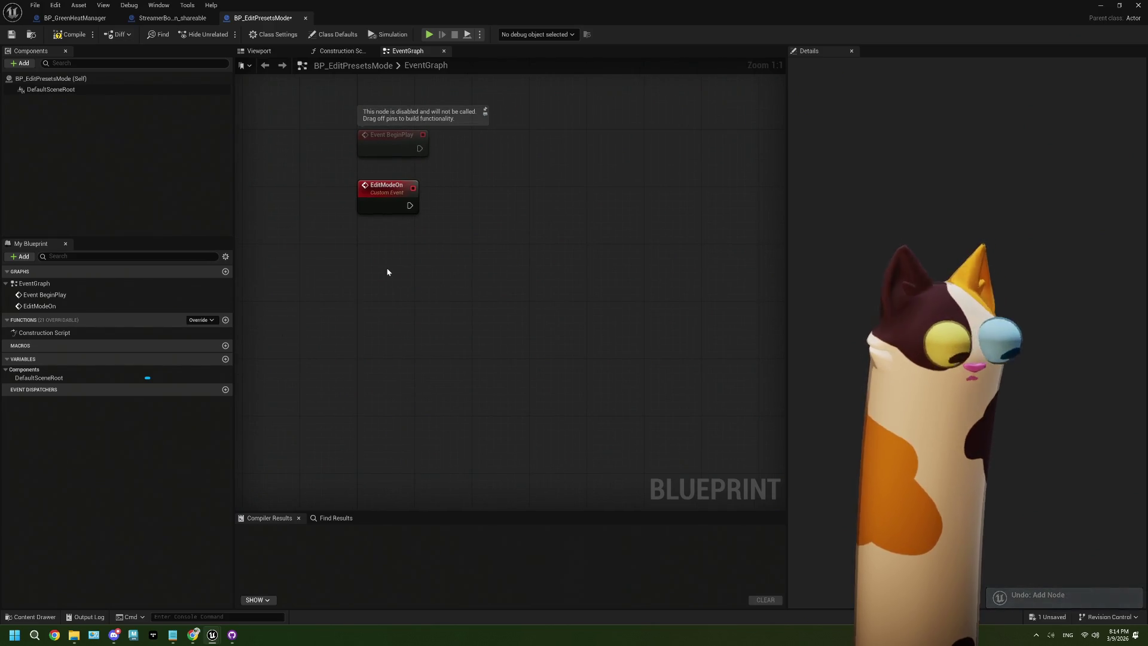
pyautogui.rightClick(388, 272)
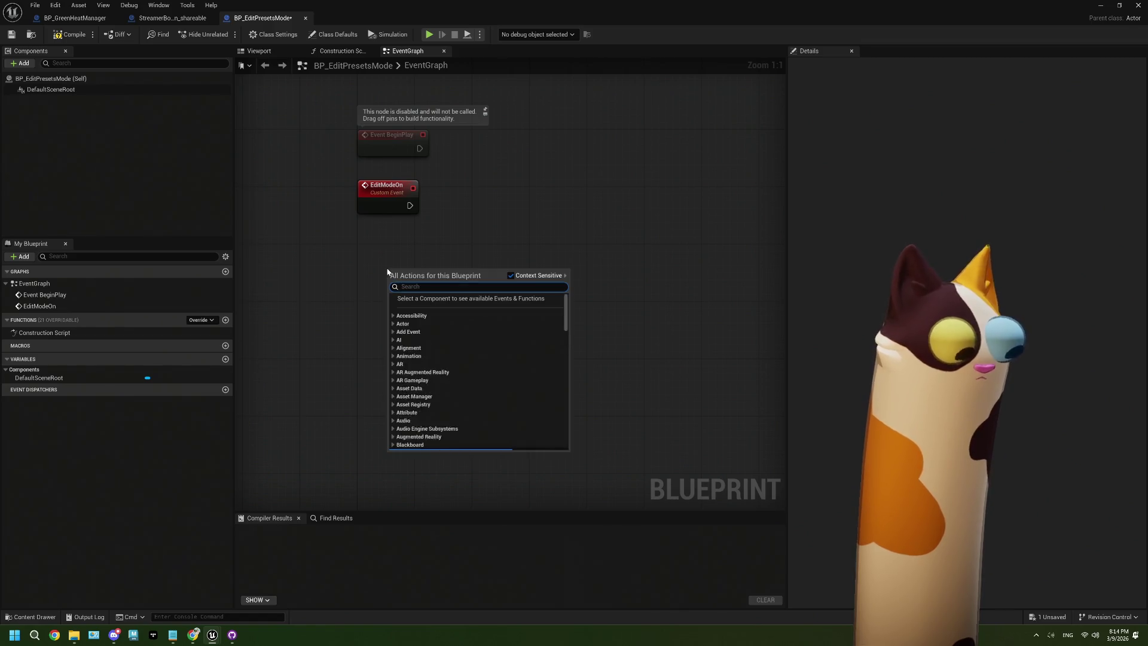
# Add another Custom Event below EditModeOn, clearing the partial name 'Chan'
pyautogui.write('cus')
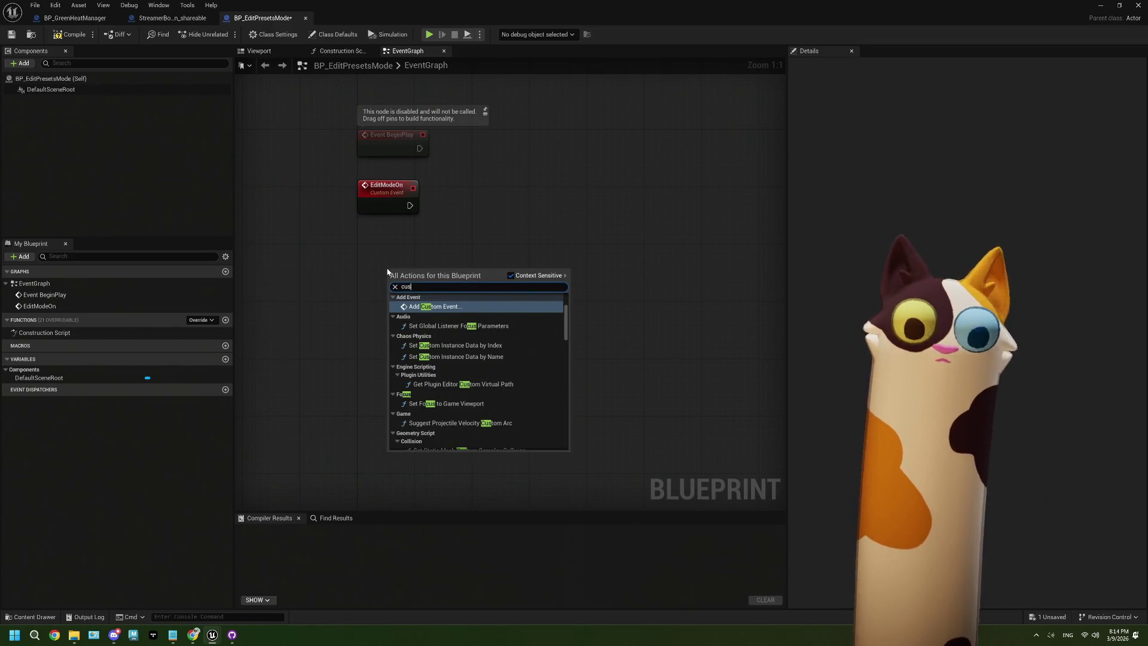
pyautogui.click(422, 307)
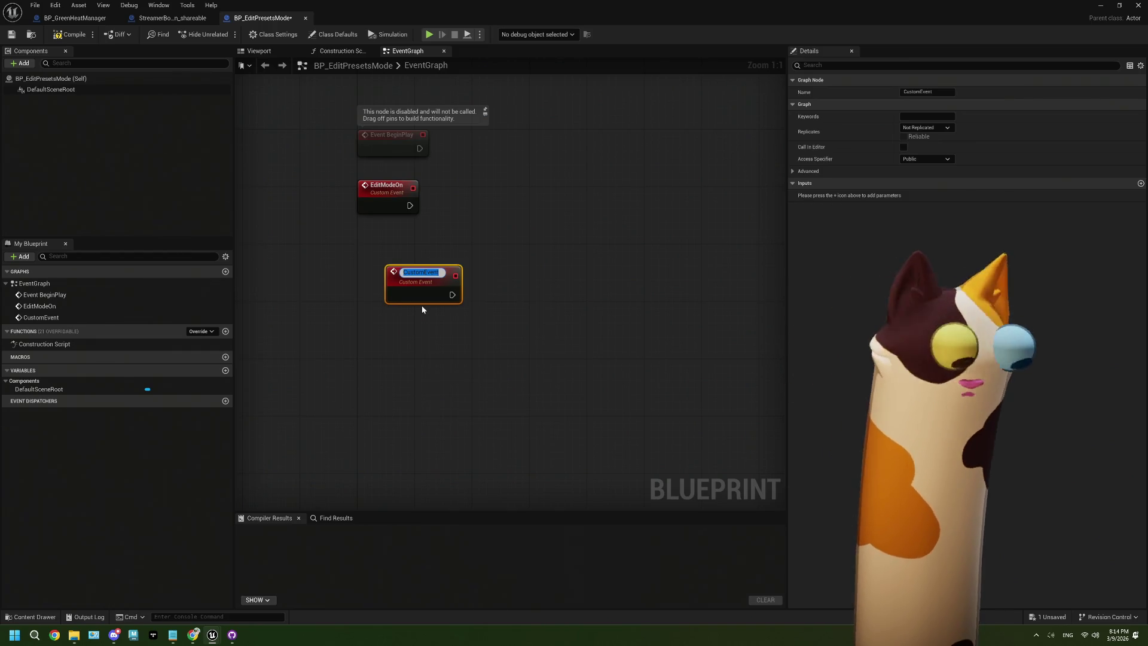
pyautogui.write('Chan')
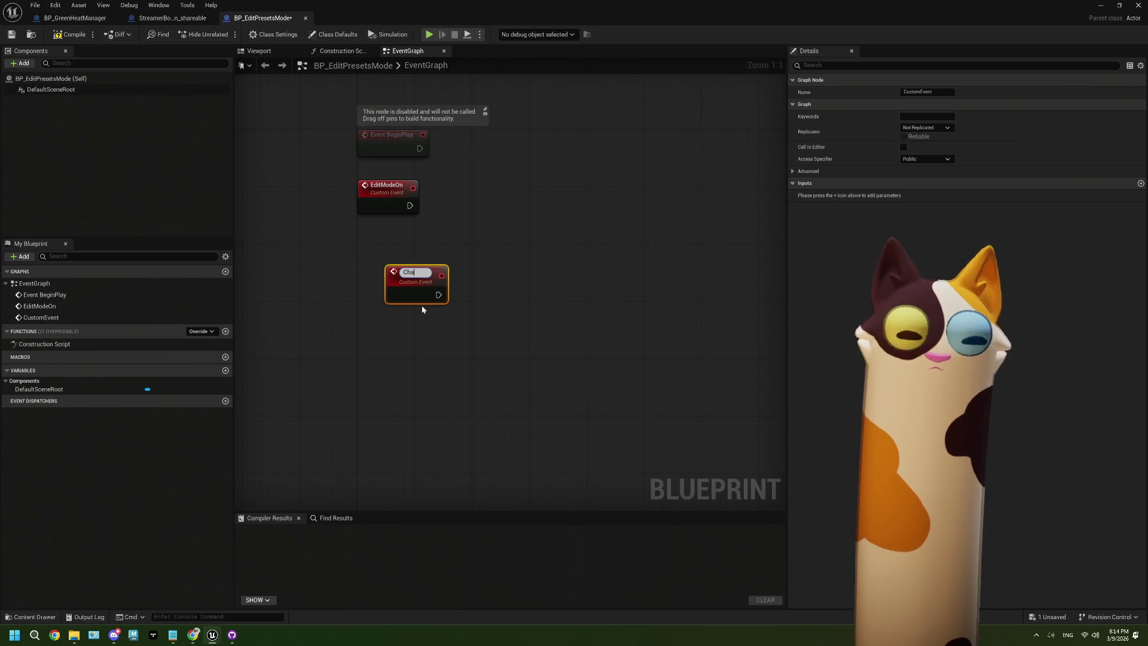
pyautogui.press('BackSpace')
pyautogui.press('BackSpace')
pyautogui.press('BackSpace')
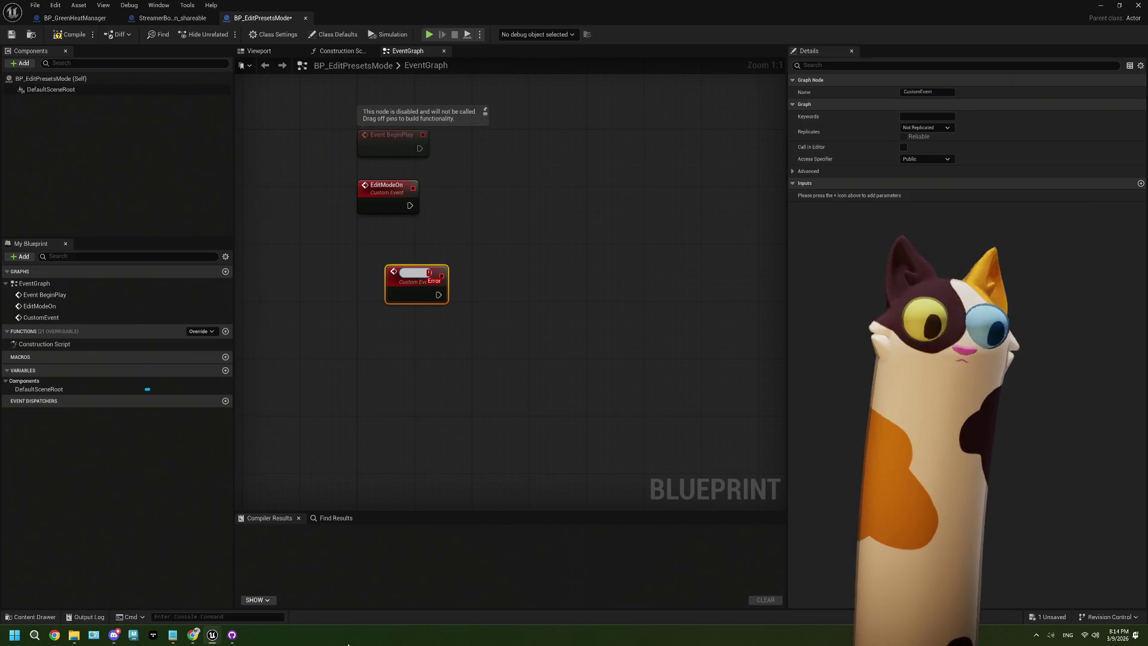
pyautogui.click(182, 638)
# Add an 'Edit Mode:' heading below the existing notes in ThePlan.txt
pyautogui.scroll(-3, 266, 418)
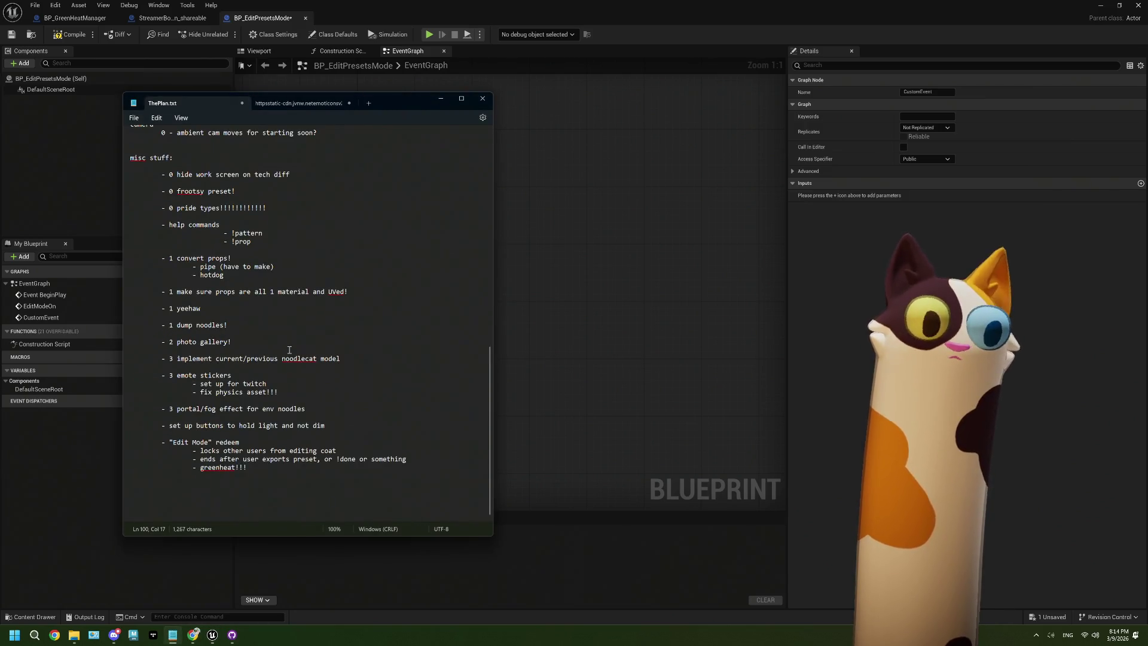
pyautogui.press('Return')
pyautogui.press('Return')
pyautogui.press('Return')
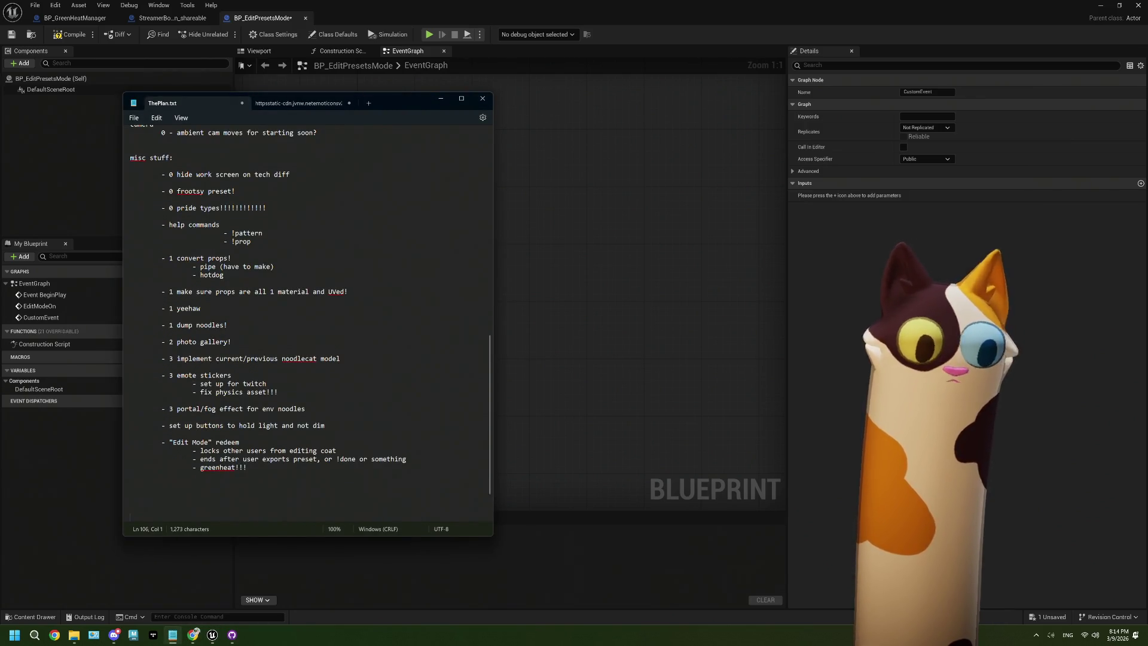
pyautogui.press('Return')
pyautogui.press('Return')
pyautogui.press('Return')
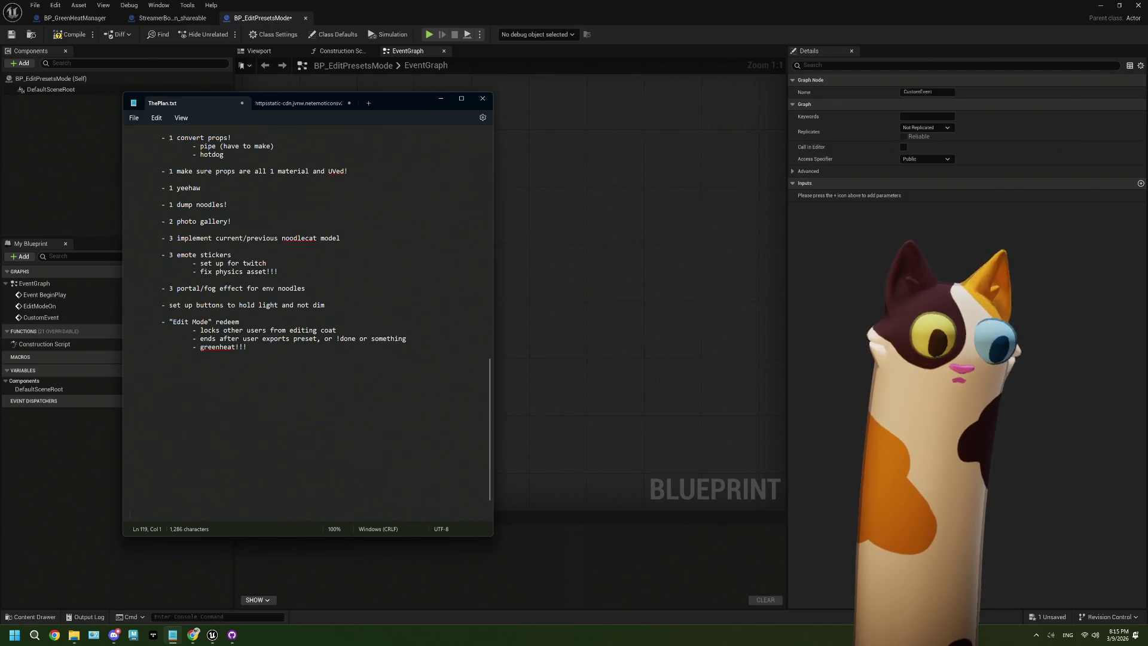
pyautogui.press('Return')
pyautogui.press('Up')
pyautogui.press('Up')
pyautogui.press('Up')
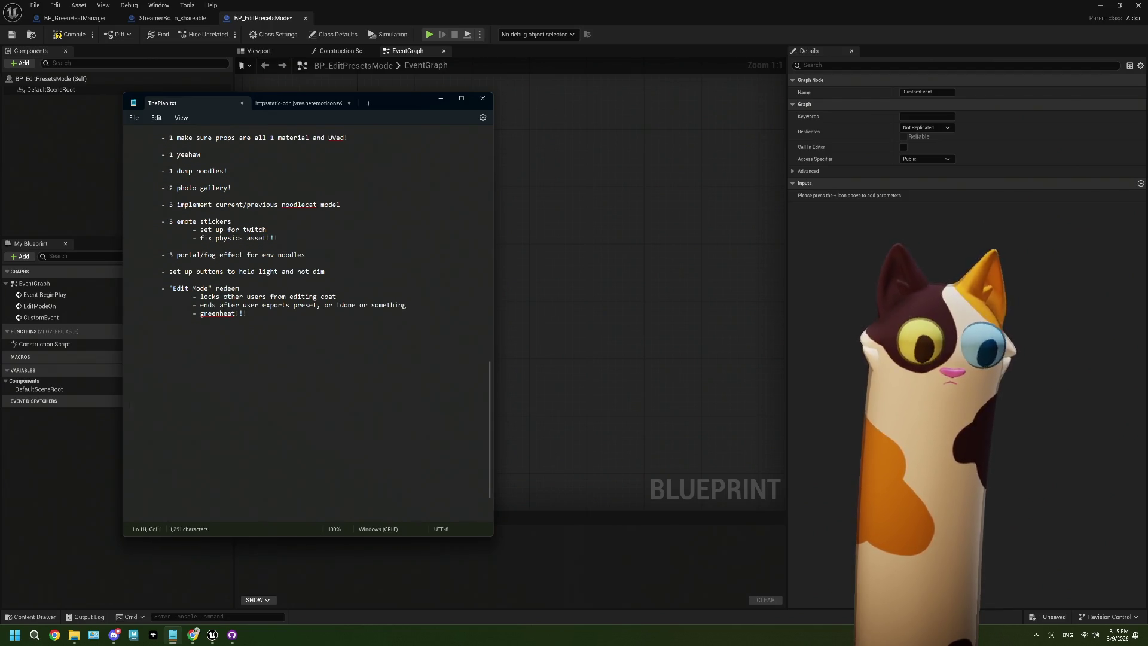
pyautogui.write('Edit ')
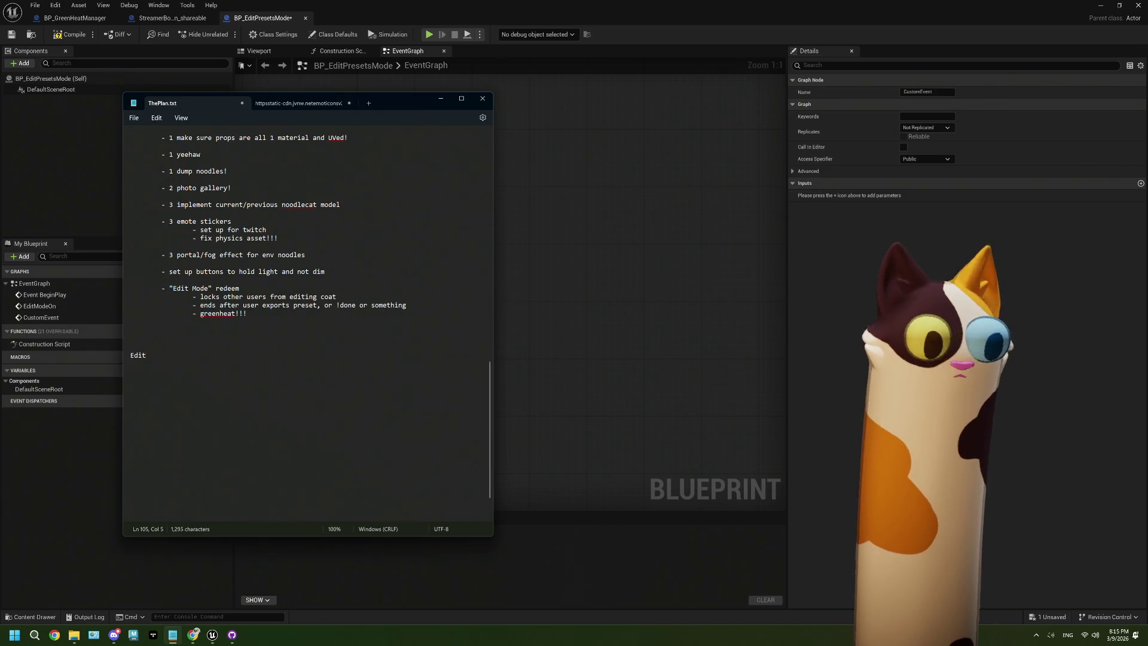
pyautogui.write('Mode:')
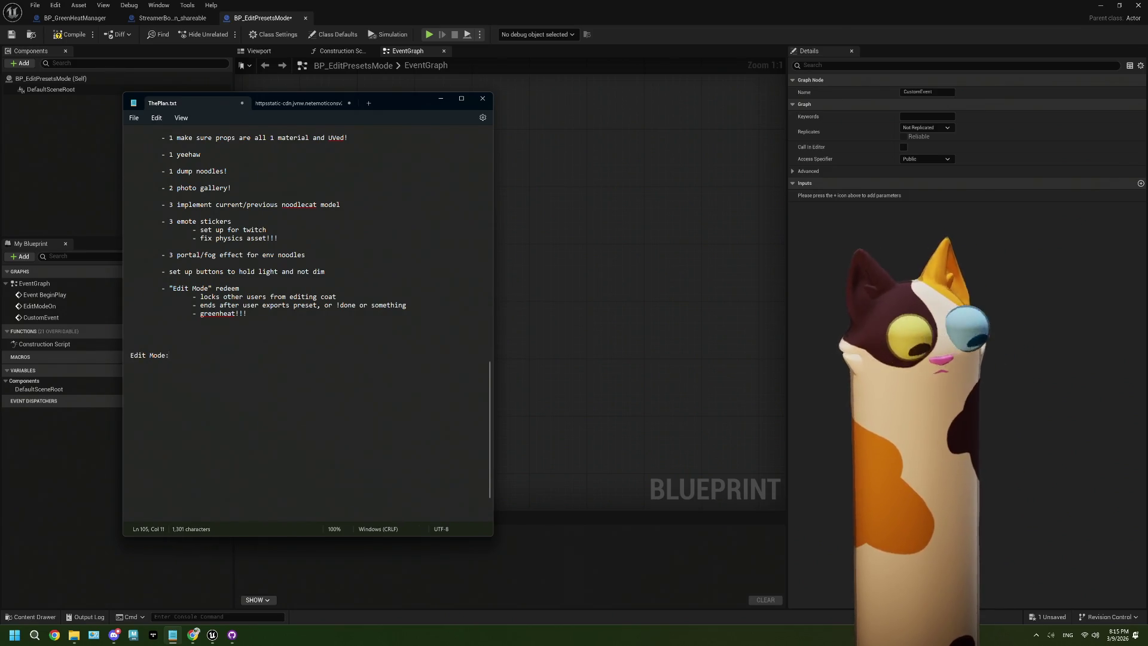
pyautogui.press('Return')
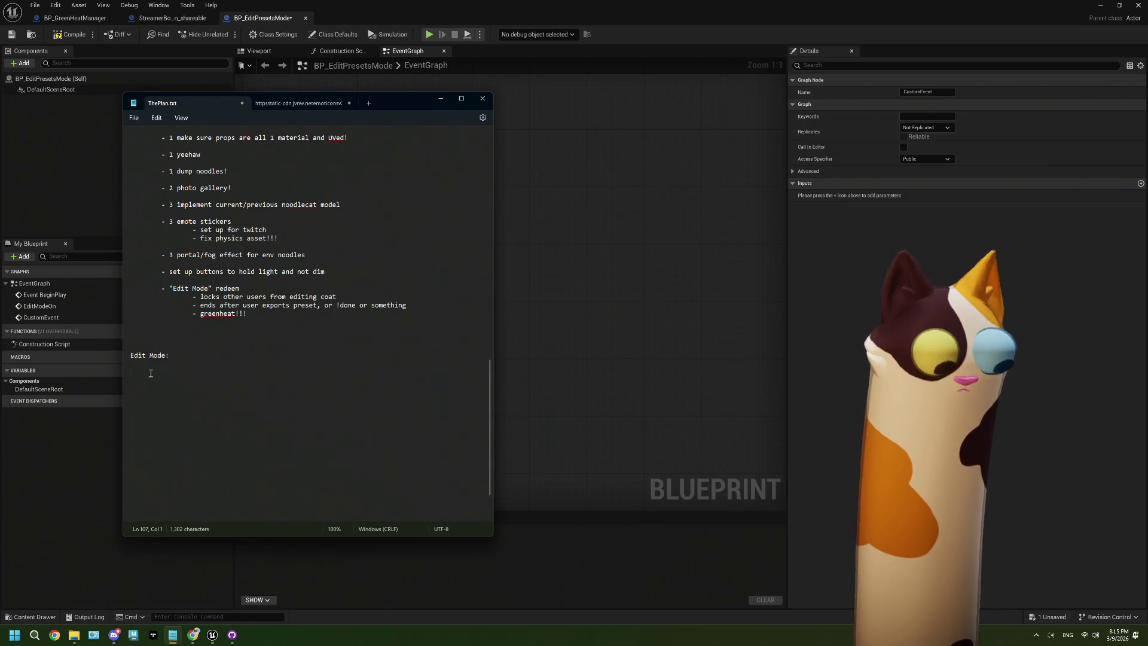
# List 'Redeem Edit Mode' with indented items 'show Edit Mode "overlay"' and 'get who redeemed it'
pyautogui.write('-')
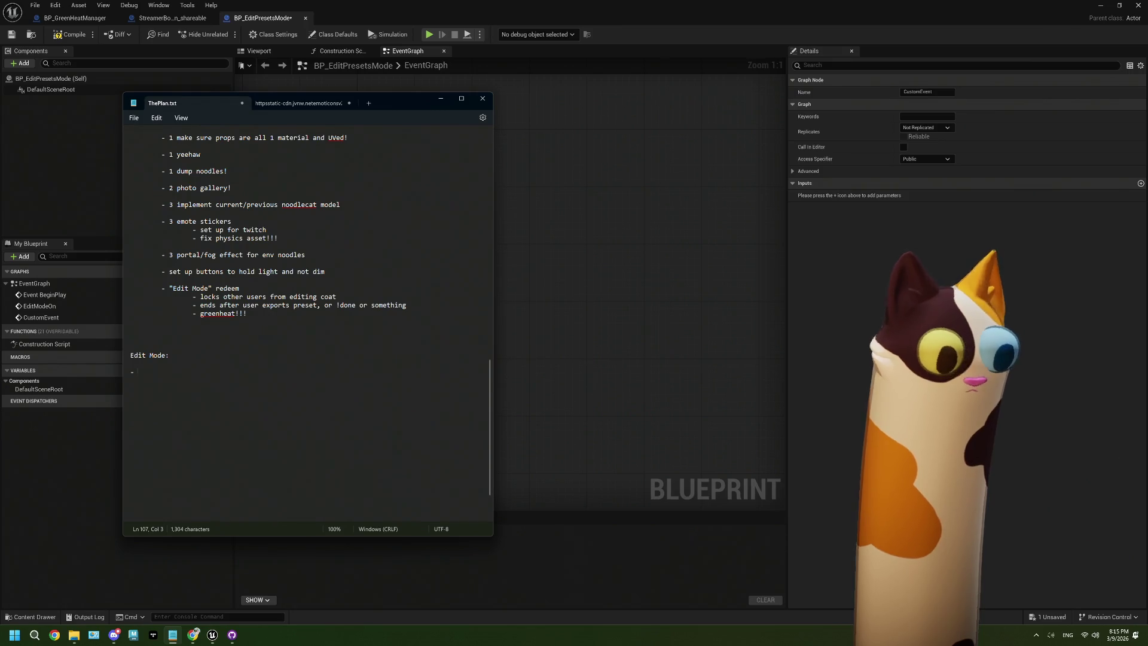
pyautogui.write('em ')
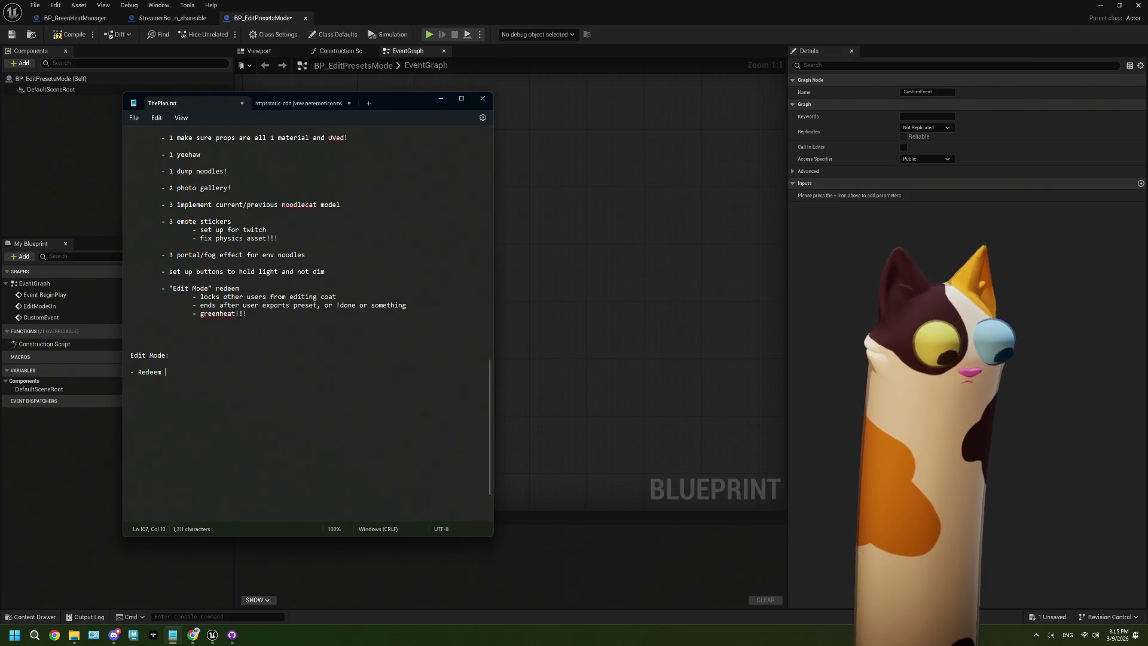
pyautogui.write('Edit Mode')
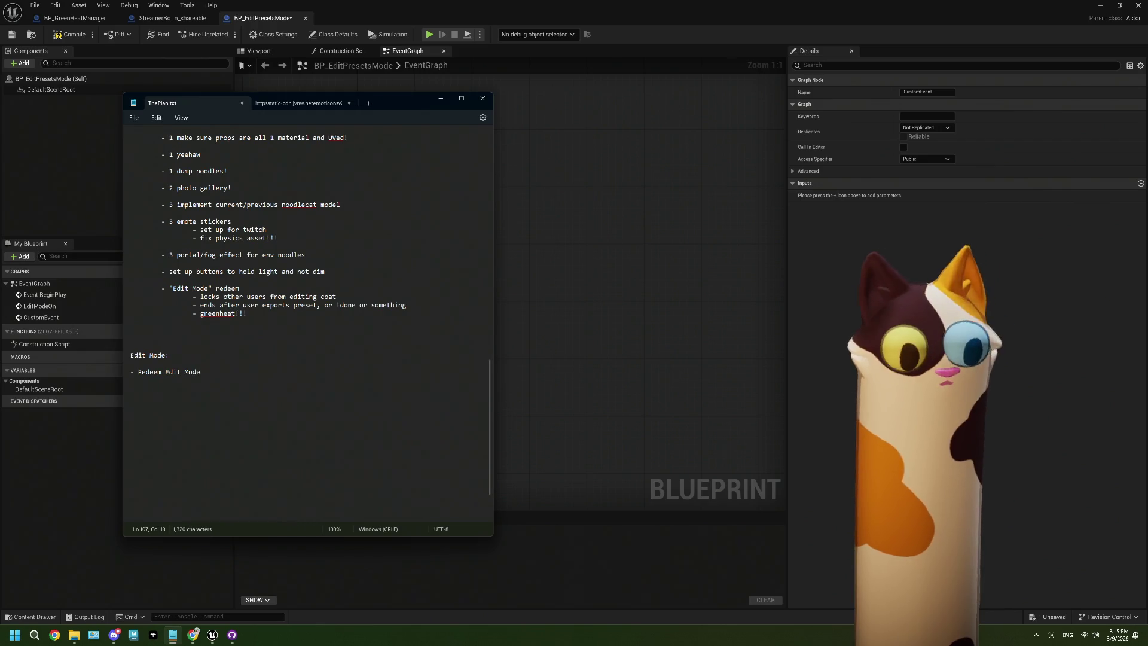
pyautogui.press('Return')
pyautogui.press('Tab')
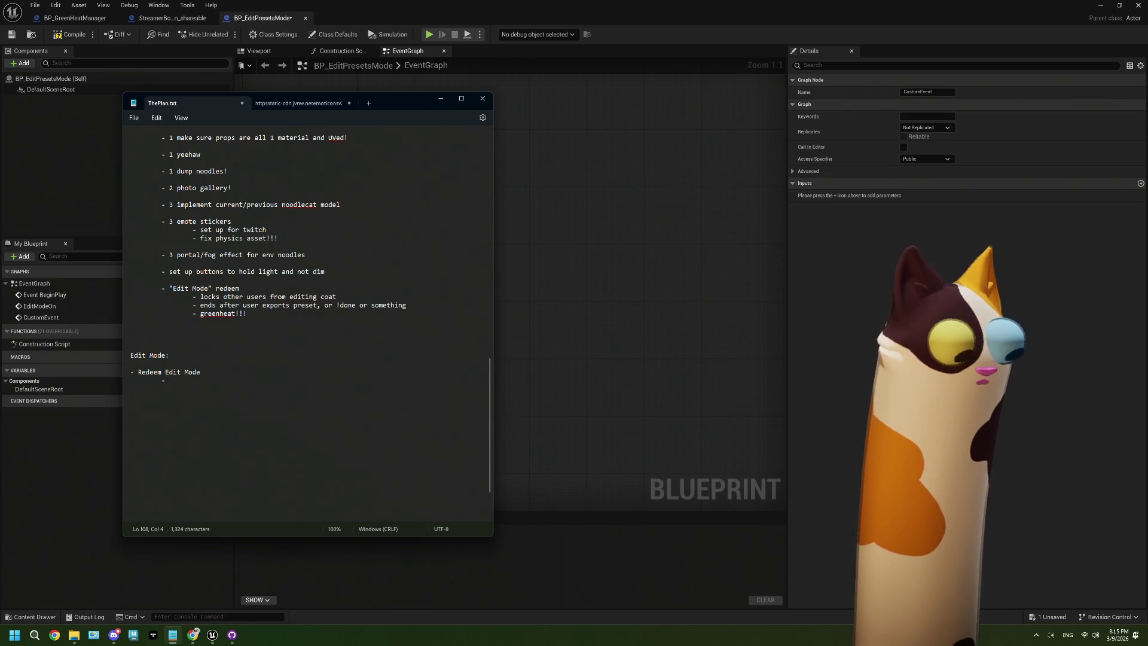
pyautogui.write('sh')
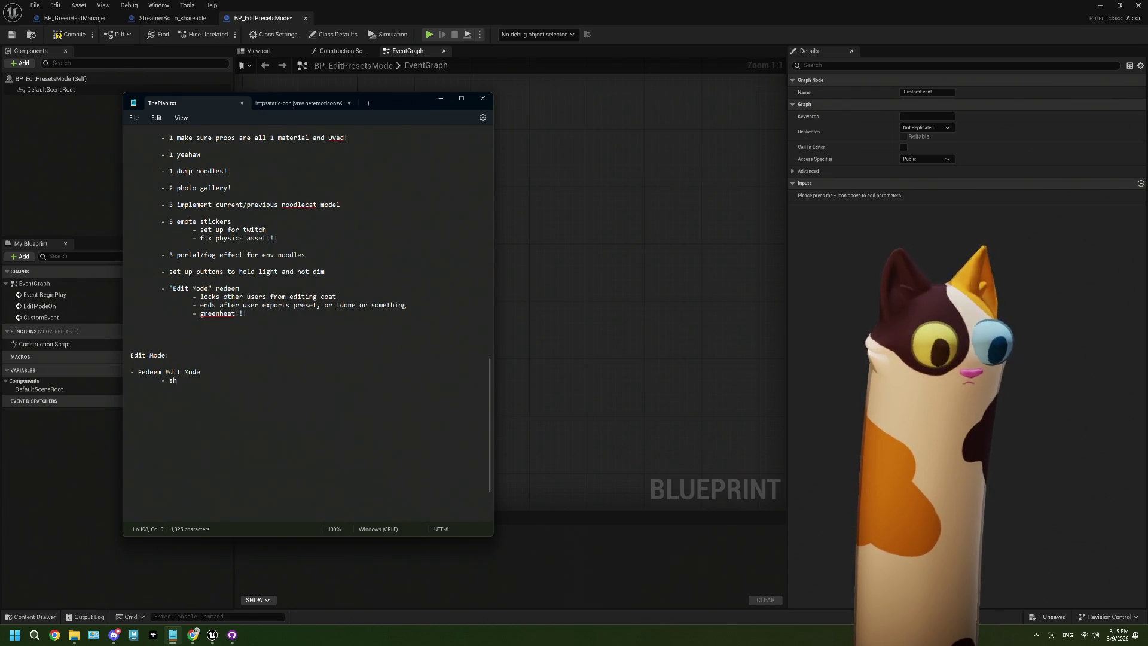
pyautogui.write('ow Edit Mode')
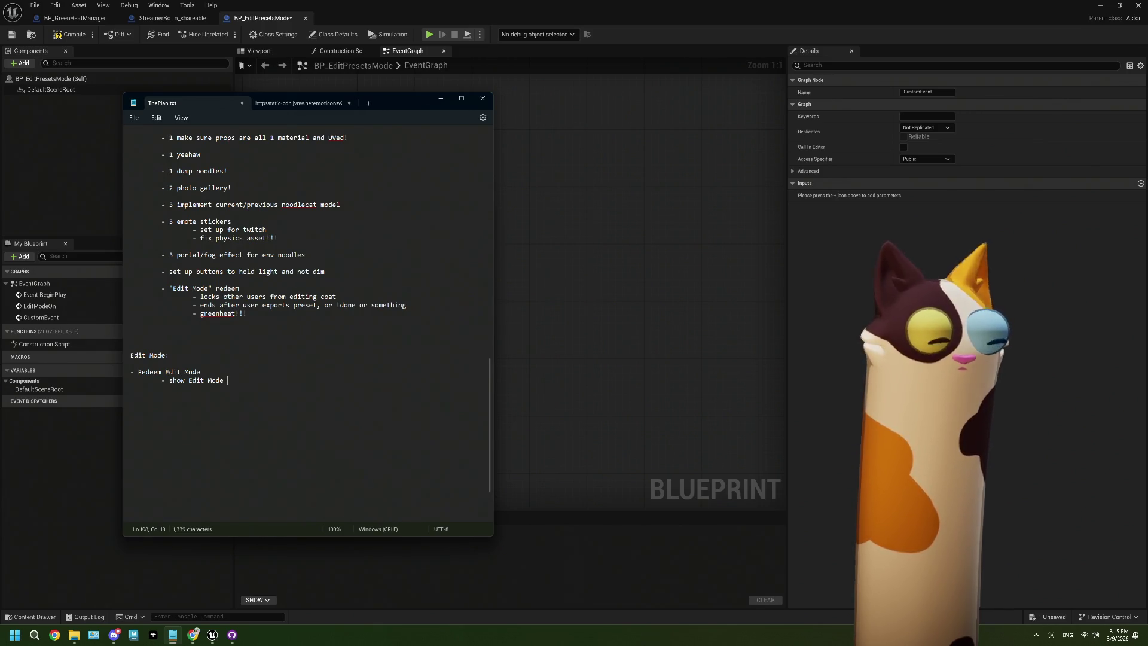
pyautogui.write('"overlay"')
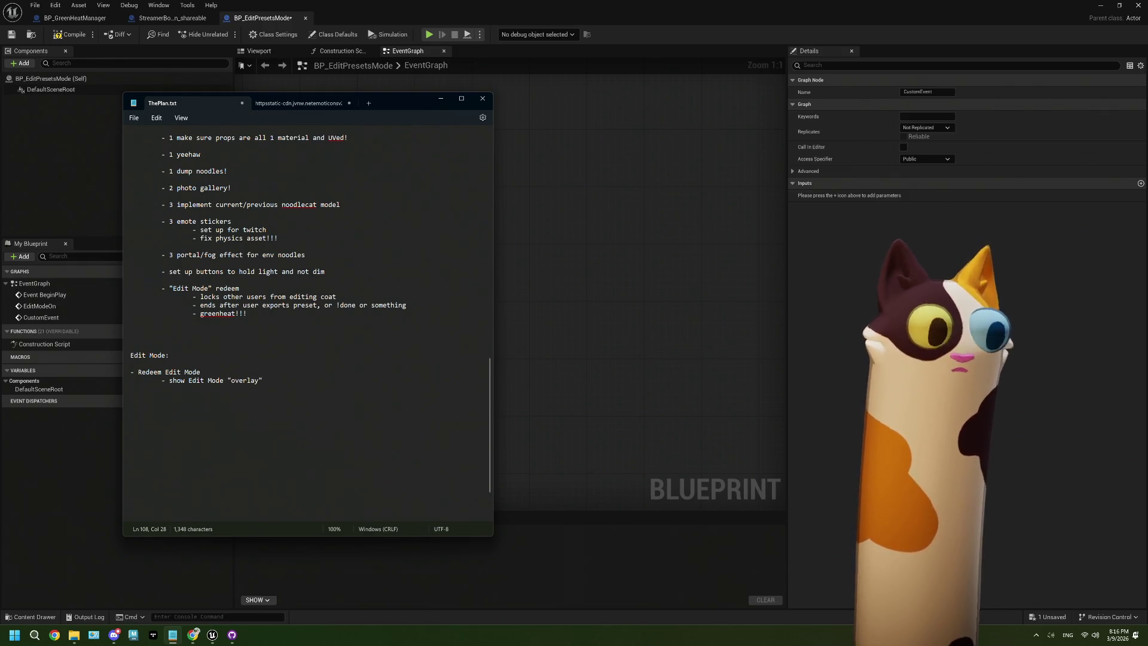
pyautogui.press('Return')
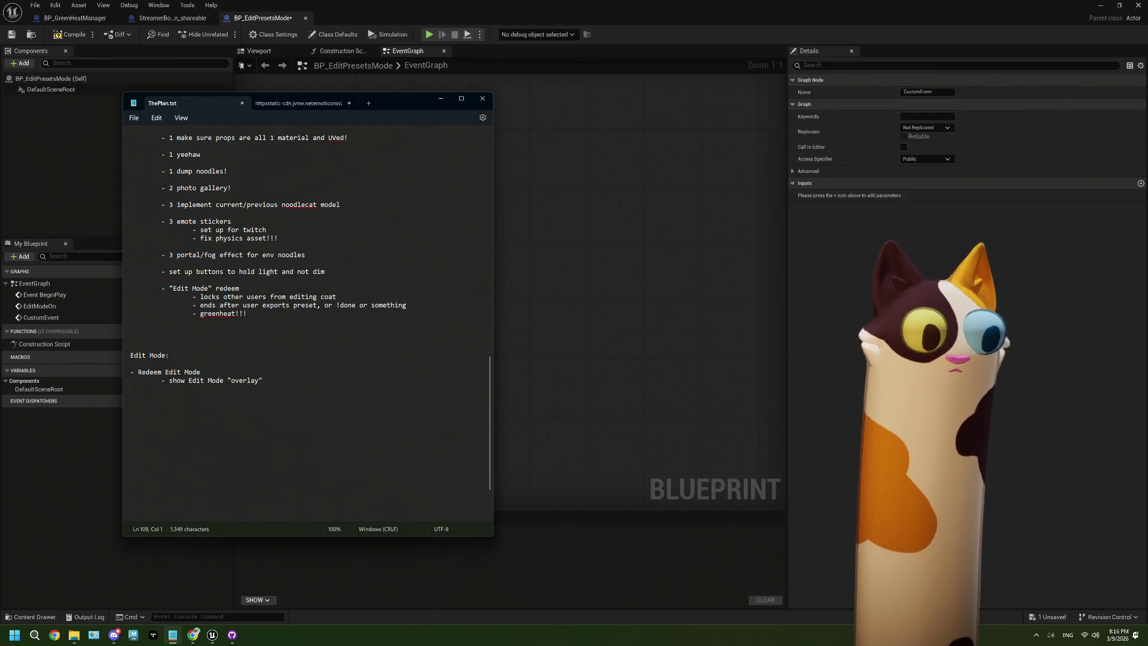
pyautogui.press('Tab')
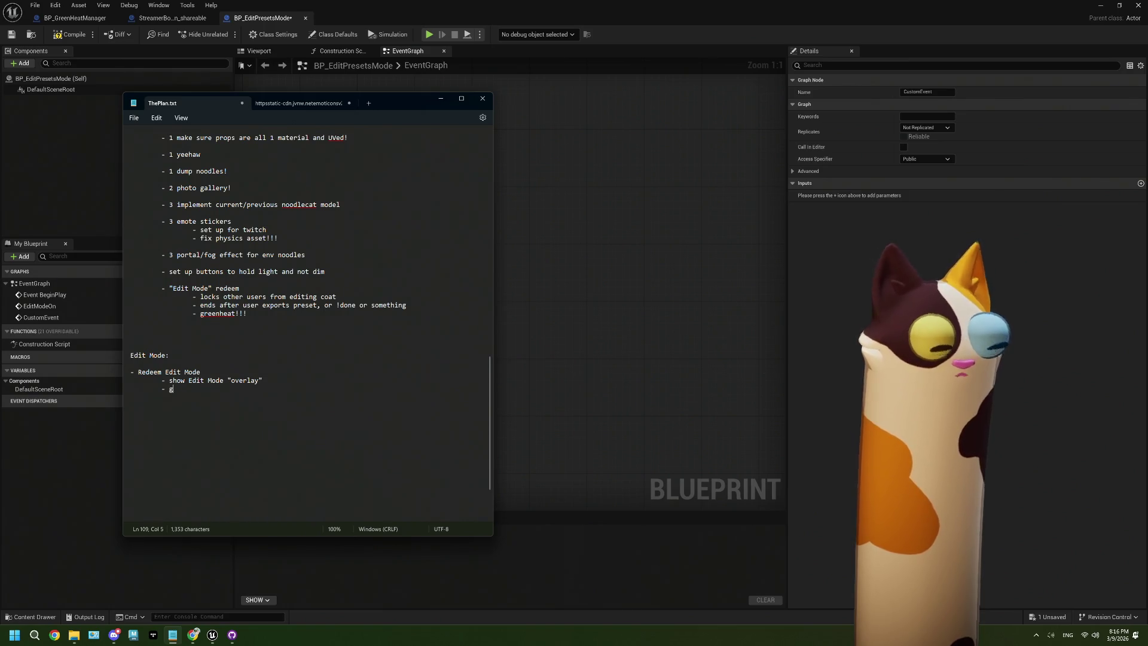
pyautogui.write('et ')
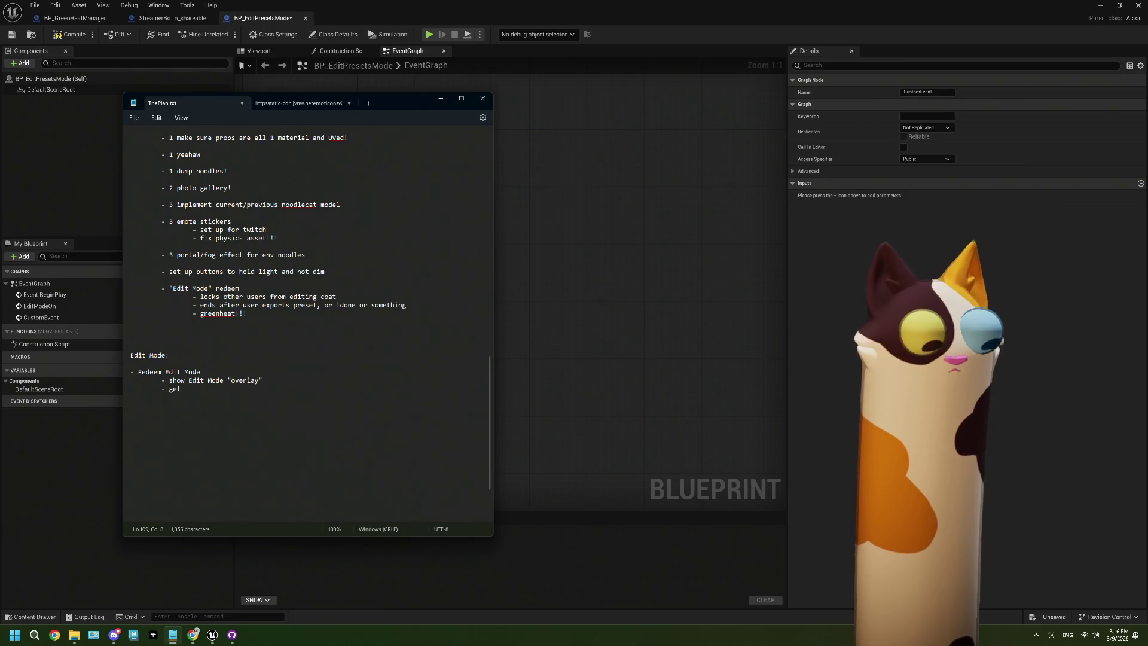
pyautogui.write('who rede')
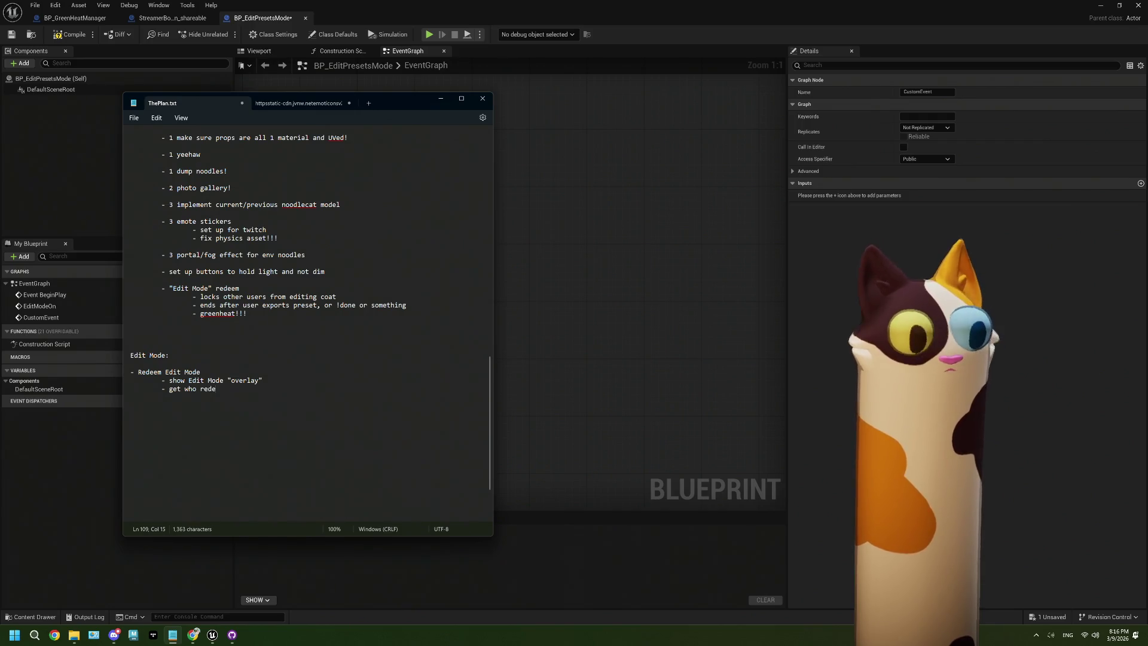
pyautogui.write('emed it')
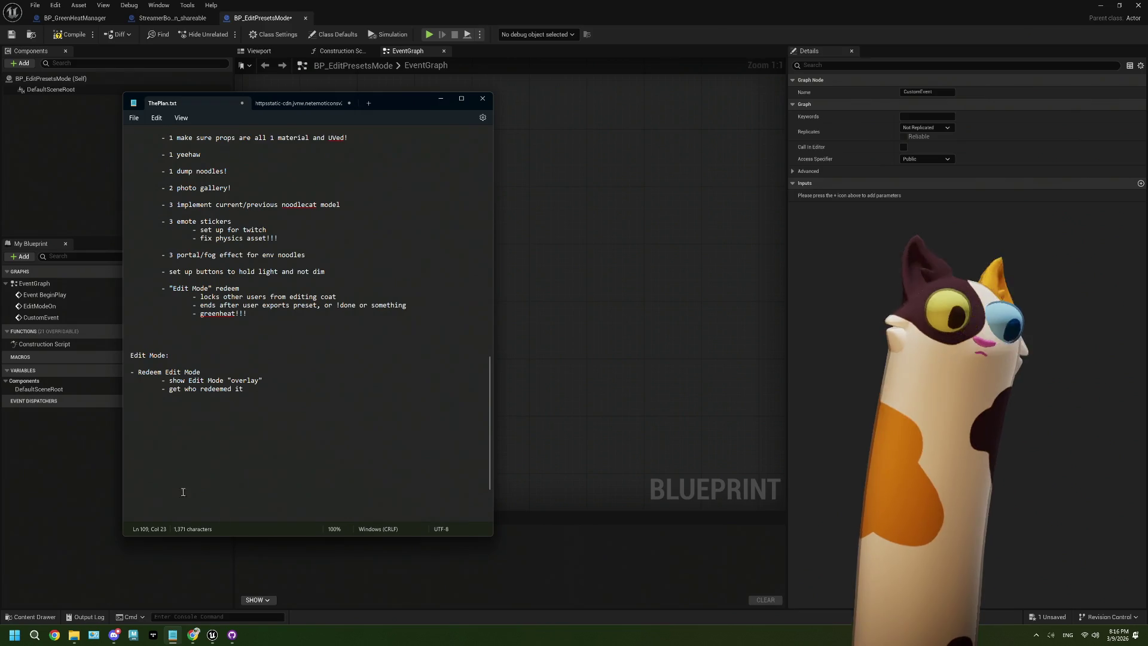
# Browse the main heat.prod.kr GreenHeat page in Chrome
pyautogui.click(196, 640)
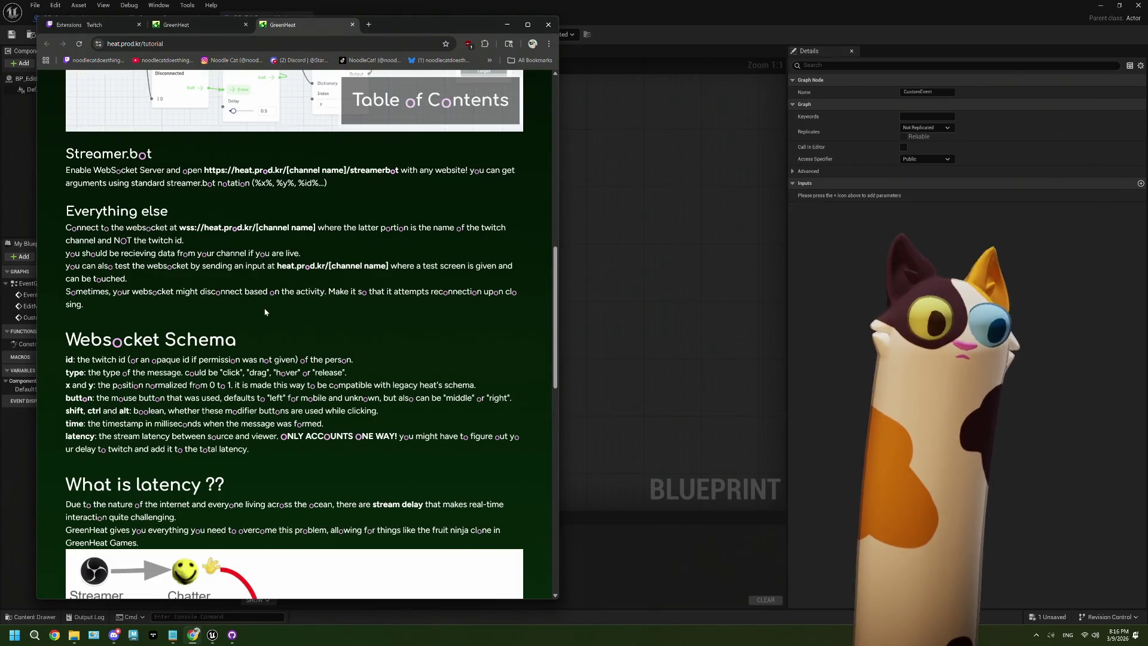
pyautogui.scroll(10, 266, 311)
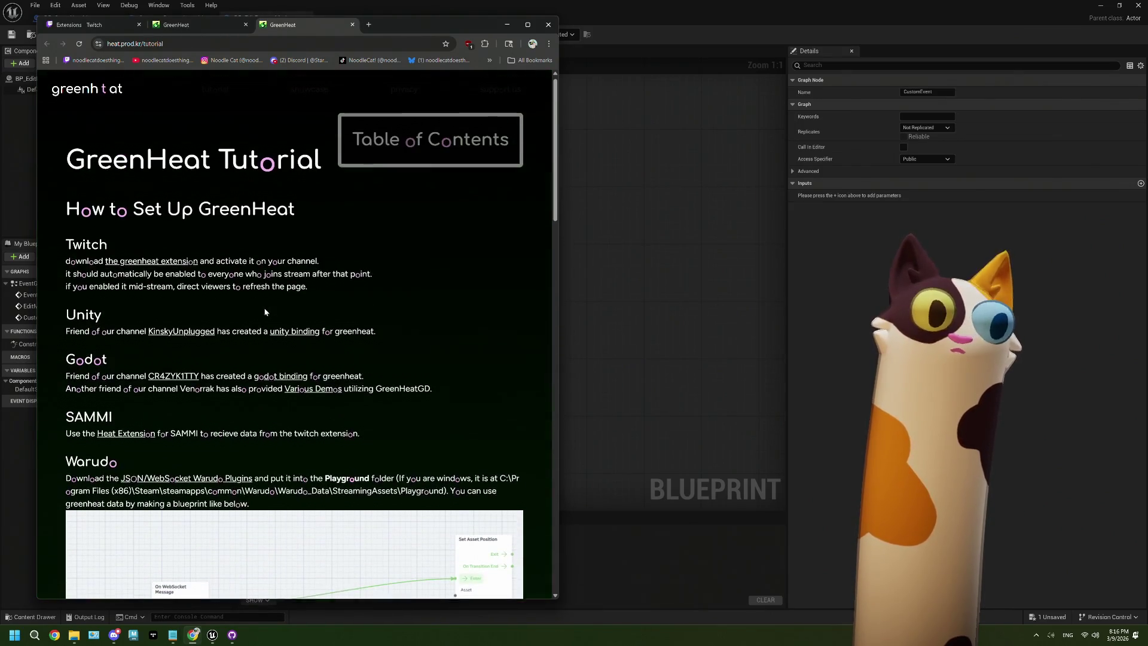
pyautogui.click(180, 25)
pyautogui.scroll(-2, 267, 308)
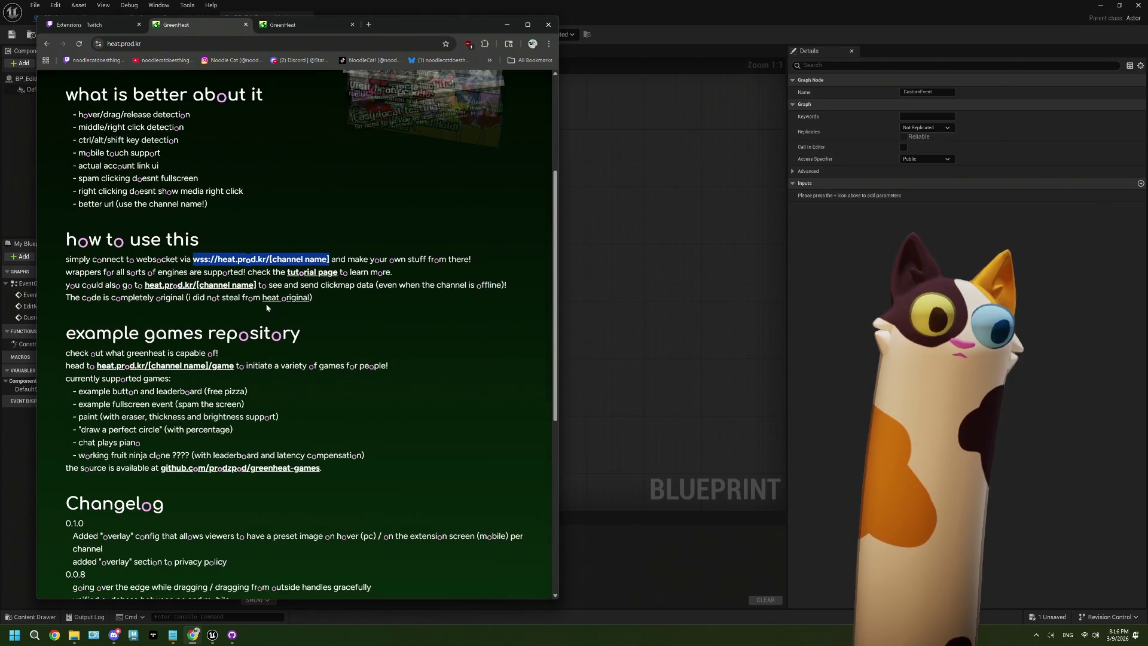
pyautogui.scroll(-2, 267, 308)
pyautogui.scroll(3, 267, 308)
# Read the tutorial's Websocket Schema id line, then return to the Unreal blueprint editor
pyautogui.click(282, 24)
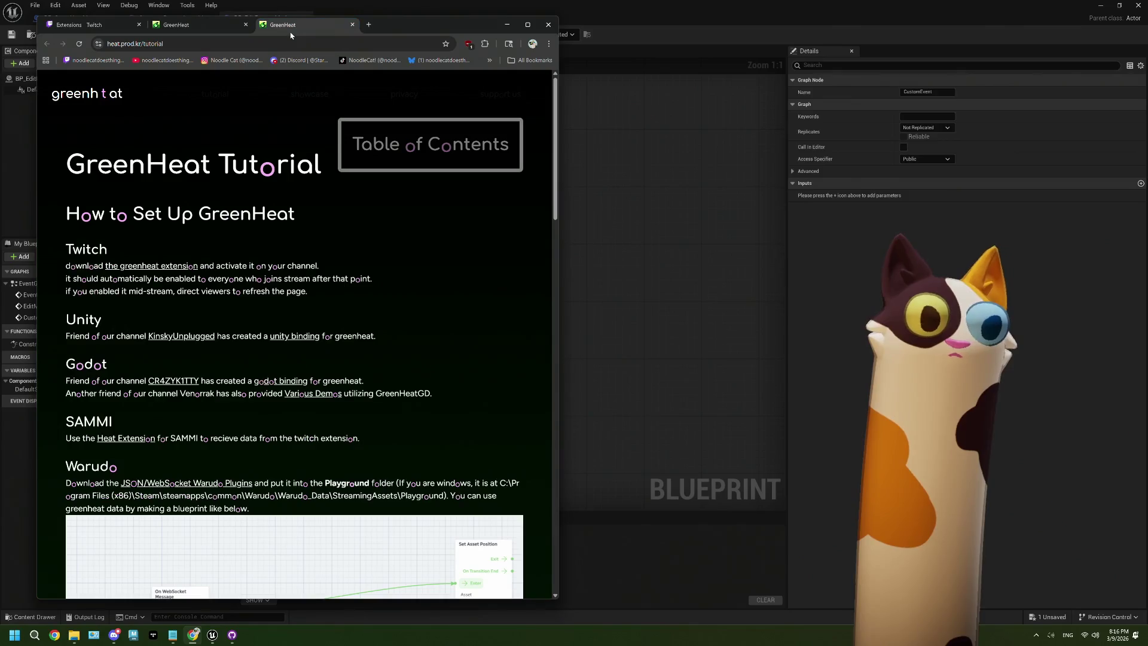
pyautogui.scroll(-3, 289, 307)
pyautogui.scroll(-7, 289, 307)
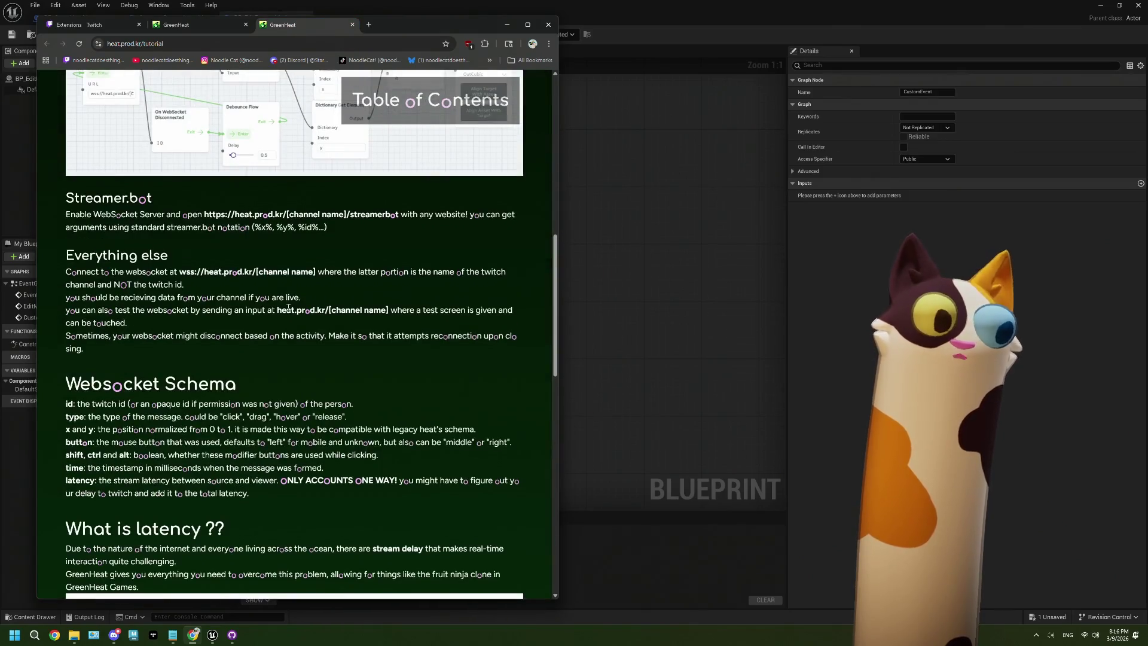
pyautogui.scroll(-3, 138, 290)
pyautogui.moveTo(90, 270); pyautogui.dragTo(356, 272)
pyautogui.click(152, 270)
pyautogui.click(344, 276)
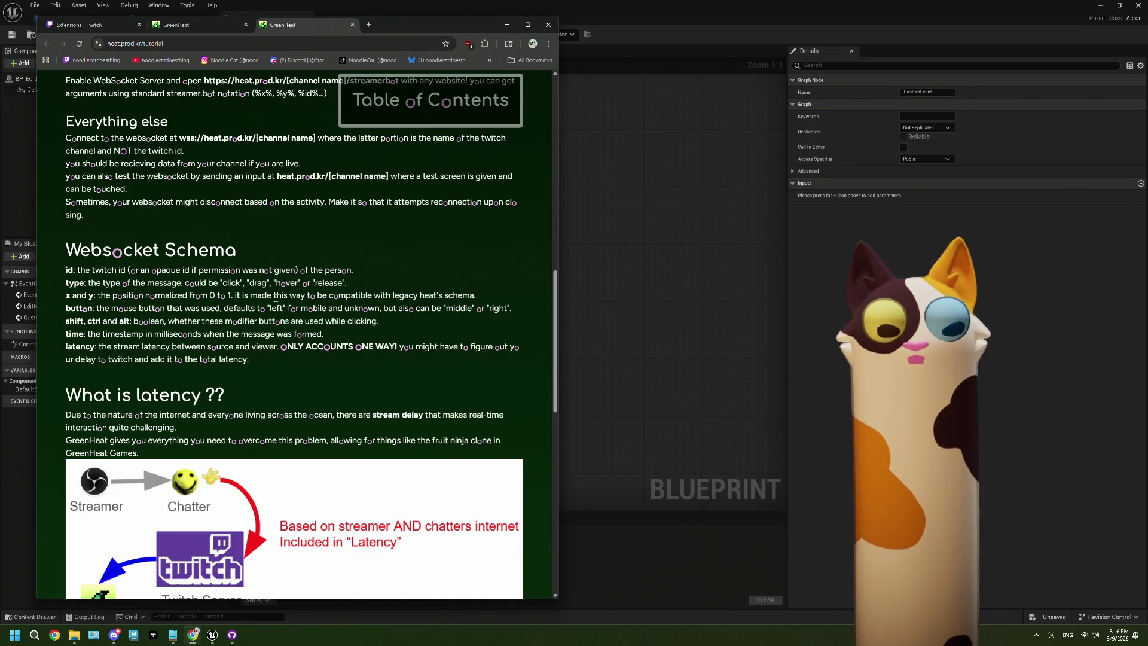
pyautogui.scroll(1, 195, 339)
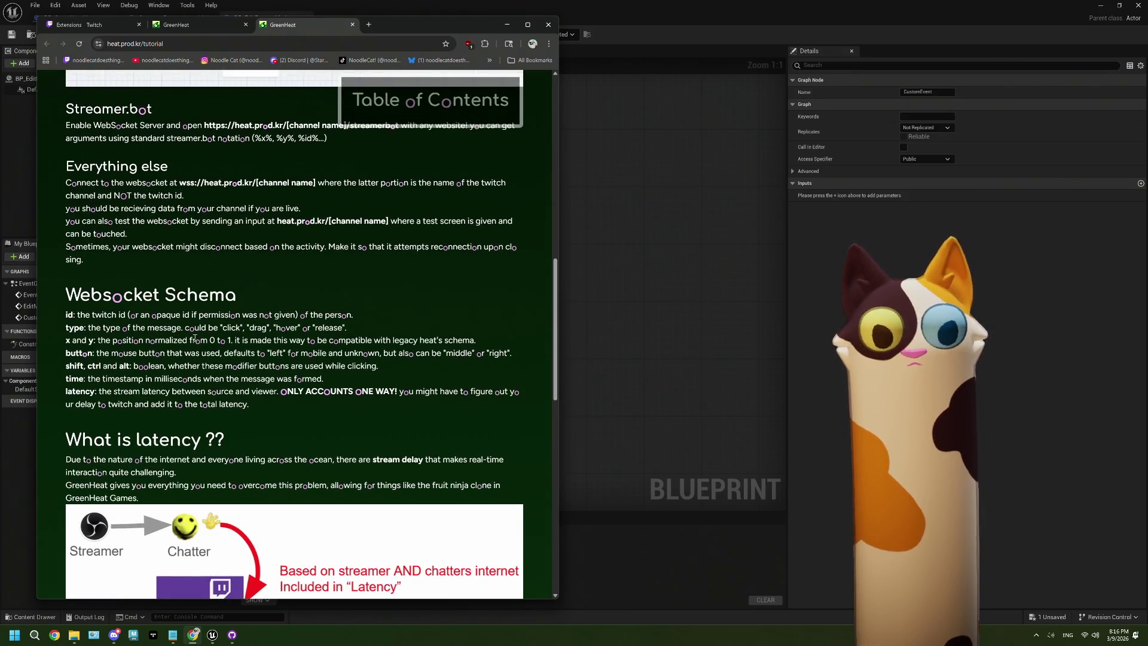
pyautogui.click(630, 24)
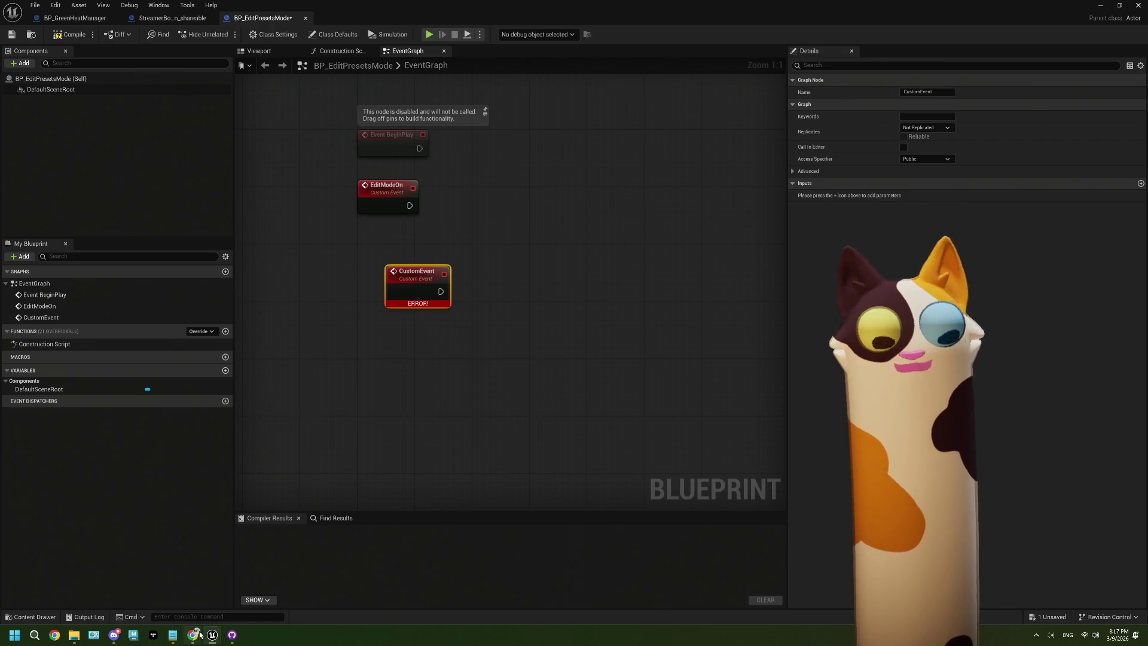
pyautogui.moveTo(195, 634)
pyautogui.click(203, 594)
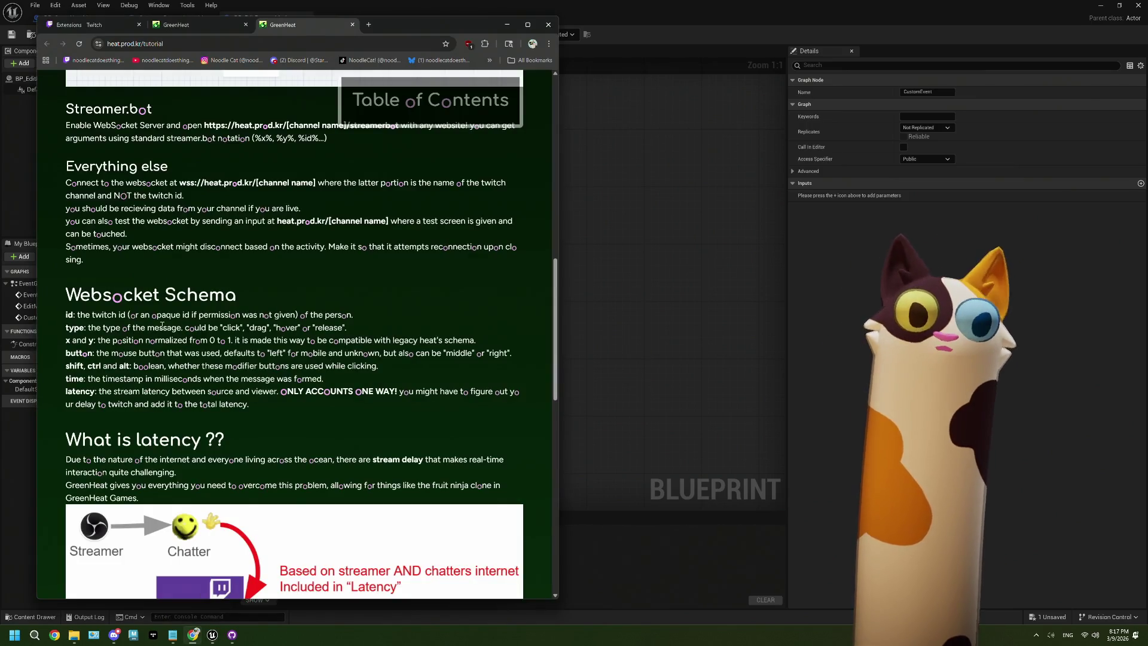
pyautogui.moveTo(135, 315); pyautogui.dragTo(282, 316)
pyautogui.click(578, 299)
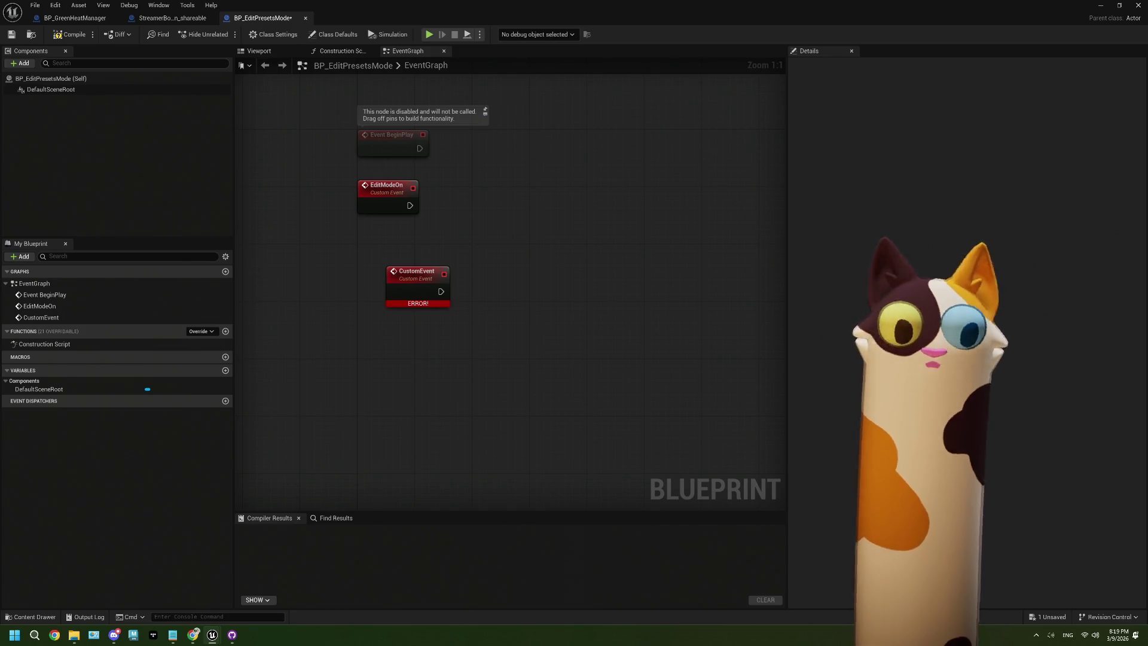
pyautogui.click(36, 636)
# Launch Paint via 'mspaint' and fill the canvas black
pyautogui.write('ms')
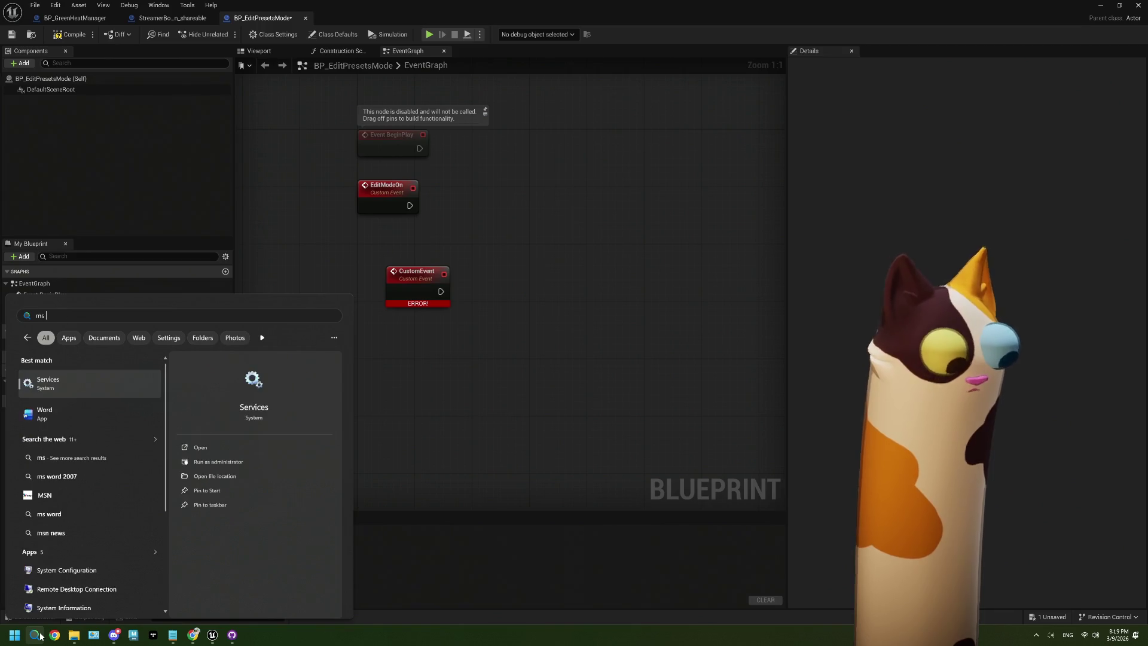
pyautogui.write('paint')
pyautogui.press('Return')
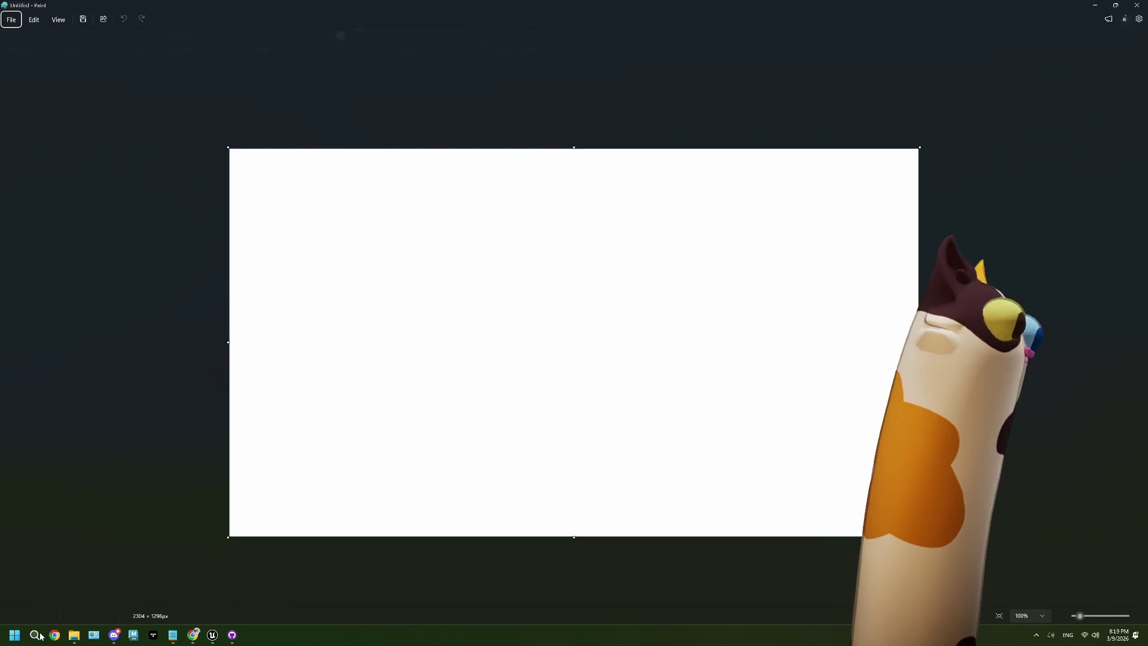
pyautogui.click(137, 40)
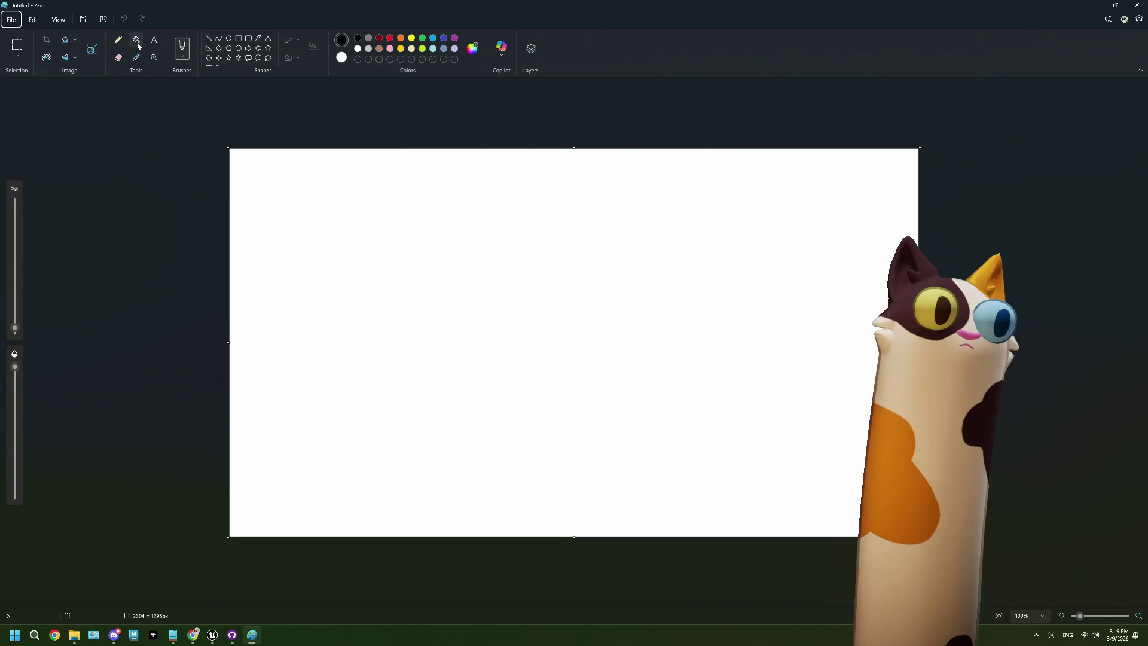
pyautogui.click(382, 424)
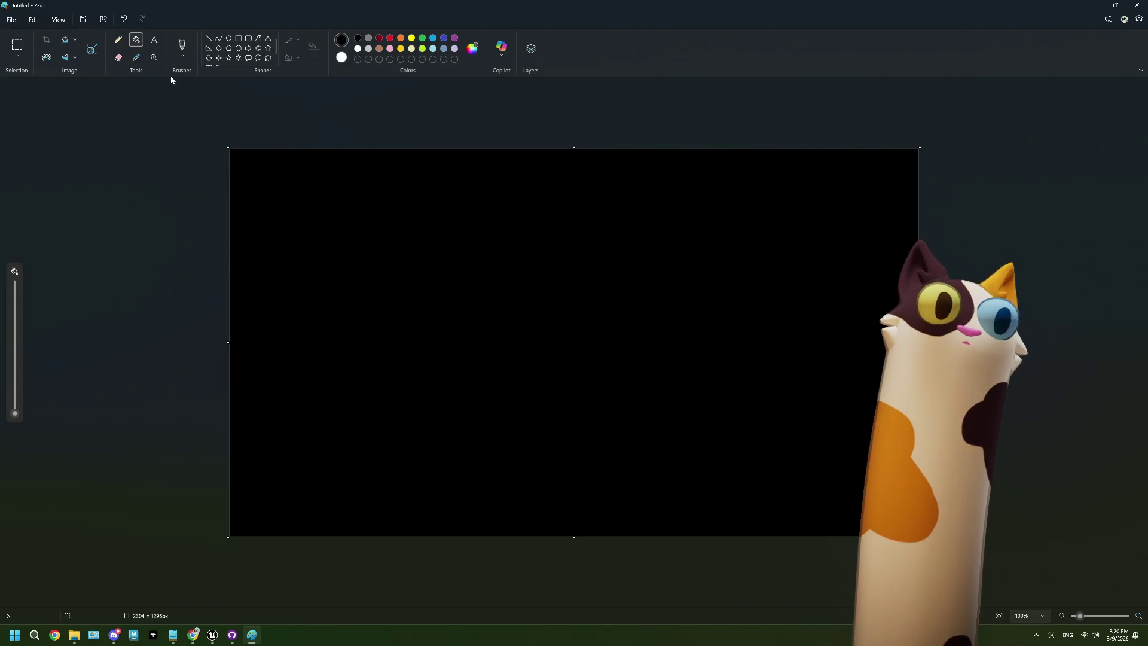
# Draw a white box outline near the top-left with the brush
pyautogui.click(182, 48)
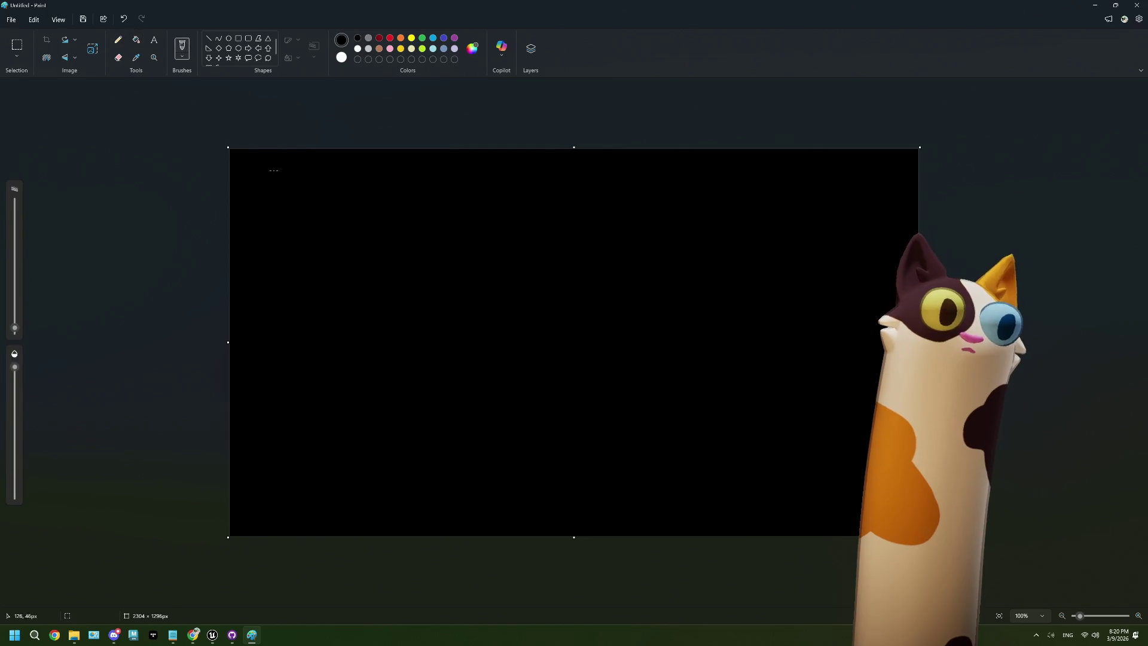
pyautogui.click(342, 57)
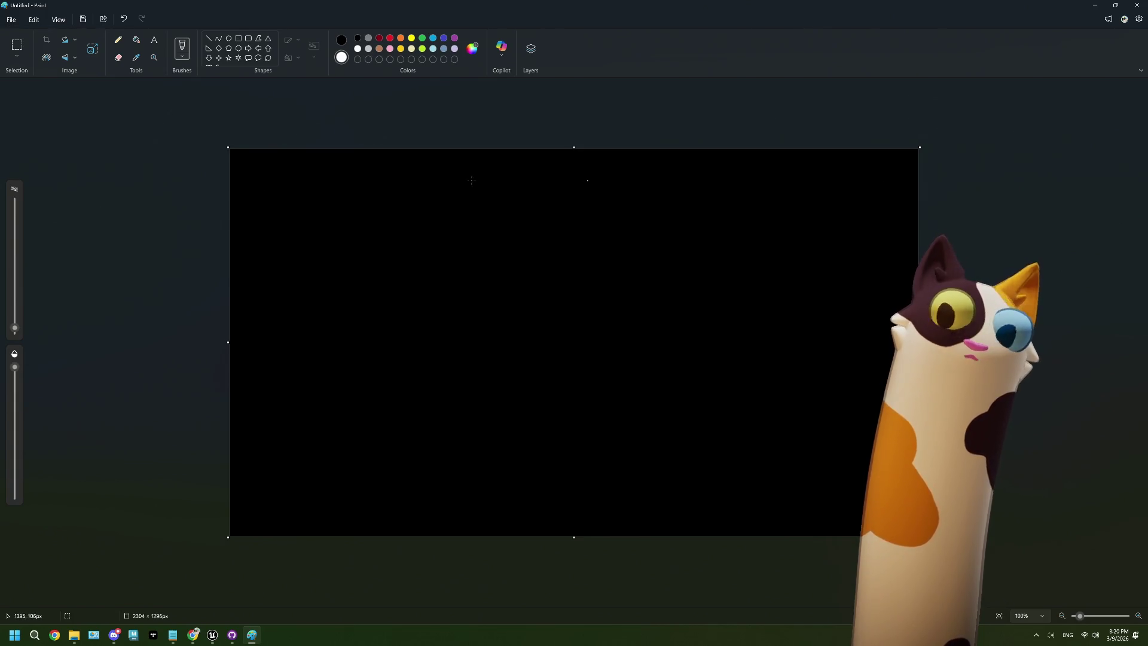
pyautogui.moveTo(250, 172); pyautogui.dragTo(250, 216)
pyautogui.moveTo(250, 175)
pyautogui.mouseDown()
pyautogui.moveTo(509, 179)
pyautogui.moveTo(608, 221)
pyautogui.moveTo(513, 239)
pyautogui.moveTo(250, 233)
pyautogui.moveTo(250, 223)
pyautogui.mouseUp()
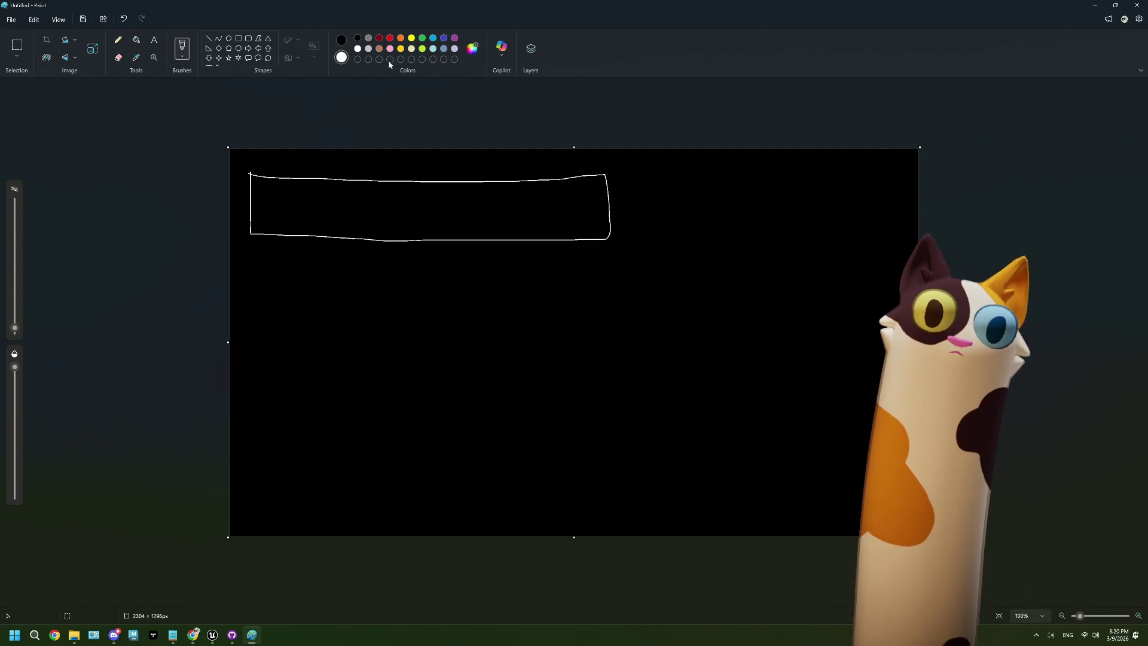
# With a larger brush, paint red, orange, yellow and green dots in a row inside the box
pyautogui.click(390, 38)
pyautogui.moveTo(15, 328); pyautogui.dragTo(15, 233)
pyautogui.click(276, 207)
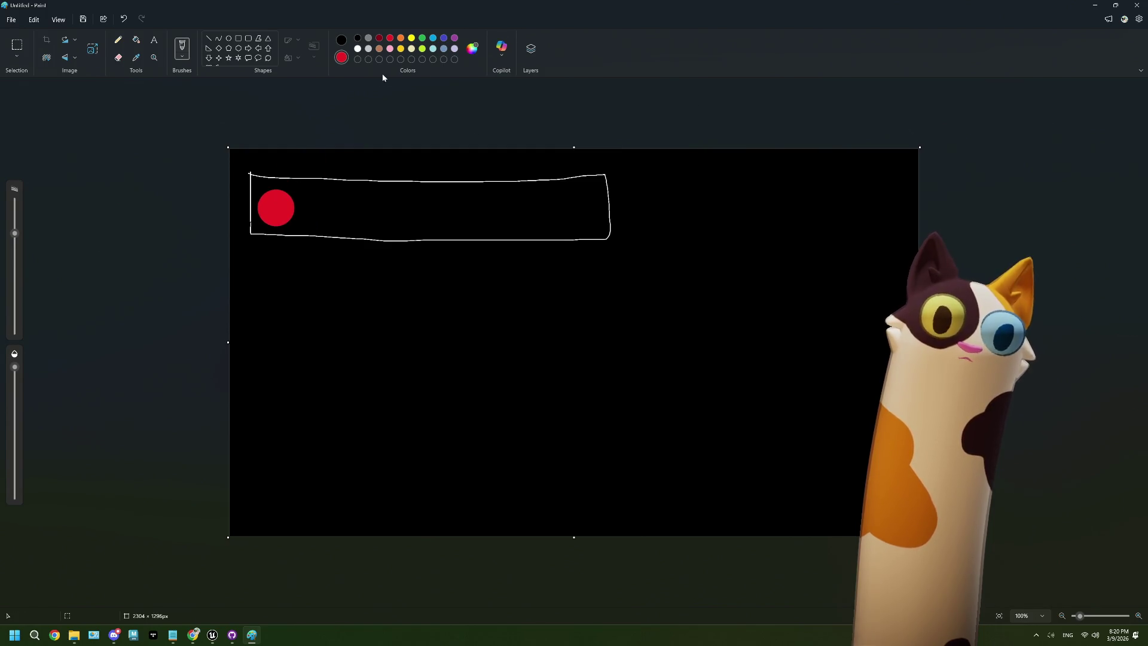
pyautogui.click(400, 38)
pyautogui.click(320, 208)
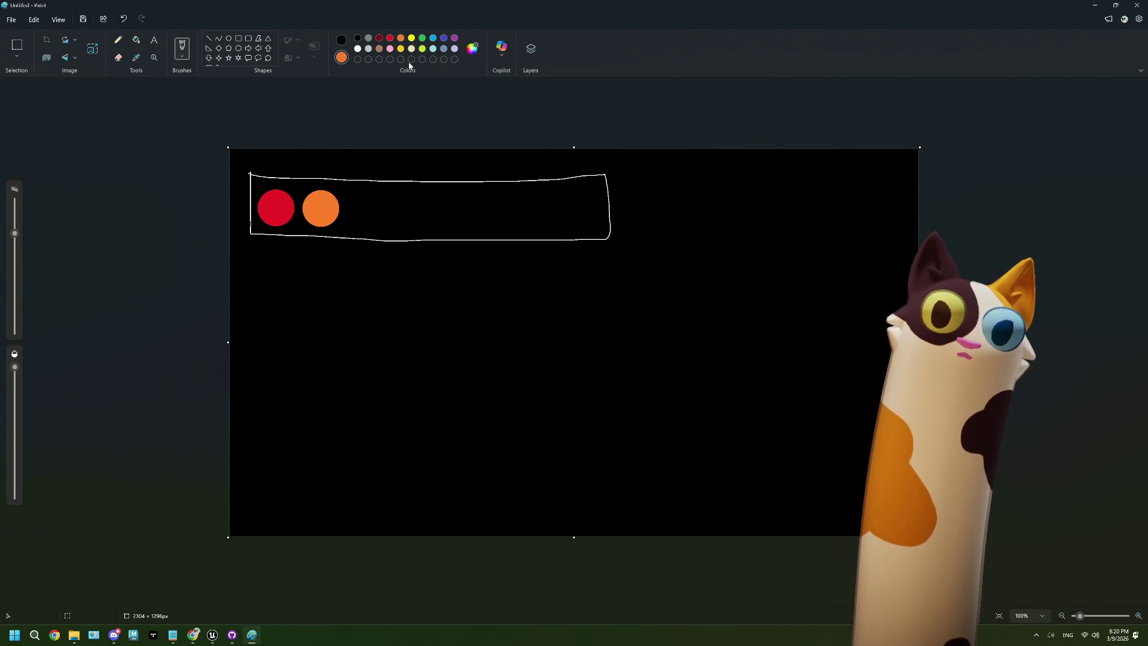
pyautogui.click(411, 39)
pyautogui.click(364, 209)
pyautogui.click(374, 177)
pyautogui.hotkey('ctrl', 'z')
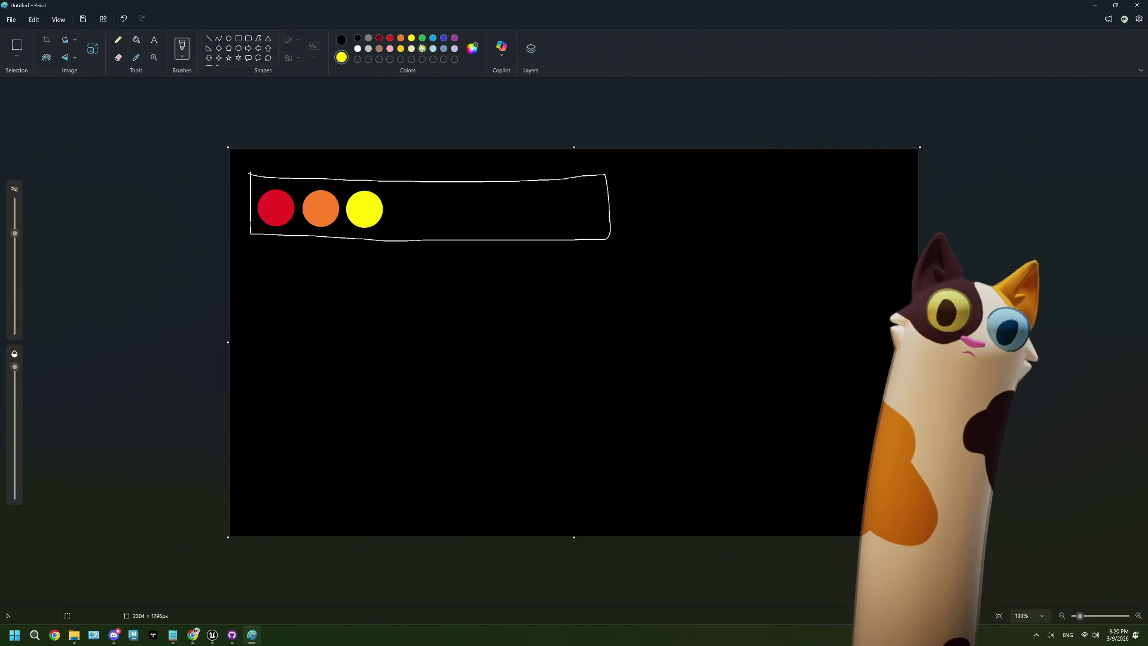
pyautogui.click(422, 38)
pyautogui.click(406, 212)
# Paint blue, indigo and purple dots to finish the row, then reset to a small white brush
pyautogui.click(433, 39)
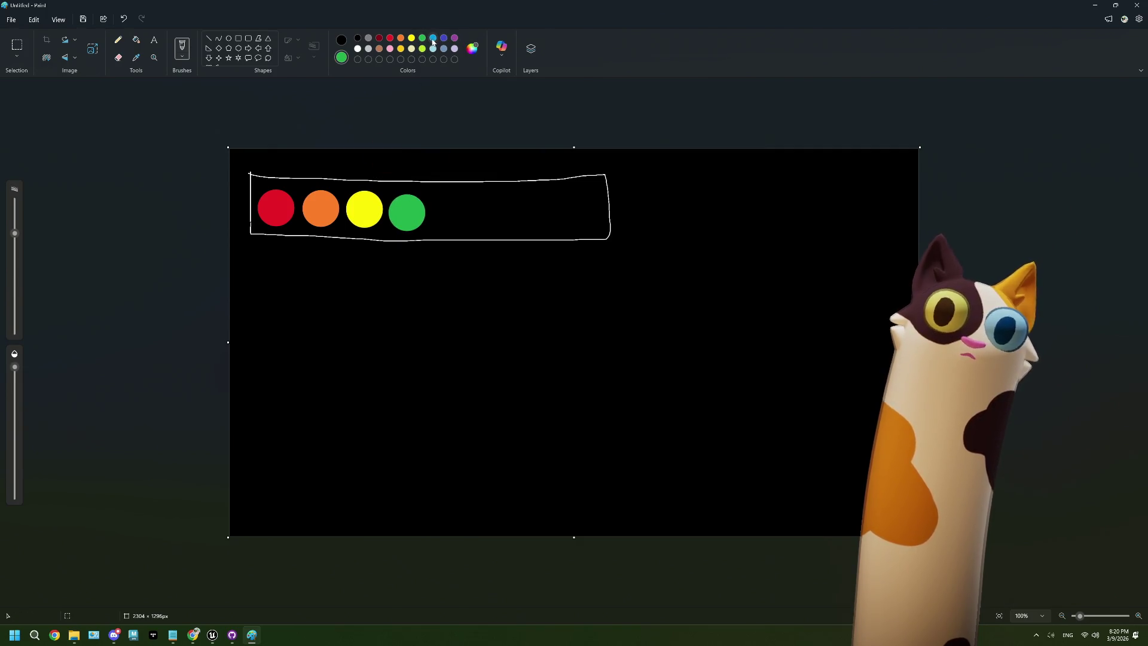
pyautogui.click(435, 215)
pyautogui.hotkey('ctrl', 'z')
pyautogui.click(449, 214)
pyautogui.click(444, 39)
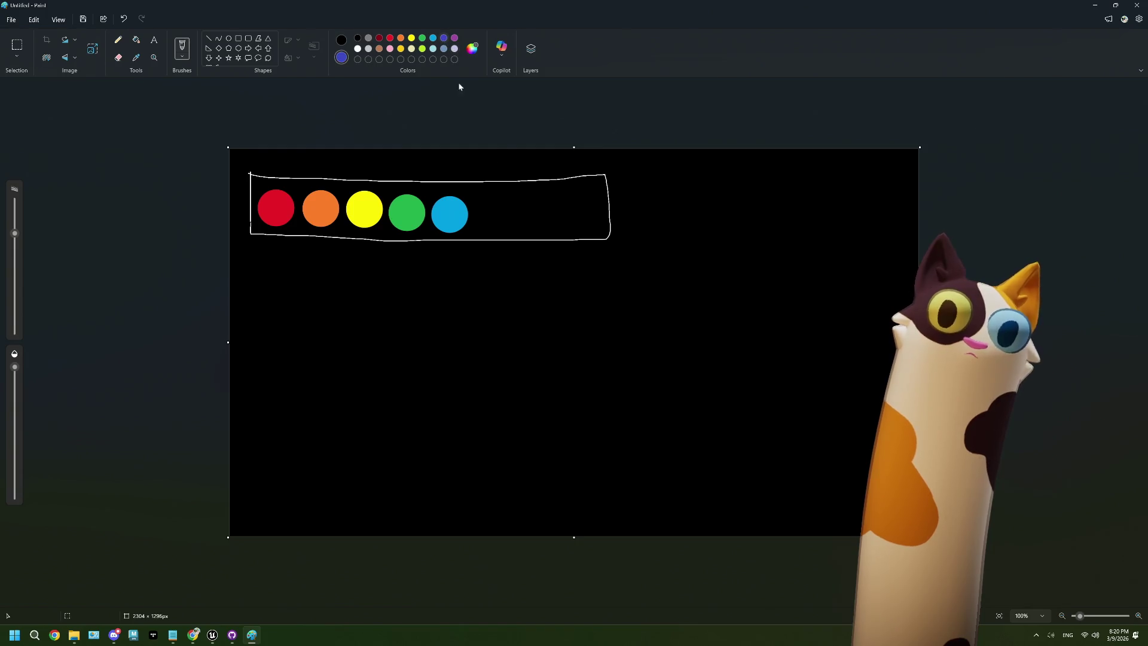
pyautogui.click(499, 213)
pyautogui.moveTo(499, 213); pyautogui.dragTo(497, 213)
pyautogui.click(454, 38)
pyautogui.moveTo(530, 172); pyautogui.dragTo(540, 210)
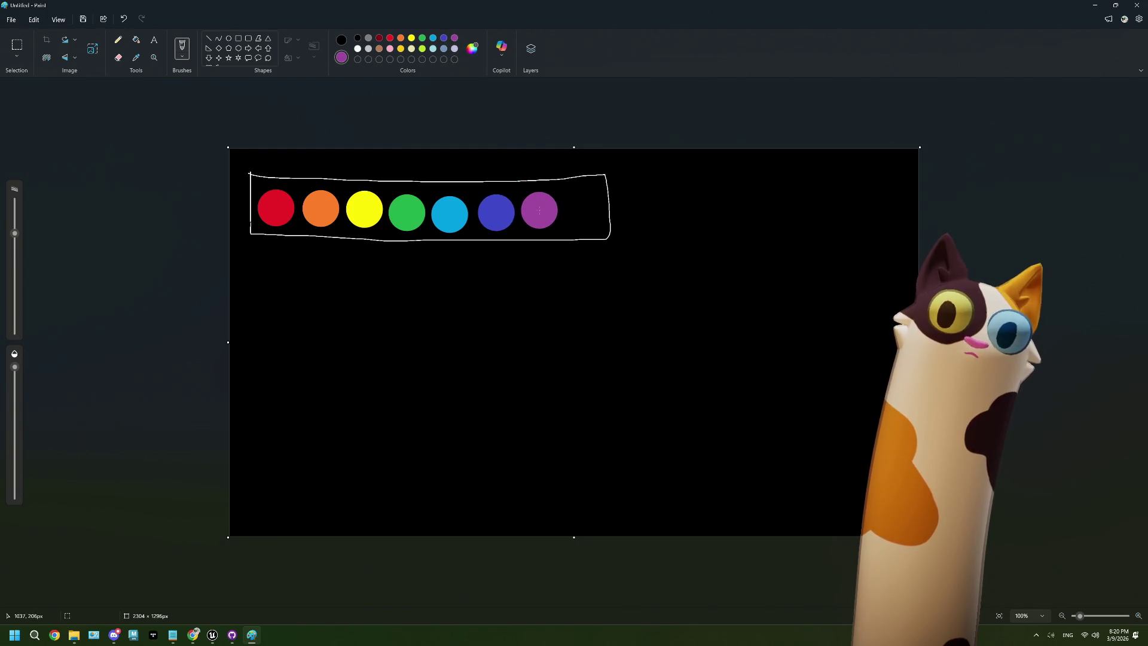
pyautogui.click(359, 49)
pyautogui.moveTo(15, 280)
pyautogui.mouseDown()
pyautogui.moveTo(33, 323)
pyautogui.moveTo(73, 330)
pyautogui.mouseUp()
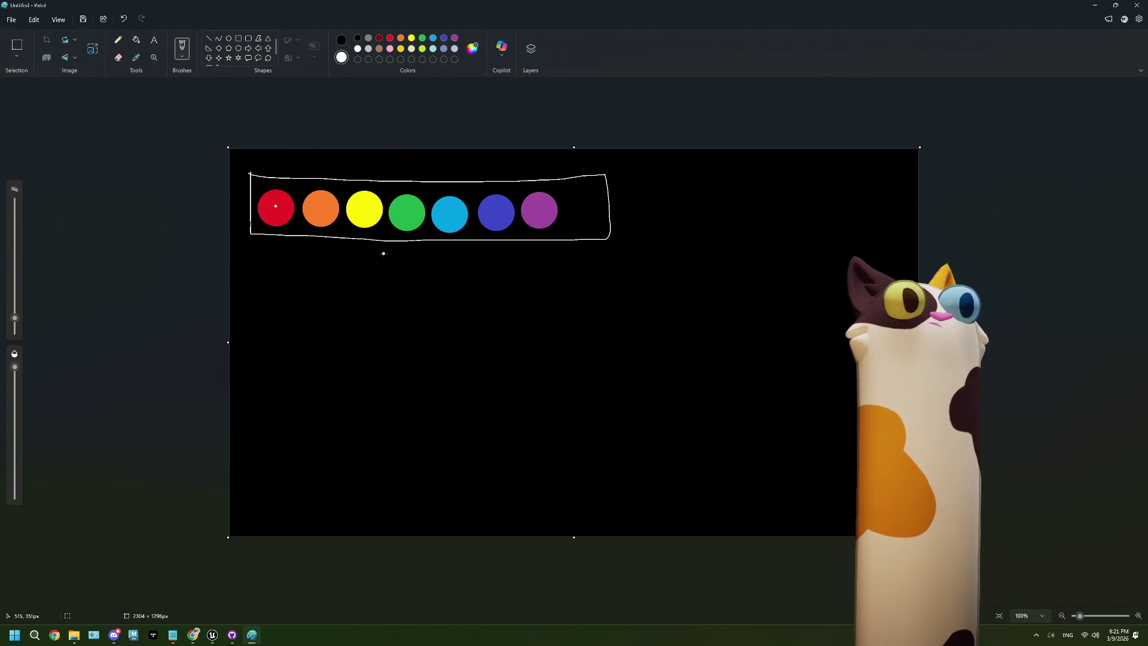
# Highlight 'opaque id' in the GreenHeat WebSocket Schema id description, then return to Paint
pyautogui.click(193, 635)
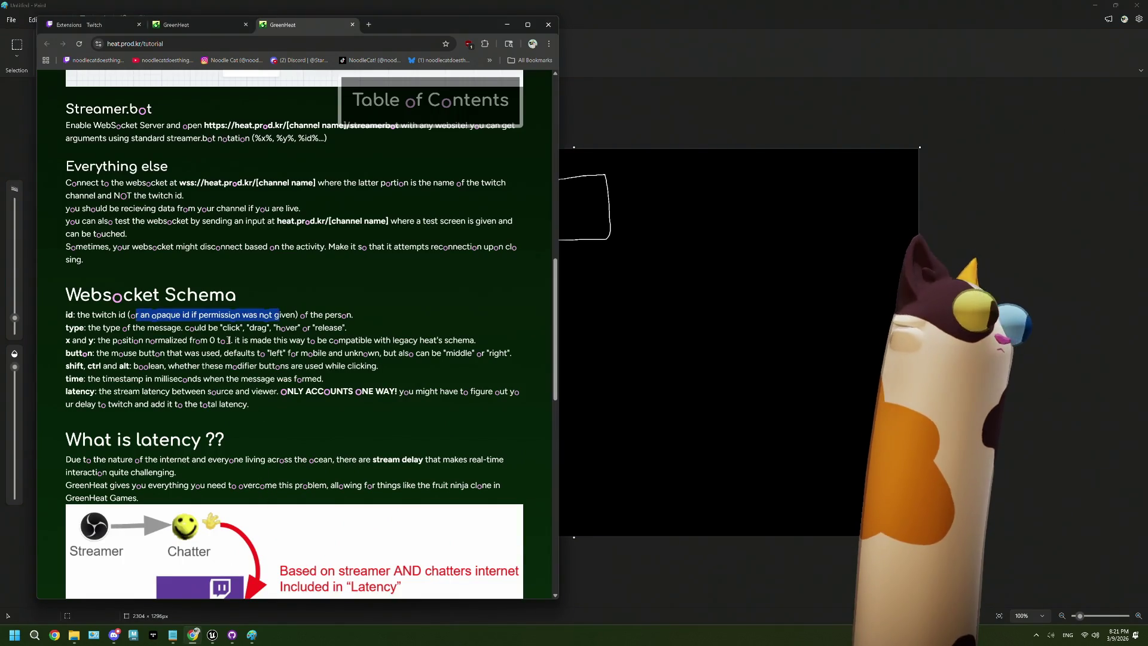
pyautogui.moveTo(77, 315); pyautogui.dragTo(354, 322)
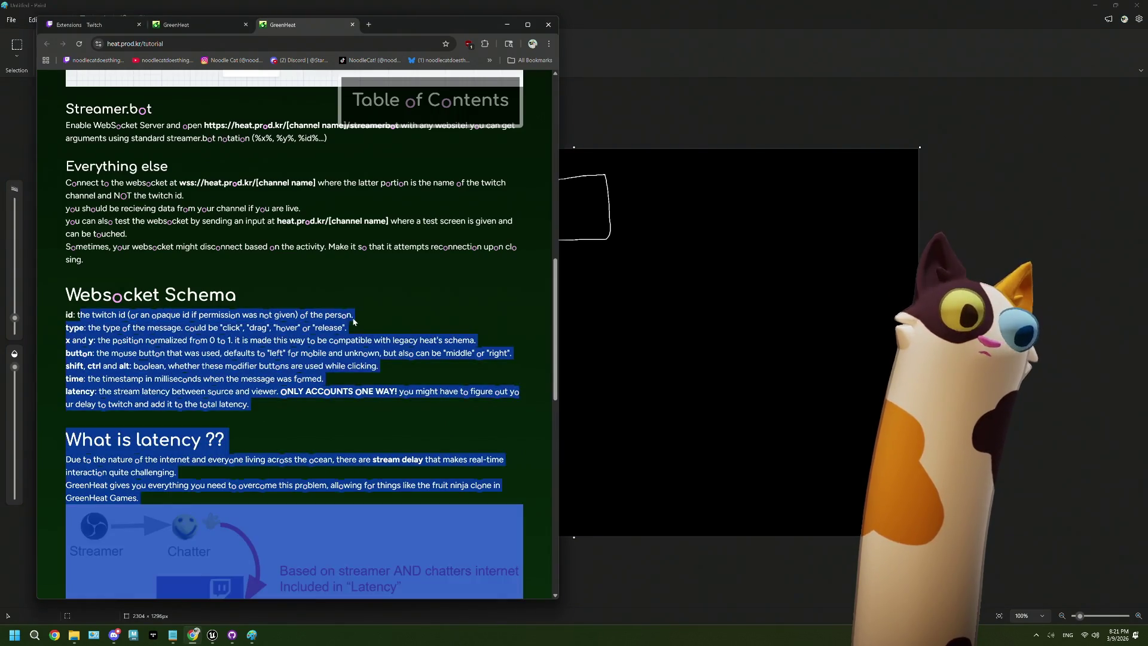
pyautogui.click(352, 319)
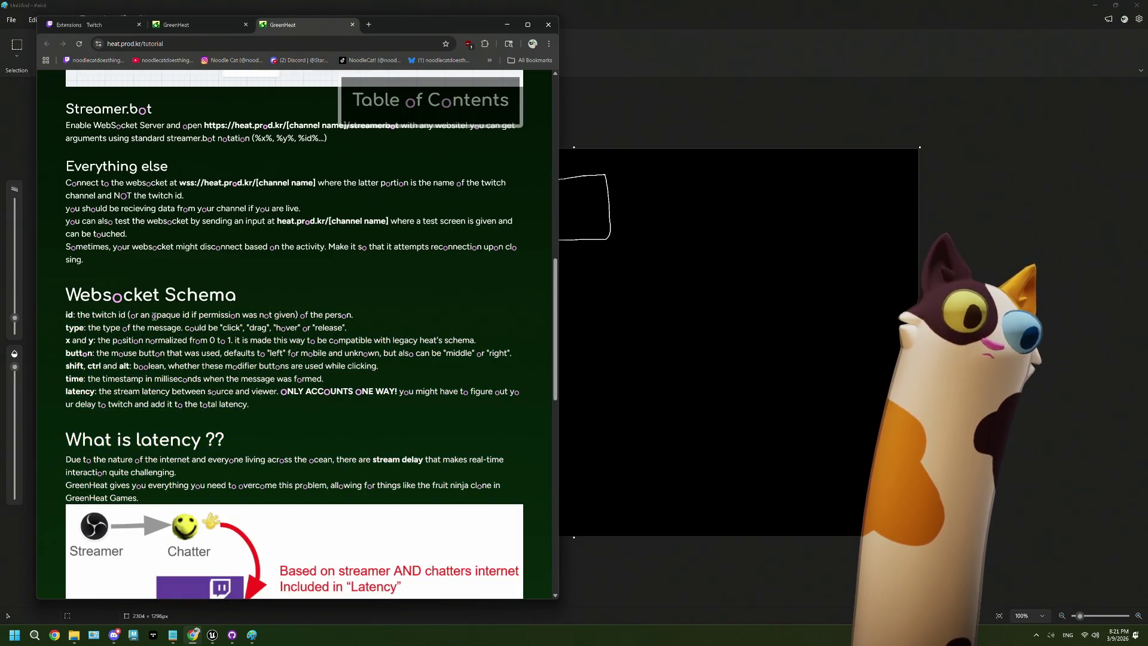
pyautogui.moveTo(152, 317); pyautogui.dragTo(190, 316)
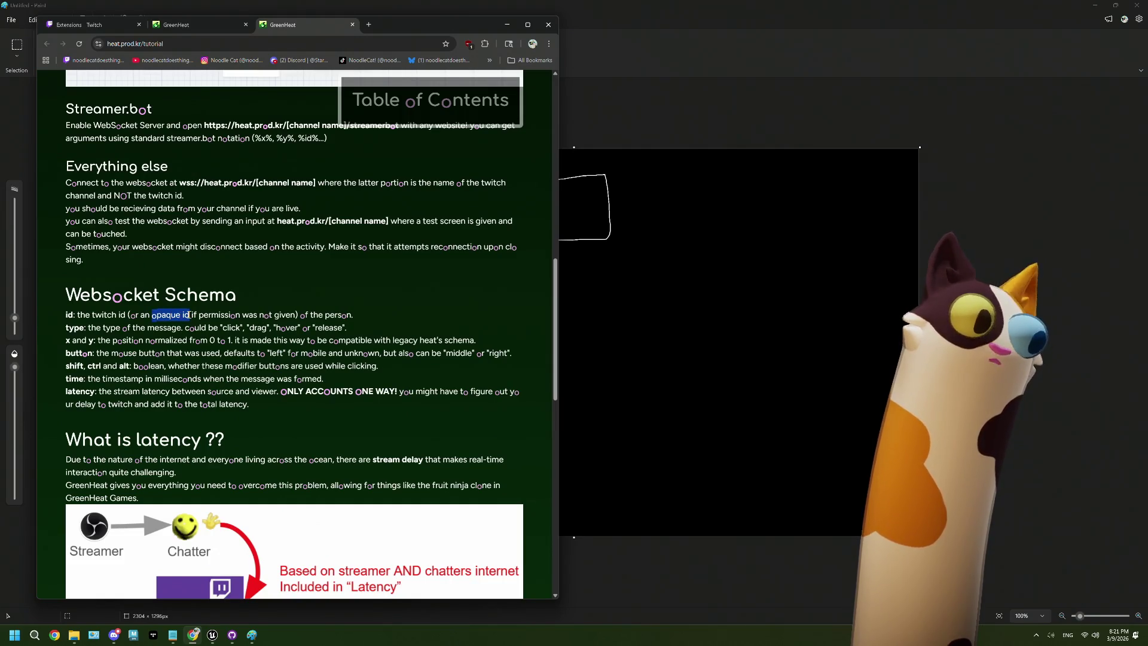
pyautogui.click(152, 317)
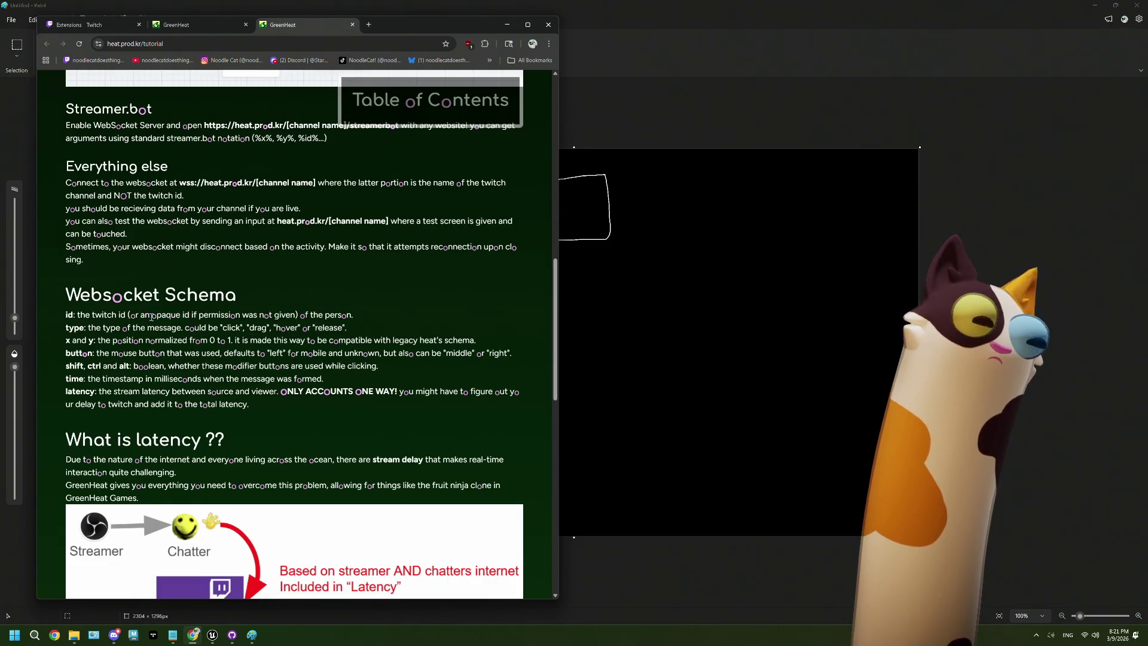
pyautogui.moveTo(153, 316); pyautogui.dragTo(192, 315)
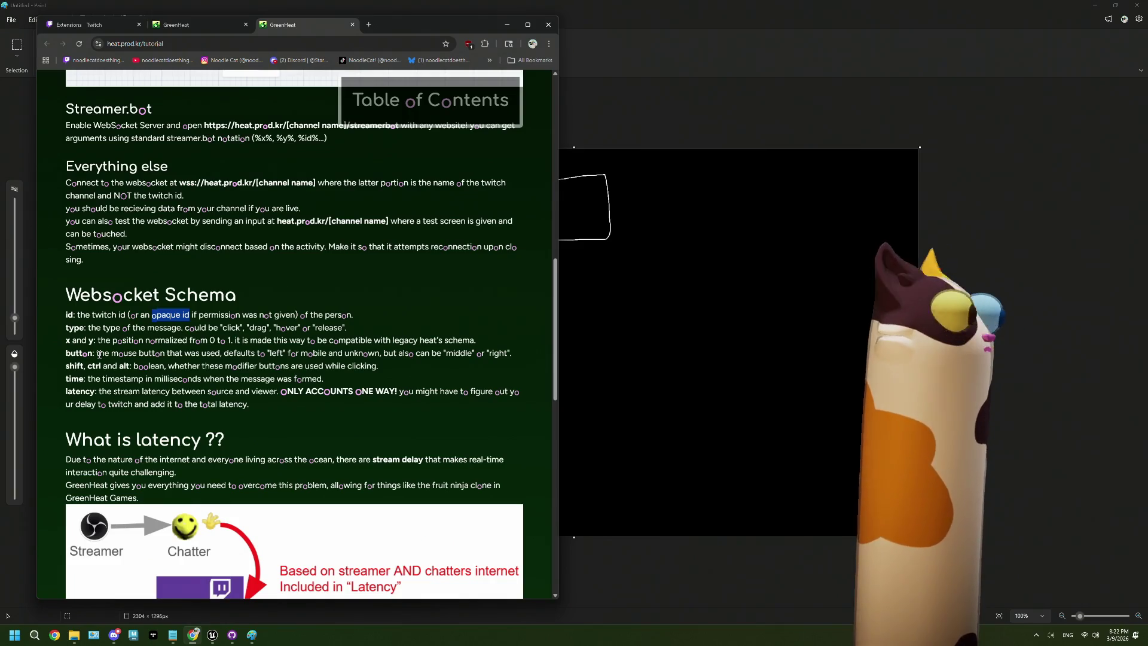
pyautogui.click(640, 27)
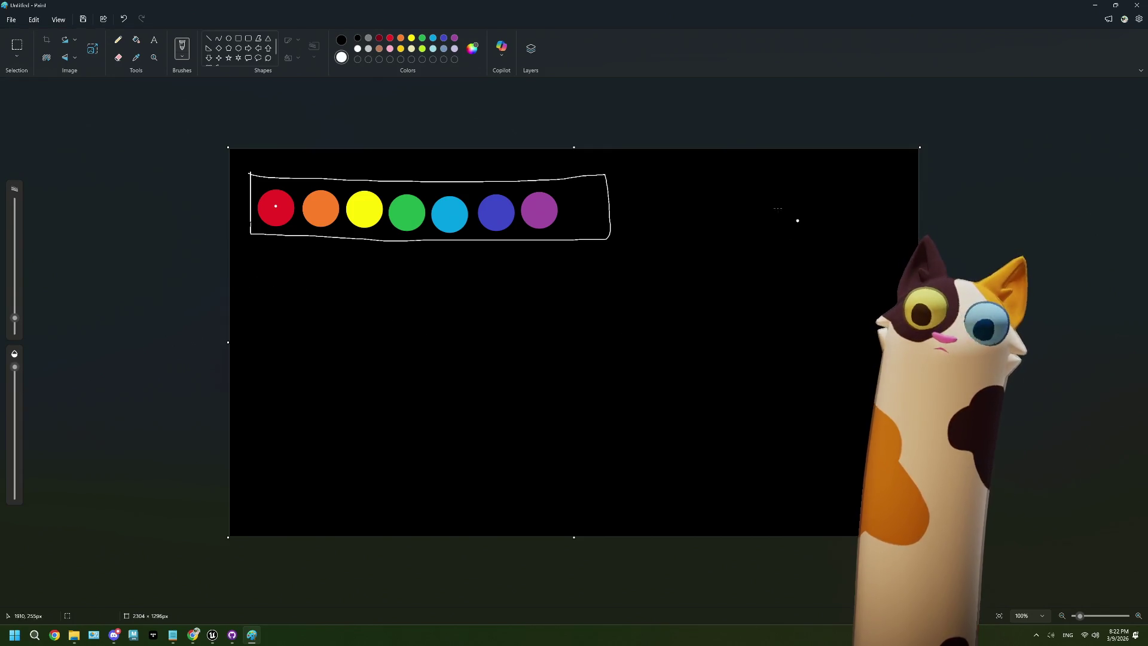
# Sketch a white cat head with ears and zigzag fur to the right of the colour row
pyautogui.moveTo(813, 190)
pyautogui.mouseDown()
pyautogui.moveTo(796, 256)
pyautogui.moveTo(801, 192)
pyautogui.moveTo(757, 180)
pyautogui.moveTo(770, 215)
pyautogui.mouseUp()
pyautogui.moveTo(825, 189); pyautogui.dragTo(851, 213)
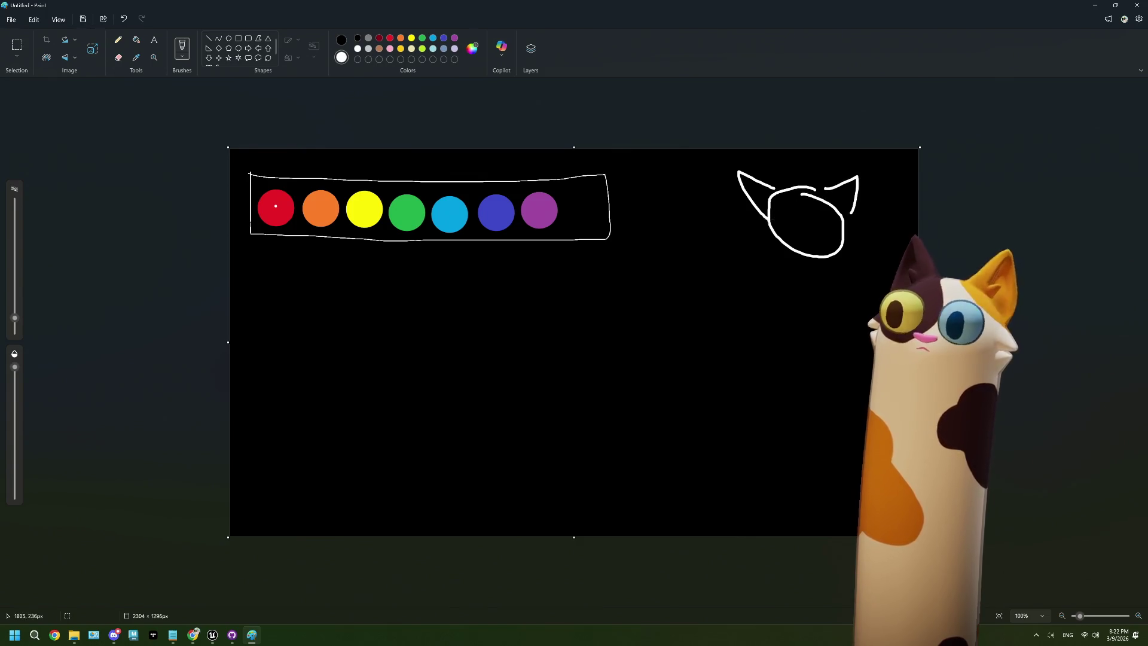
pyautogui.moveTo(769, 219); pyautogui.dragTo(785, 253)
pyautogui.moveTo(849, 214)
pyautogui.mouseDown()
pyautogui.moveTo(855, 239)
pyautogui.moveTo(825, 264)
pyautogui.mouseUp()
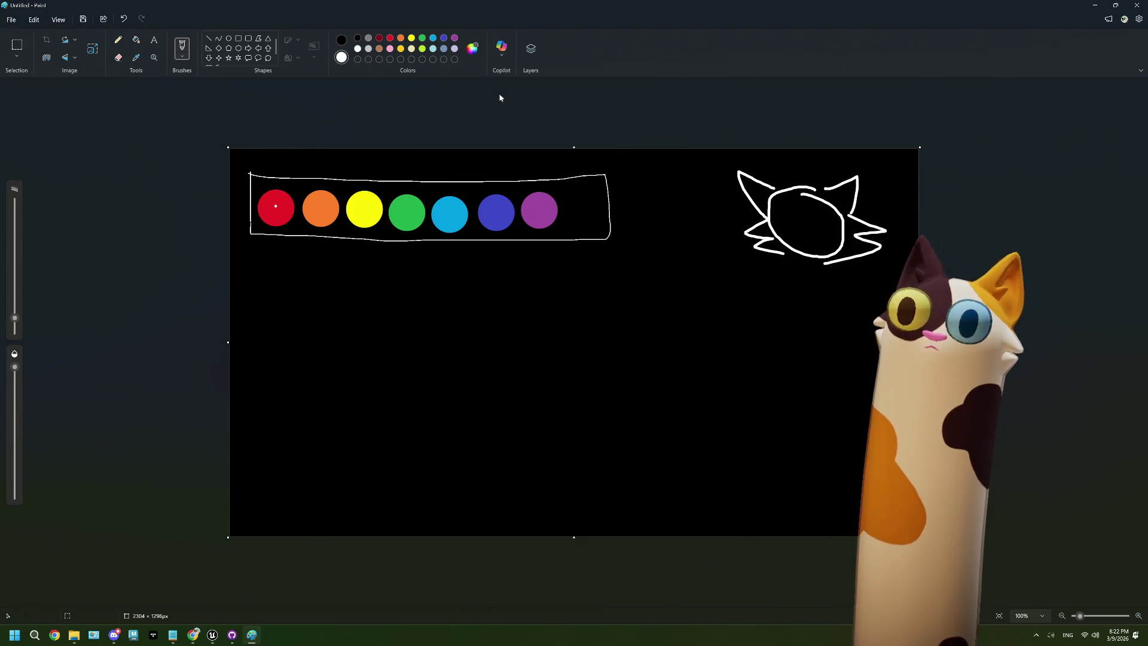
# Colour the inside of the cat's right ear orange and switch to brown for ear markings
pyautogui.click(357, 38)
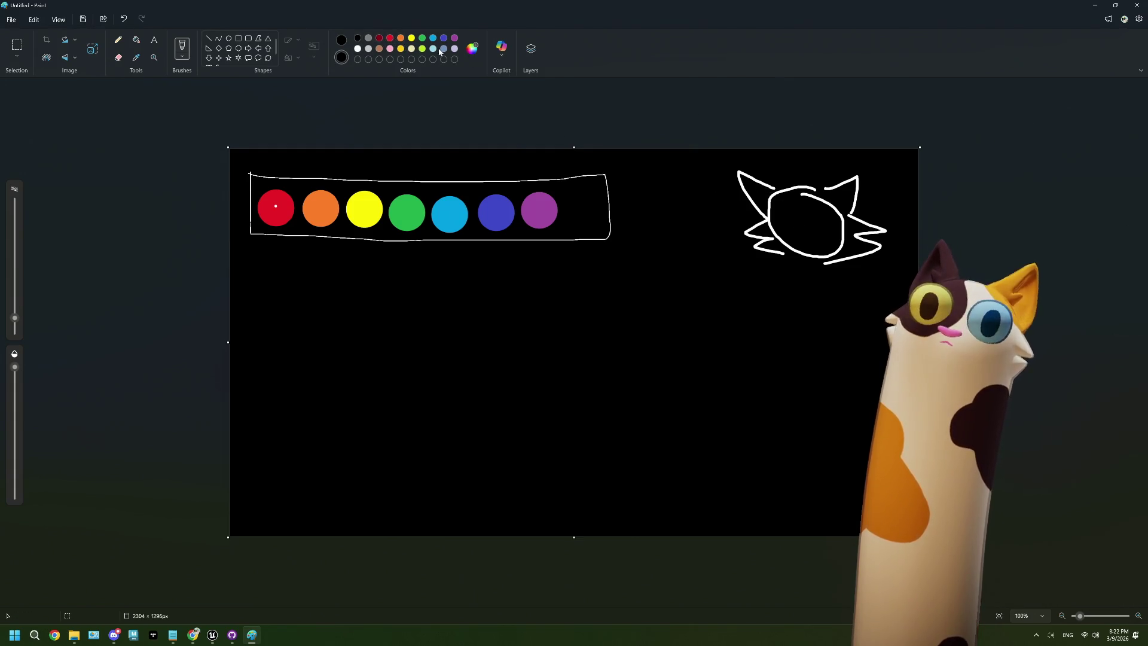
pyautogui.click(401, 38)
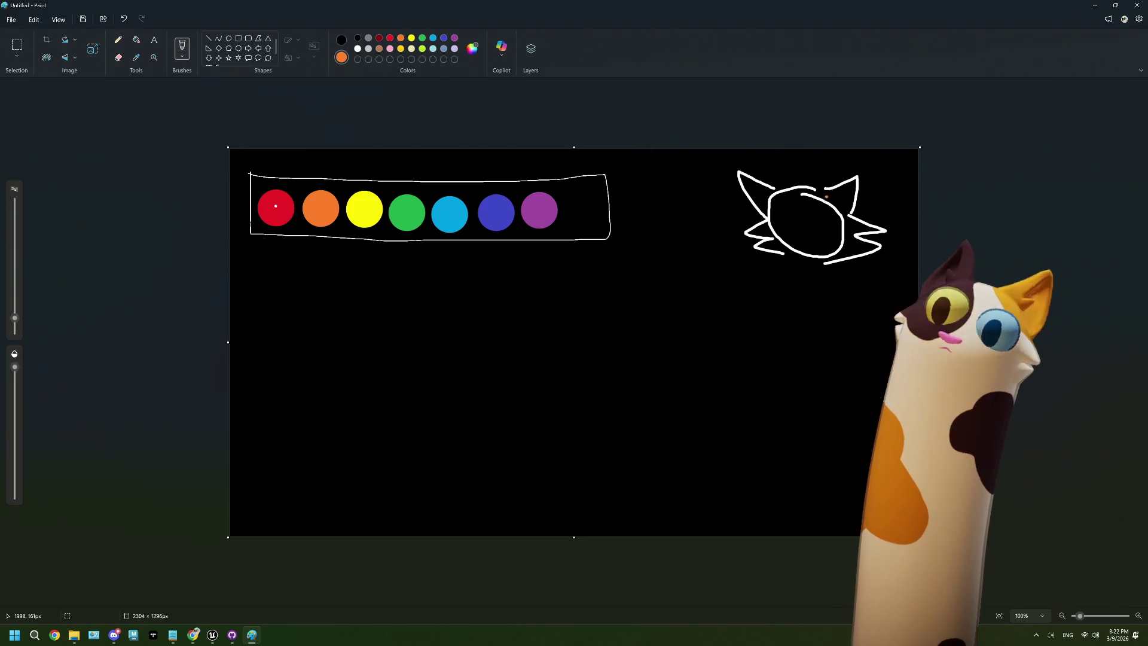
pyautogui.moveTo(826, 195)
pyautogui.mouseDown()
pyautogui.moveTo(851, 212)
pyautogui.moveTo(837, 190)
pyautogui.moveTo(793, 223)
pyautogui.moveTo(784, 200)
pyautogui.moveTo(750, 200)
pyautogui.moveTo(755, 187)
pyautogui.moveTo(781, 220)
pyautogui.mouseUp()
pyautogui.click(379, 48)
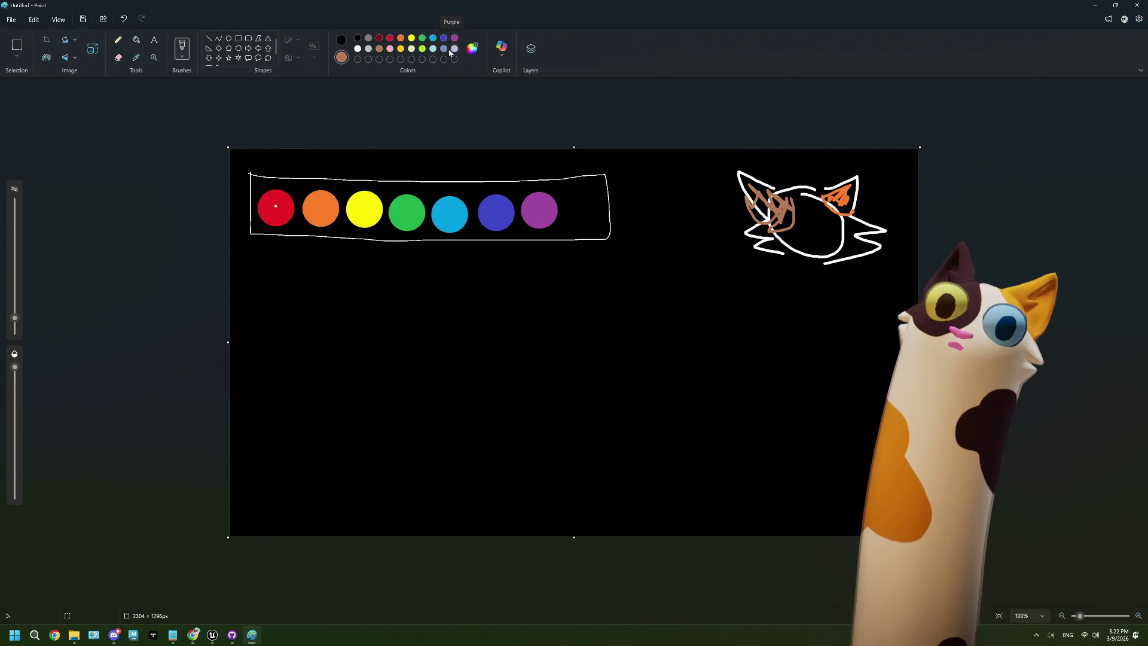
# In white, draw a standing cat below with an arched body, ears, cheek fur and face details
pyautogui.click(357, 49)
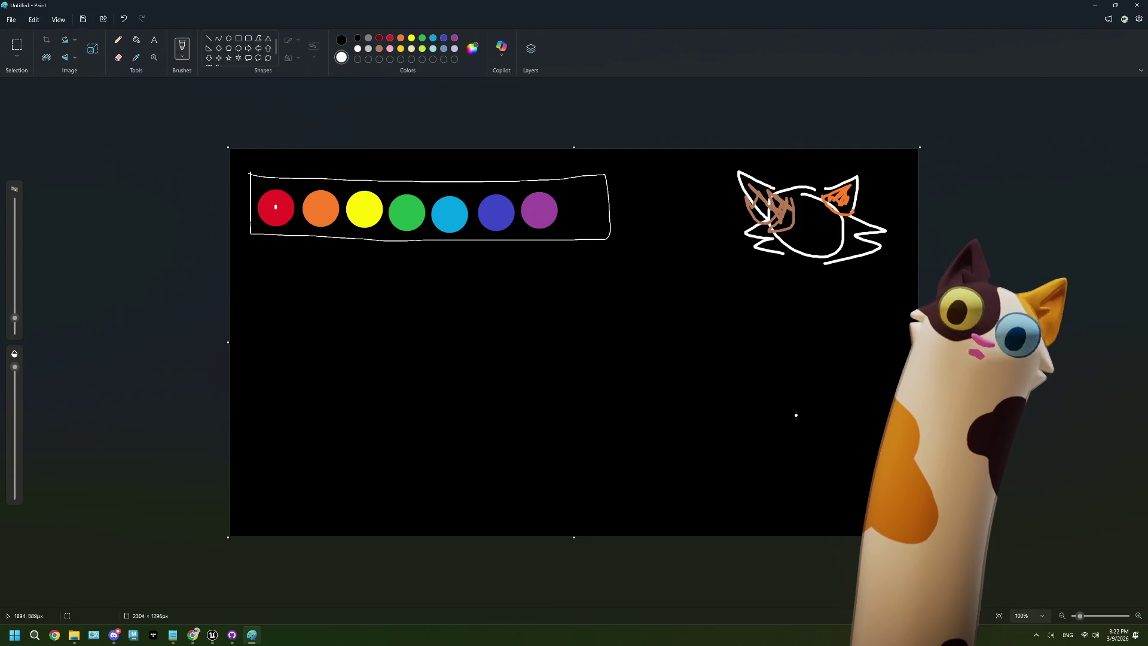
pyautogui.moveTo(687, 500)
pyautogui.mouseDown()
pyautogui.moveTo(771, 497)
pyautogui.moveTo(765, 488)
pyautogui.mouseUp()
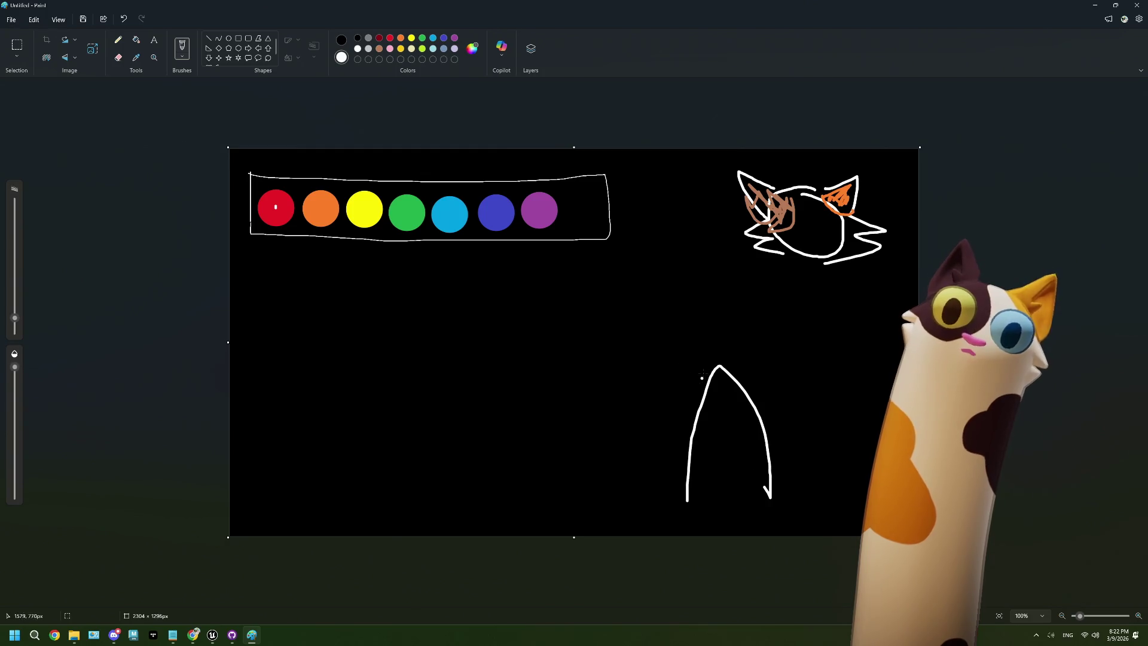
pyautogui.moveTo(688, 372)
pyautogui.mouseDown()
pyautogui.moveTo(760, 383)
pyautogui.moveTo(680, 412)
pyautogui.mouseUp()
pyautogui.moveTo(756, 396); pyautogui.dragTo(763, 414)
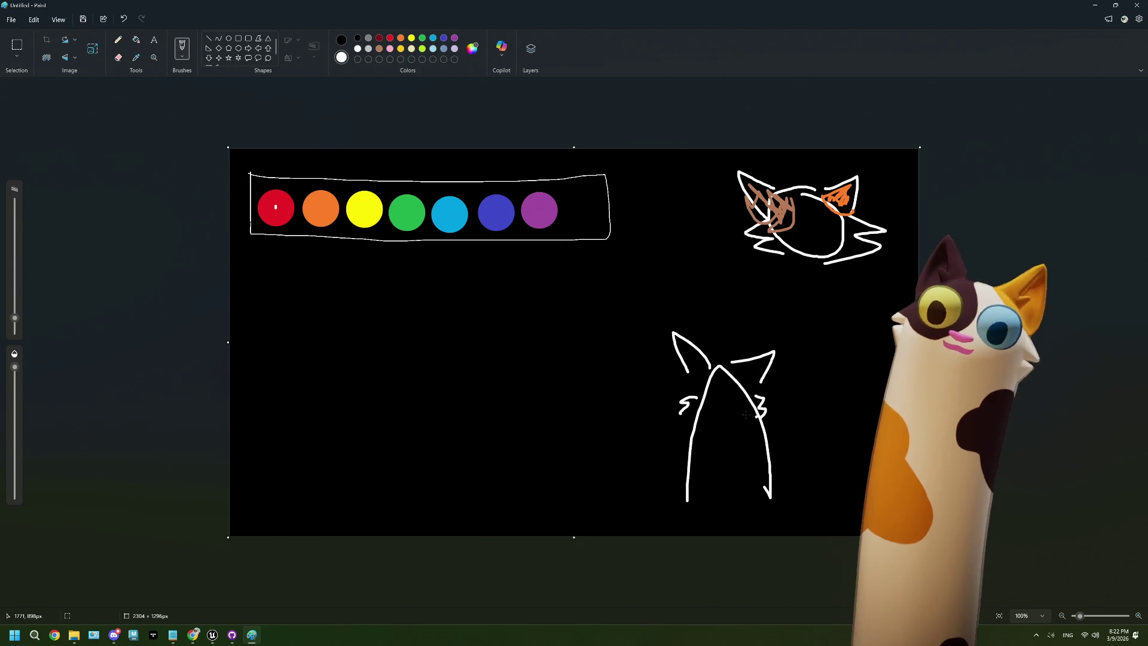
pyautogui.moveTo(711, 385)
pyautogui.mouseDown()
pyautogui.moveTo(735, 397)
pyautogui.moveTo(729, 387)
pyautogui.moveTo(726, 418)
pyautogui.moveTo(745, 419)
pyautogui.mouseUp()
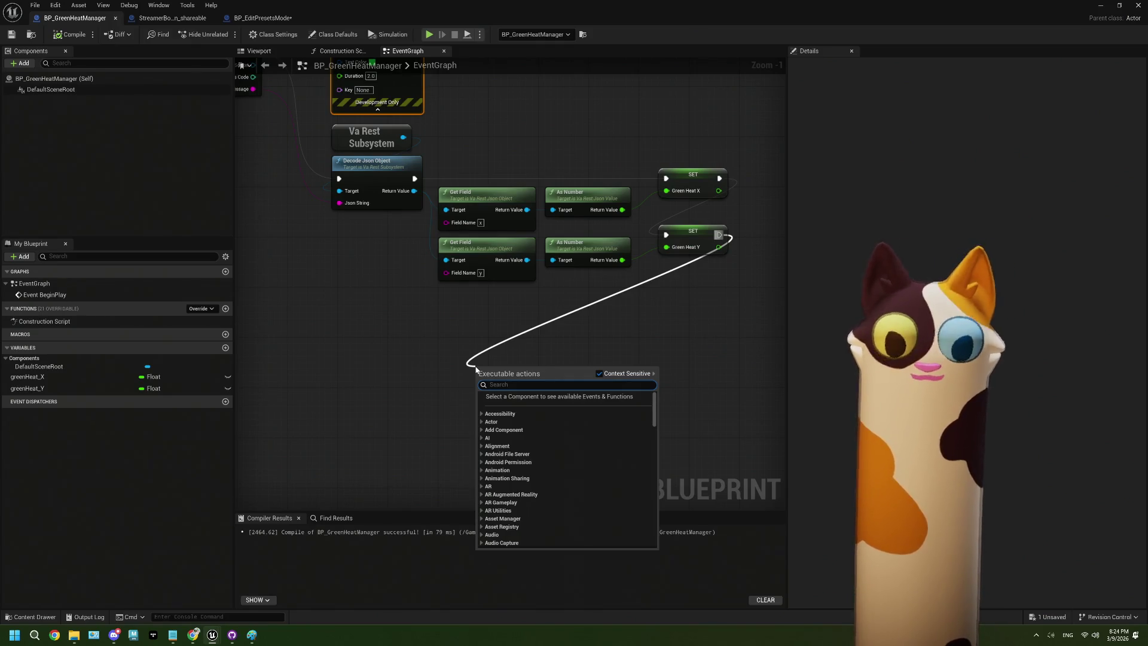
# Add a Print String node, expand its advanced options and uncheck Print to Screen
pyautogui.write('print')
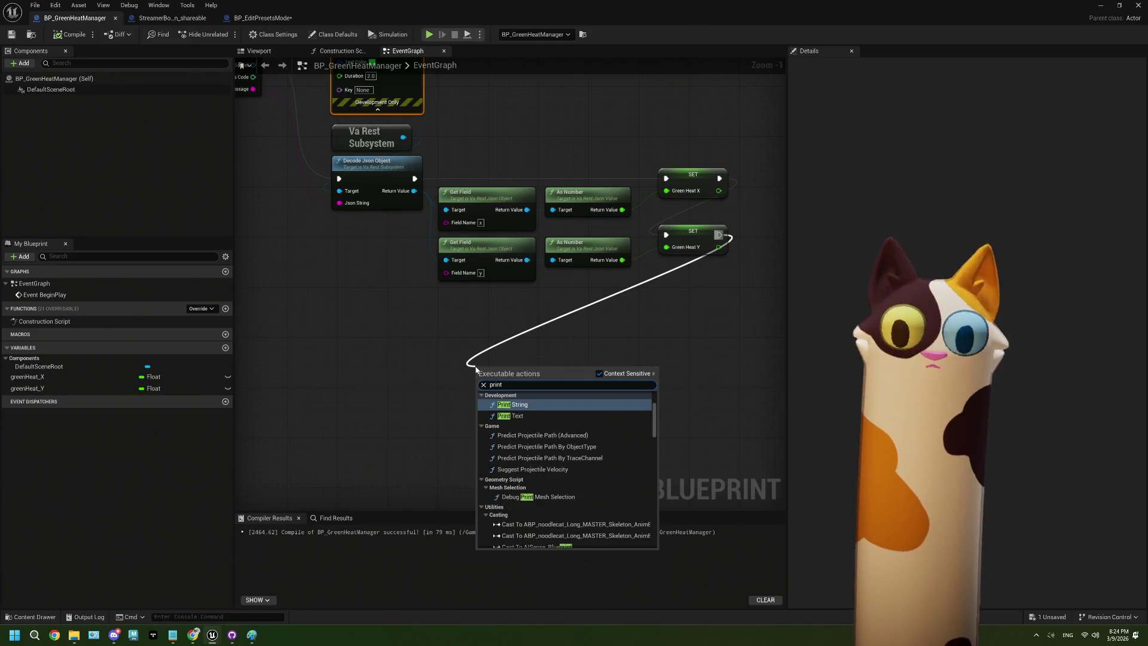
pyautogui.press('Return')
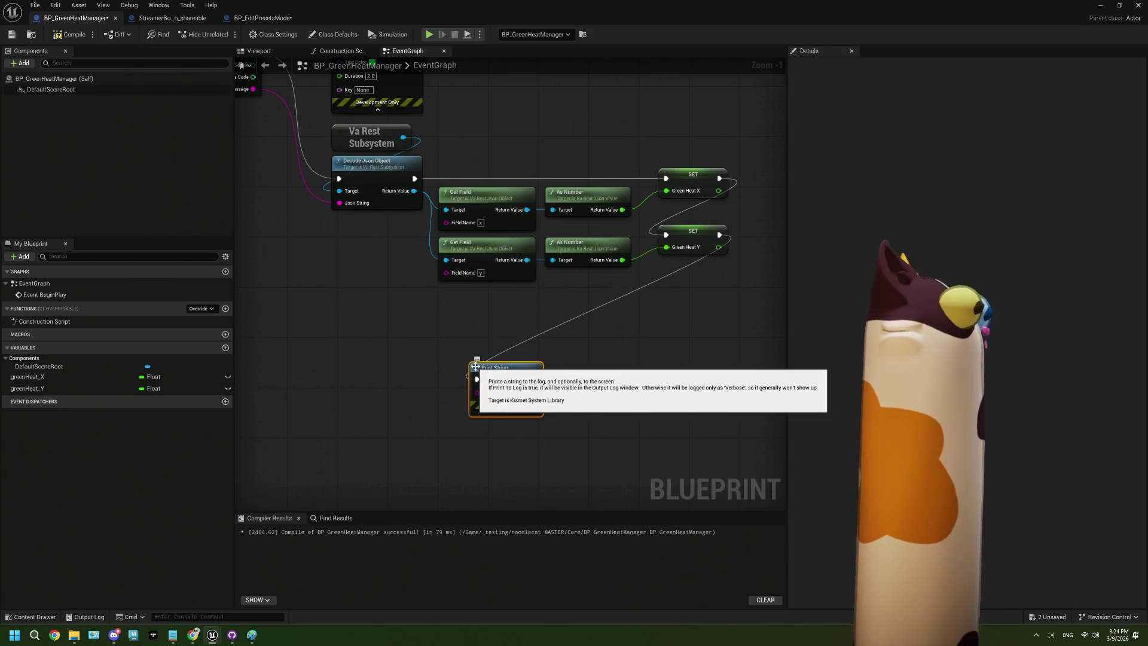
pyautogui.moveTo(588, 421); pyautogui.dragTo(576, 370)
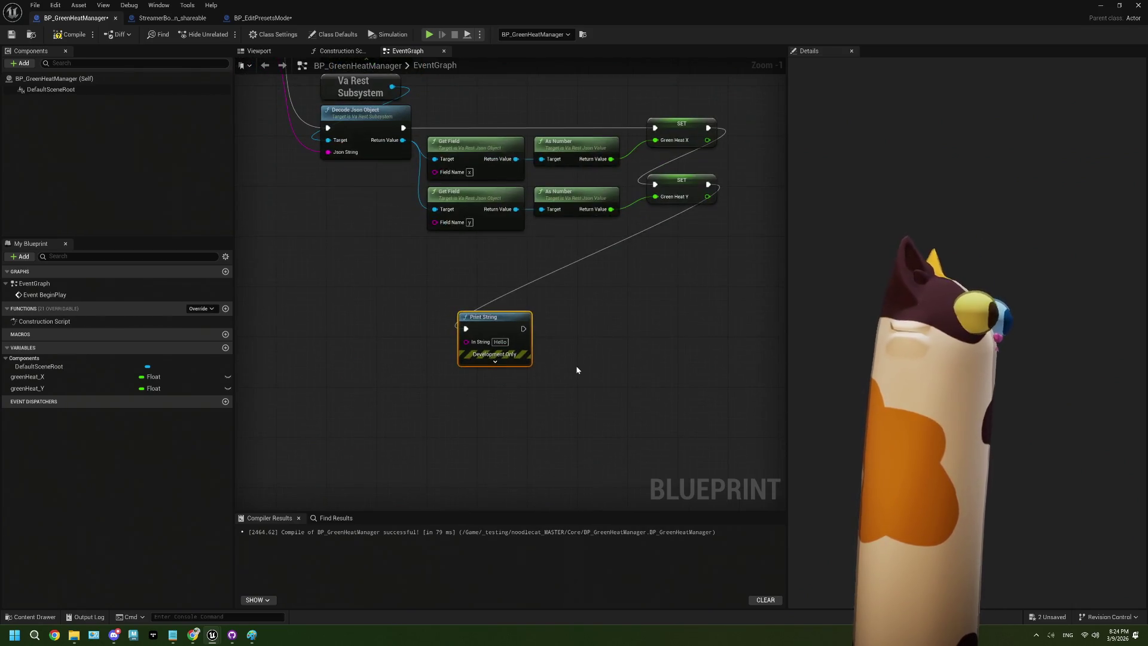
pyautogui.click(495, 361)
pyautogui.moveTo(493, 319); pyautogui.dragTo(482, 280)
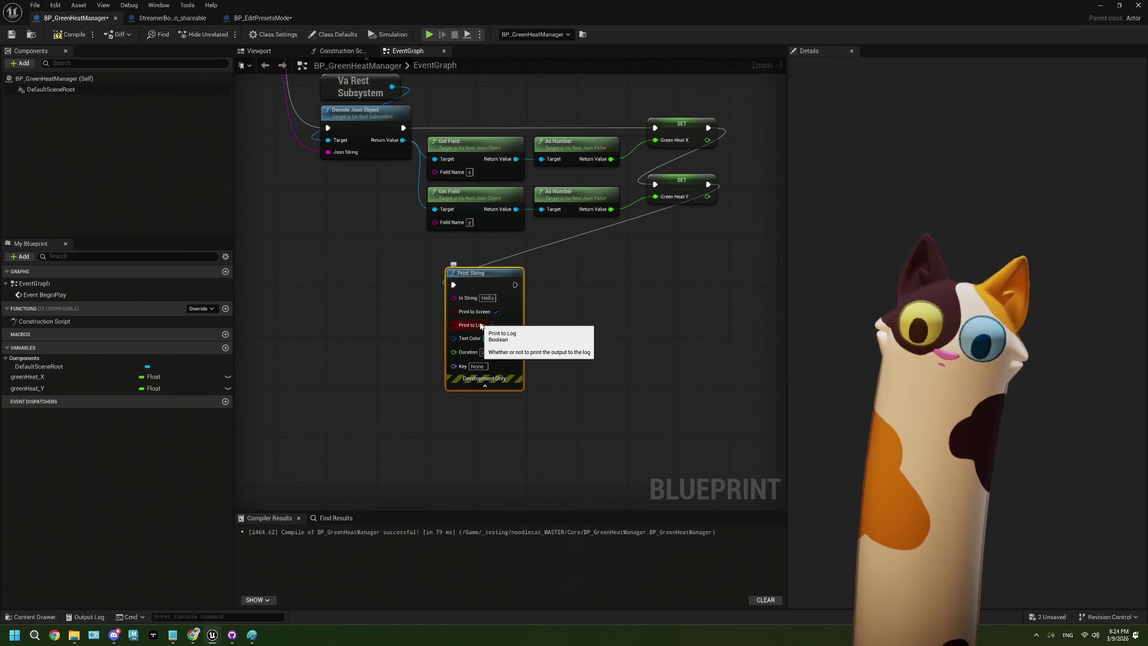
pyautogui.click(496, 311)
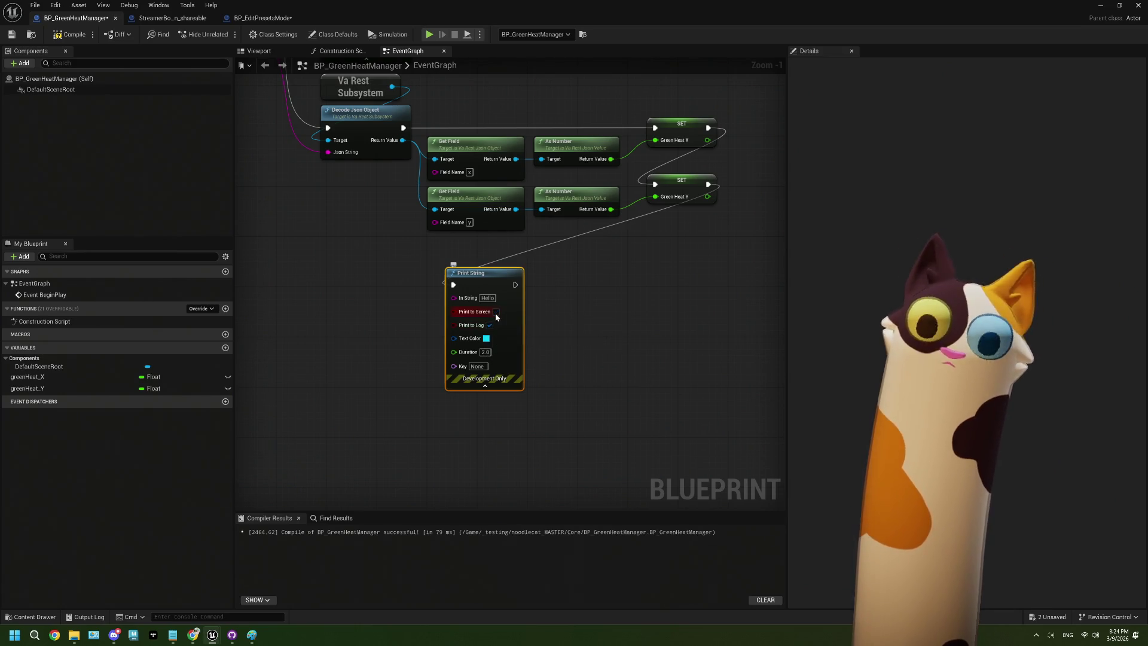
# Wire the websocket Message output into Print String's In String, replacing the Hello default
pyautogui.click(576, 331)
pyautogui.click(490, 298)
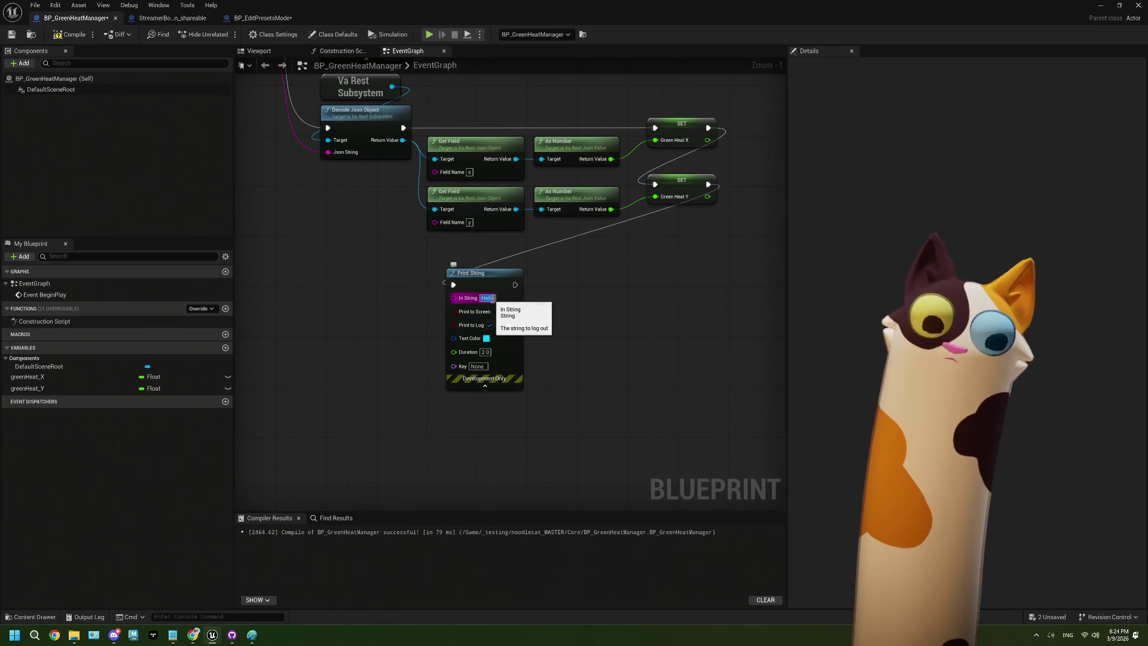
pyautogui.moveTo(492, 299); pyautogui.dragTo(630, 383)
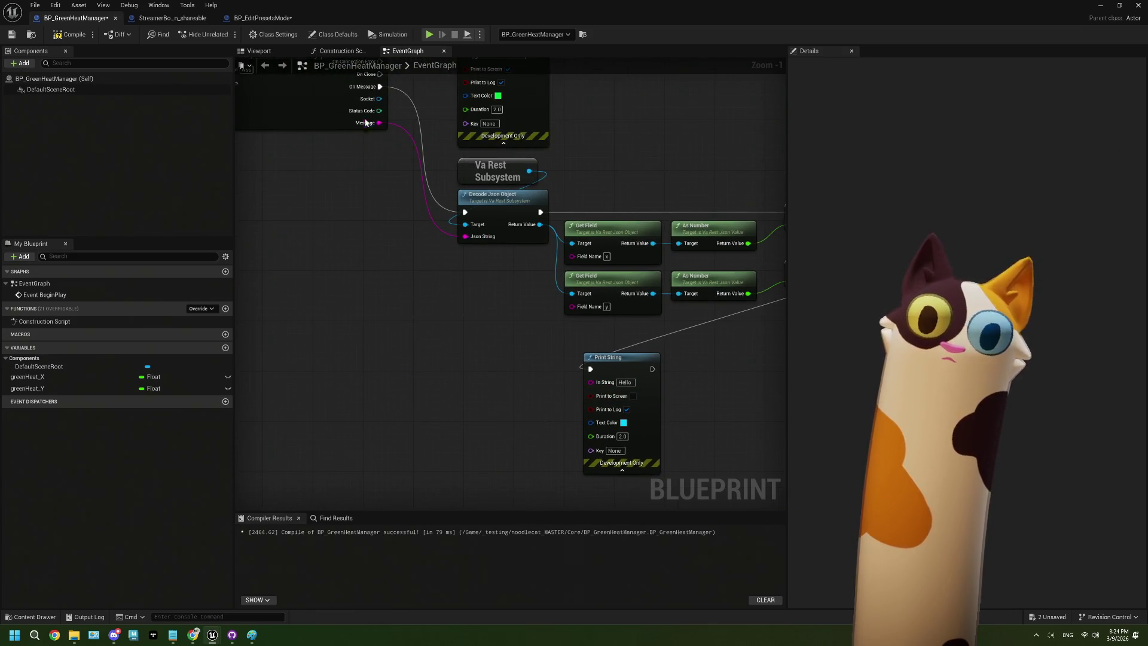
pyautogui.moveTo(379, 122)
pyautogui.mouseDown()
pyautogui.moveTo(453, 345)
pyautogui.moveTo(520, 400)
pyautogui.moveTo(591, 382)
pyautogui.mouseUp()
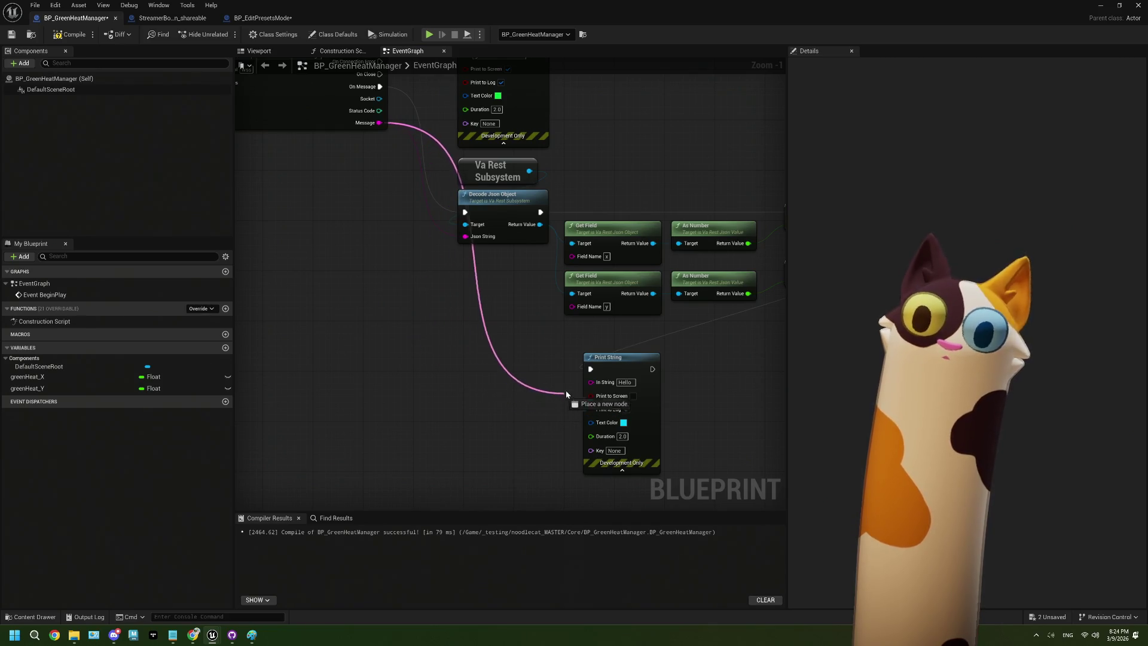
pyautogui.moveTo(691, 388); pyautogui.dragTo(539, 344)
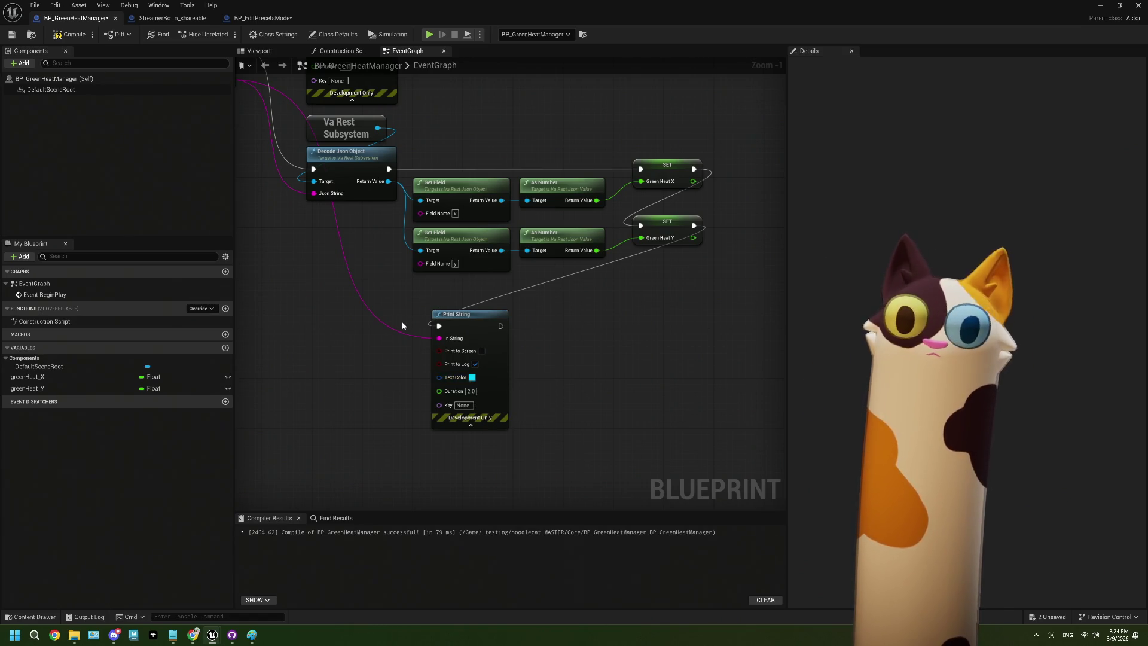
# Compile and save the BP_GreenHeatManager blueprint
pyautogui.moveTo(418, 315); pyautogui.dragTo(450, 316)
pyautogui.hotkey('ctrl', 's')
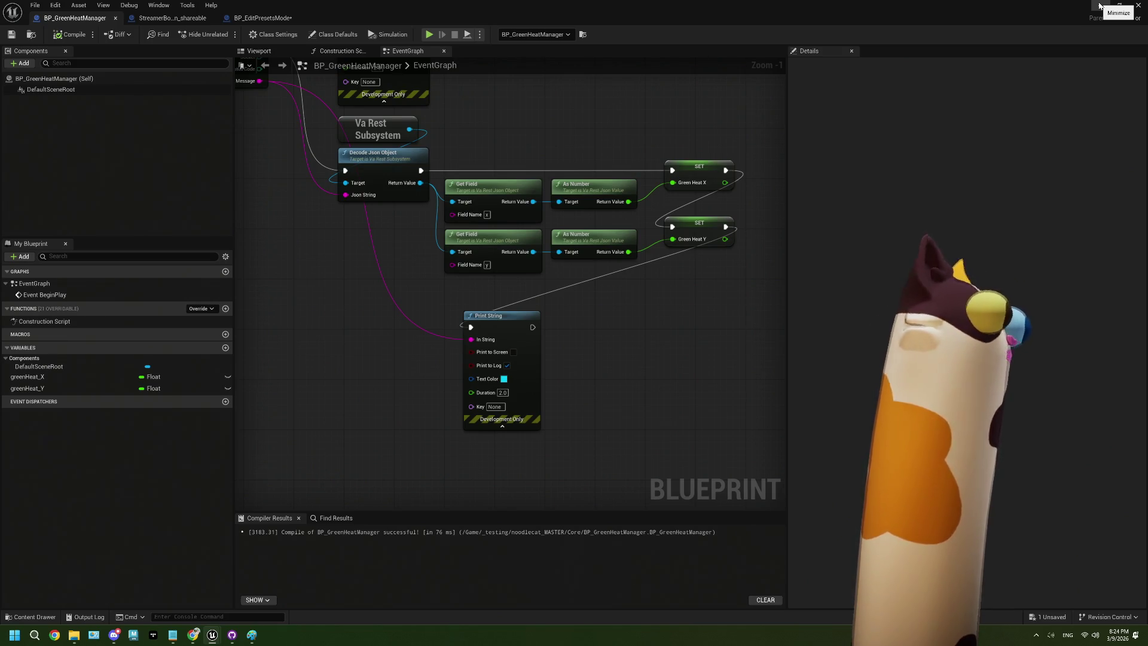
pyautogui.click(70, 34)
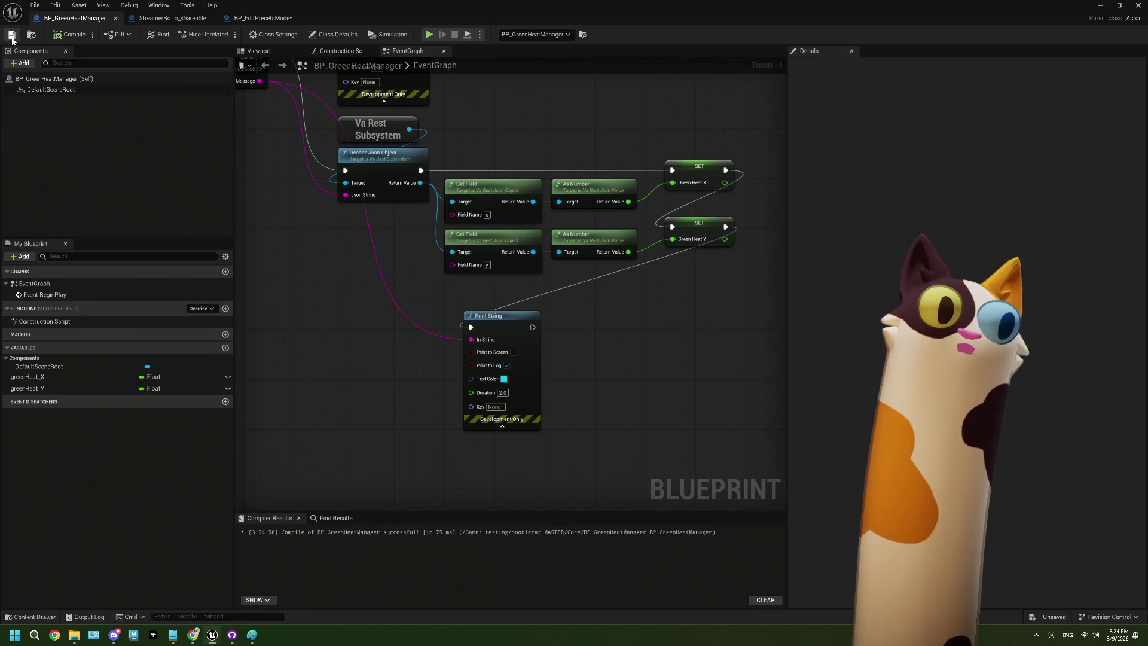
# Return to the Noodlecat_Env level editor, run Play In Editor, then stop the session
pyautogui.click(1101, 6)
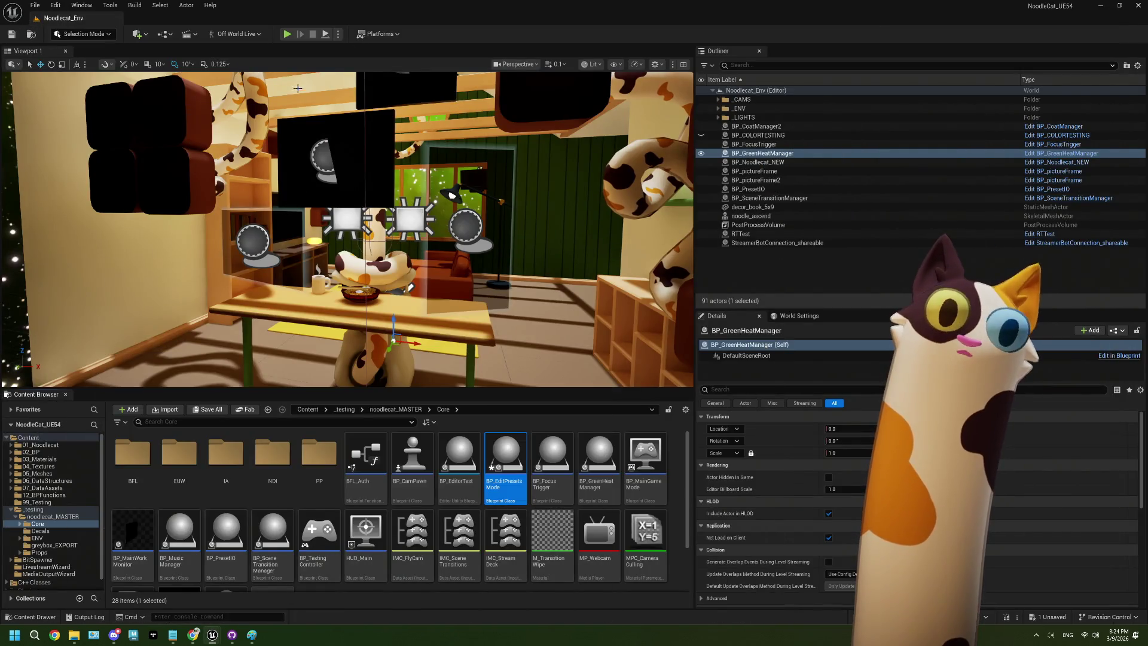
pyautogui.click(287, 34)
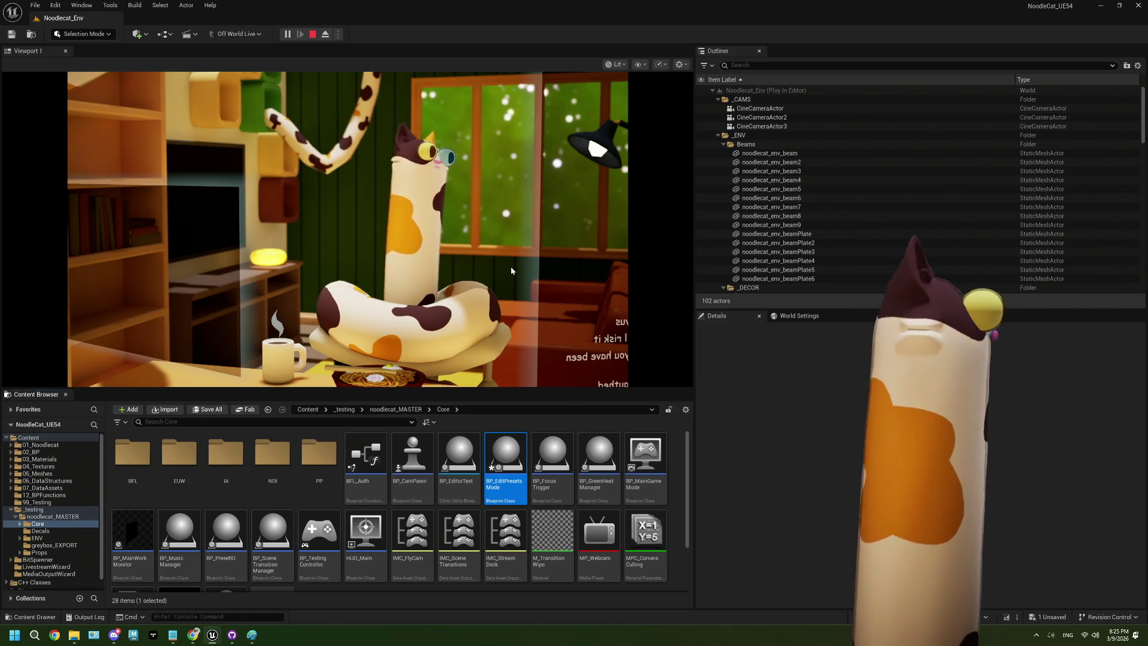
pyautogui.click(313, 34)
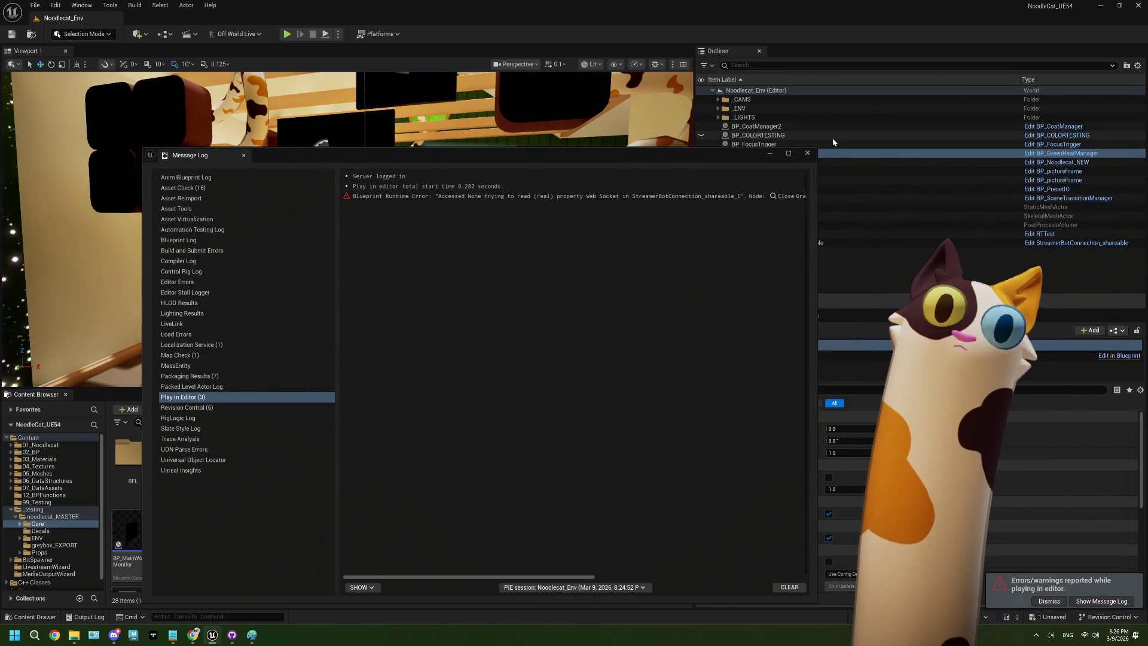
# Move the Message Log behind the editor window
pyautogui.click(813, 154)
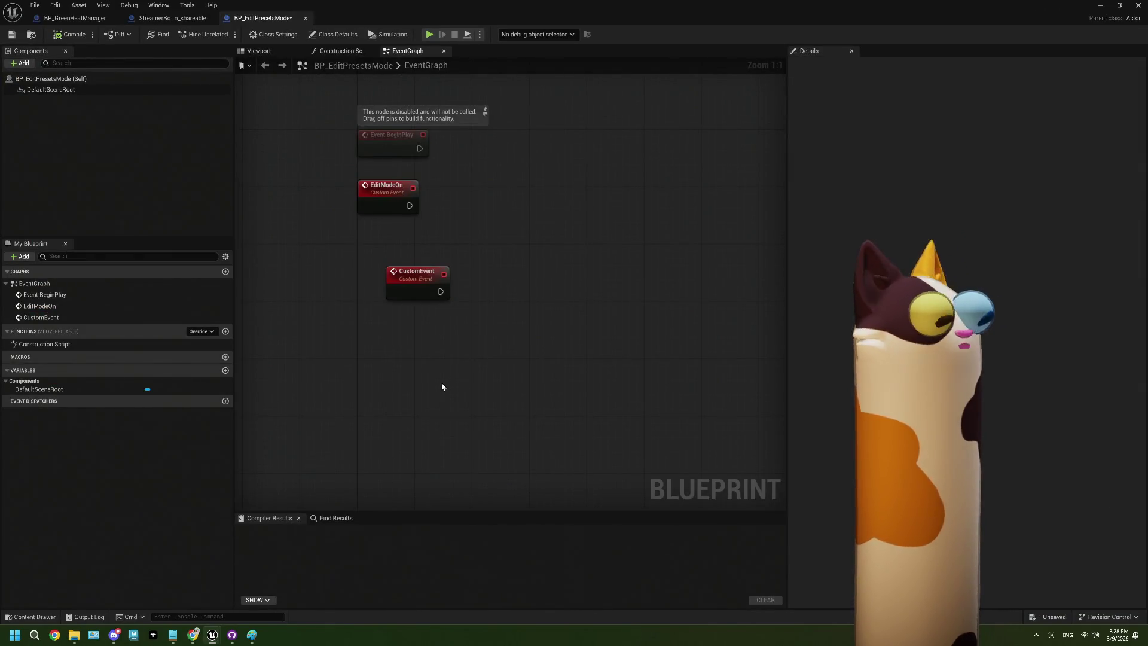
# Recentre the graph with CustomEvent beneath EditModeOn, then bring the GreenHeat tutorial page forward
pyautogui.moveTo(441, 382)
pyautogui.mouseDown()
pyautogui.moveTo(418, 379)
pyautogui.moveTo(409, 406)
pyautogui.mouseUp()
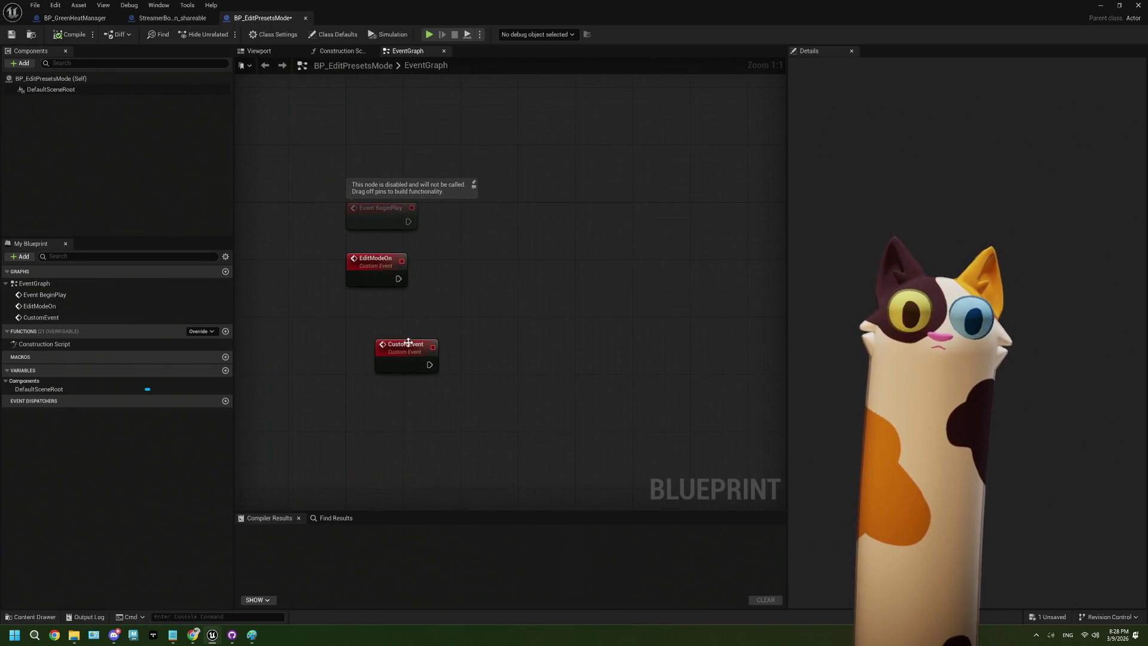
pyautogui.moveTo(411, 352)
pyautogui.mouseDown()
pyautogui.moveTo(383, 313)
pyautogui.moveTo(417, 383)
pyautogui.mouseUp()
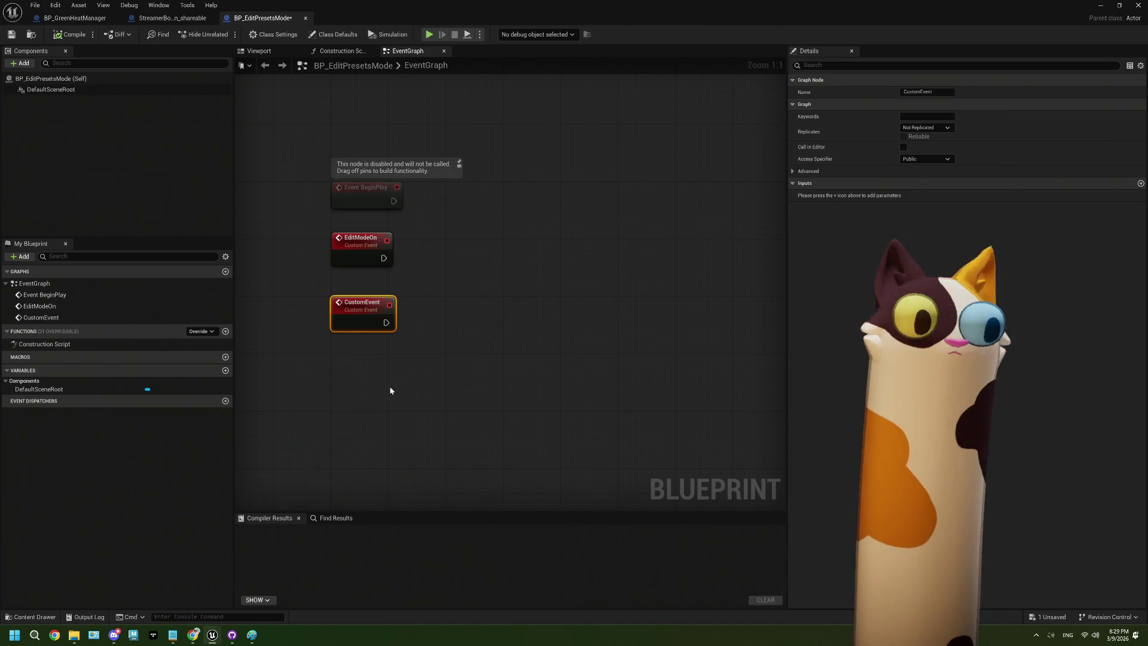
pyautogui.click(192, 635)
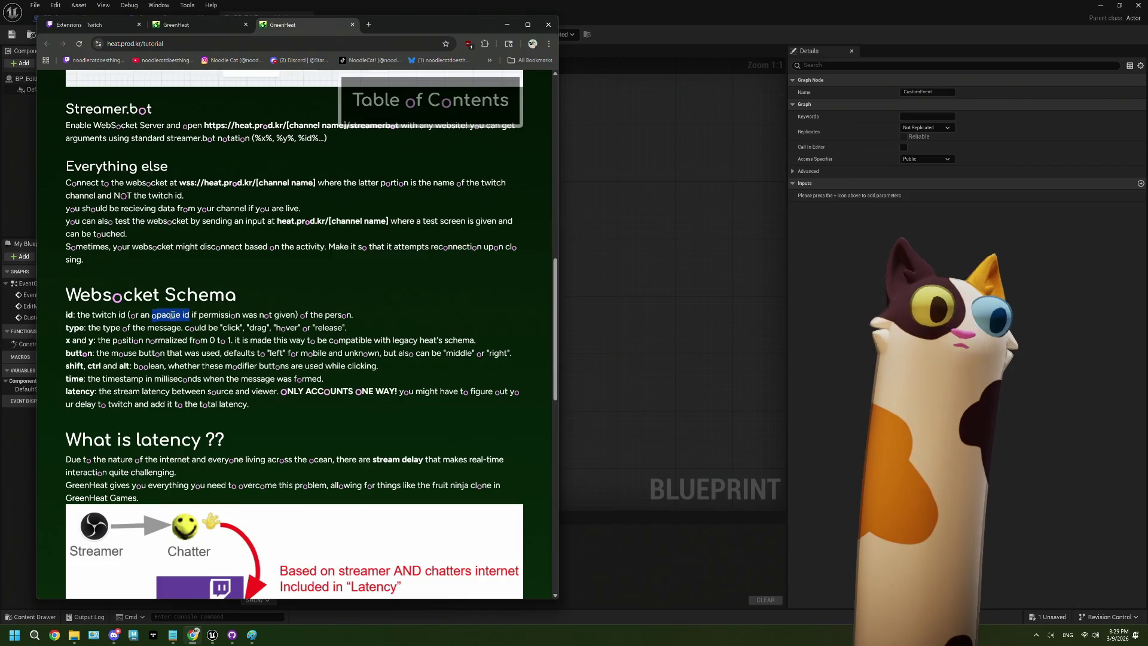
# Highlight 'opaque id' in the schema, scroll down to the latency explanation and start a page search
pyautogui.moveTo(153, 315); pyautogui.dragTo(191, 314)
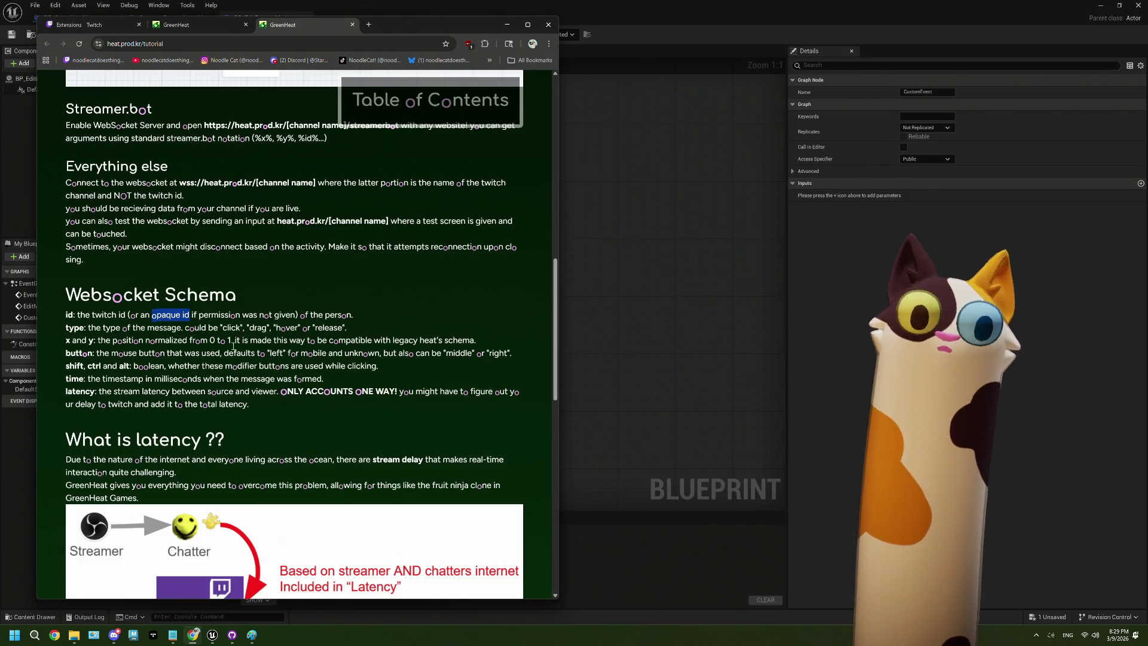
pyautogui.scroll(-4, 234, 346)
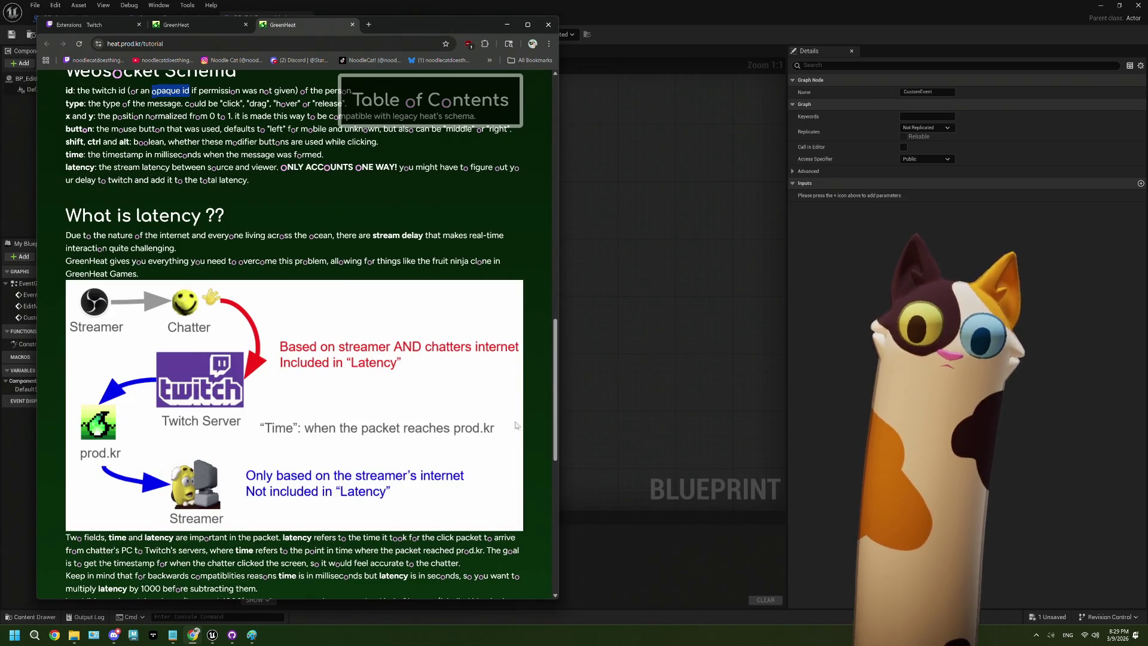
pyautogui.scroll(-4, 336, 456)
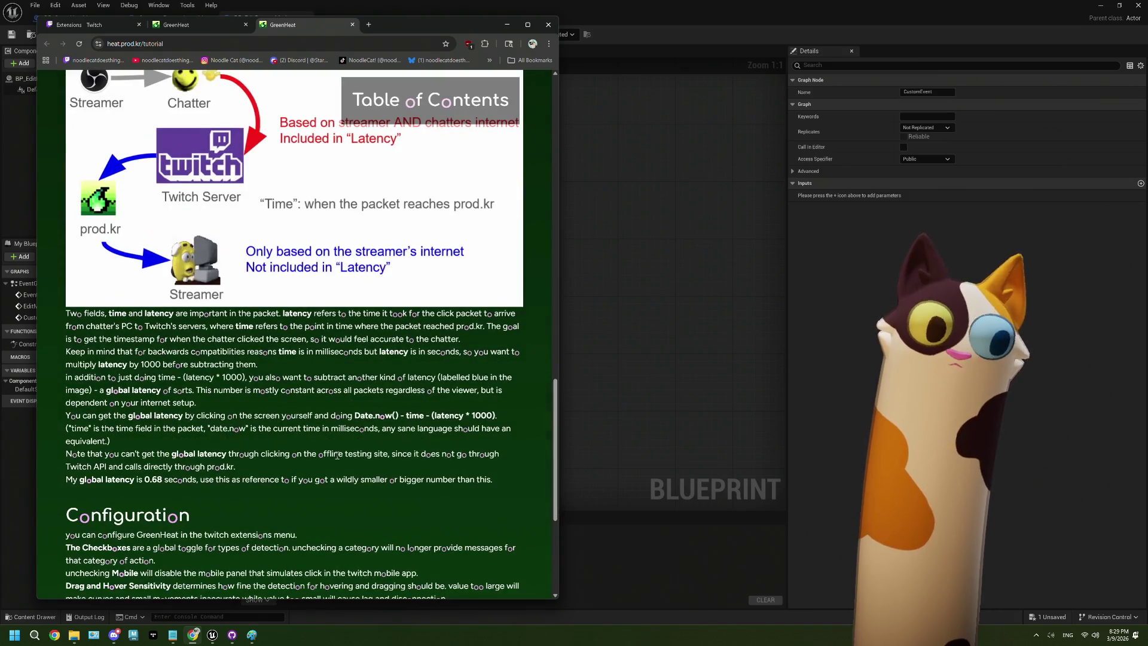
pyautogui.hotkey('ctrl', 'f')
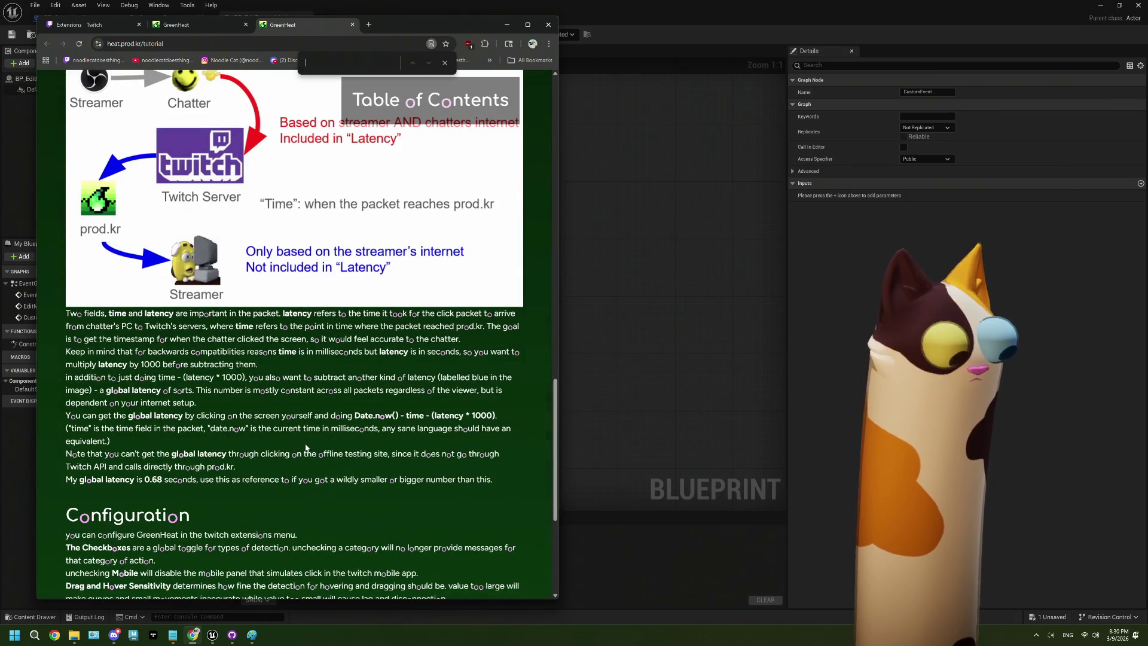
# Search the tutorial for 'id' and scroll down through the matches and back up
pyautogui.write('id')
pyautogui.scroll(-3, 306, 447)
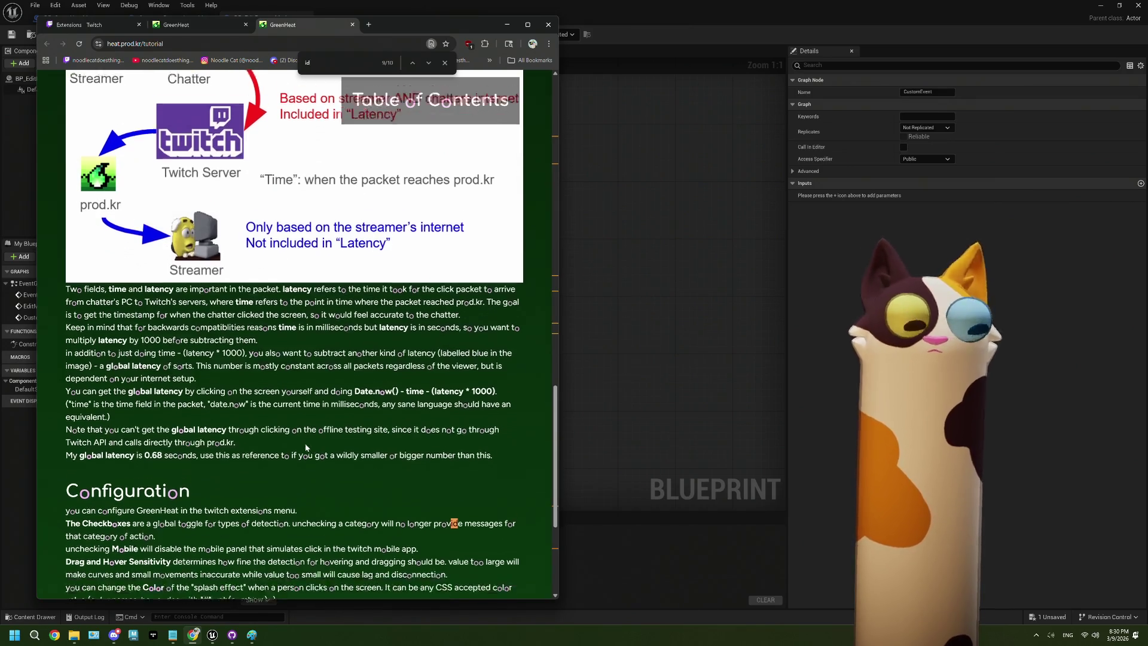
pyautogui.scroll(-1, 306, 447)
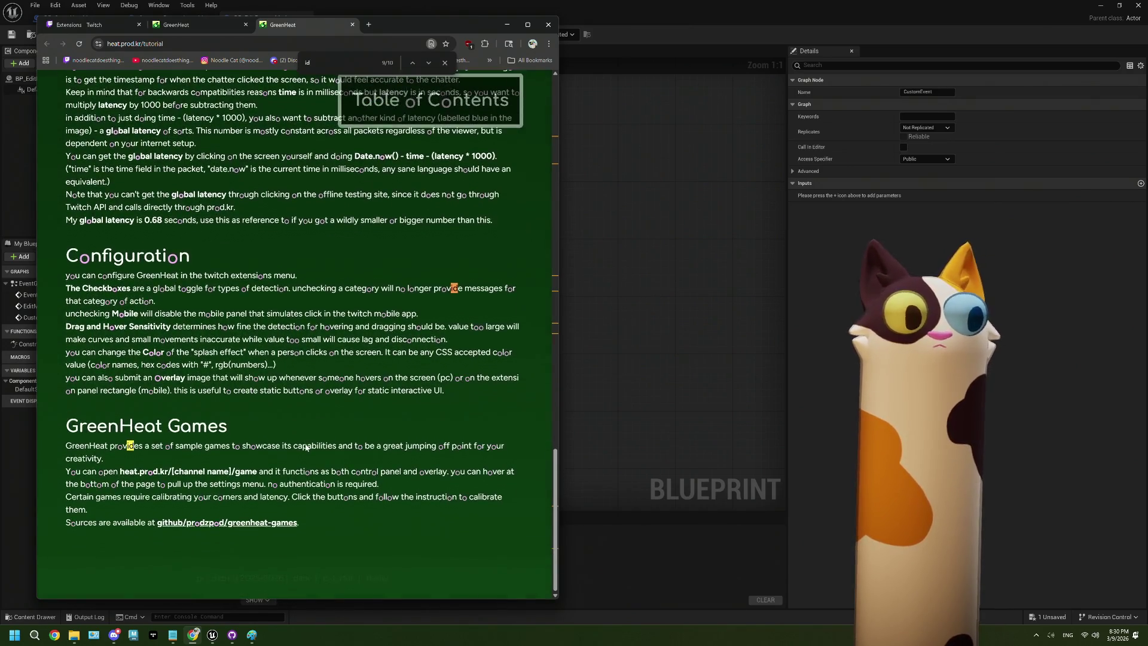
pyautogui.scroll(10, 306, 448)
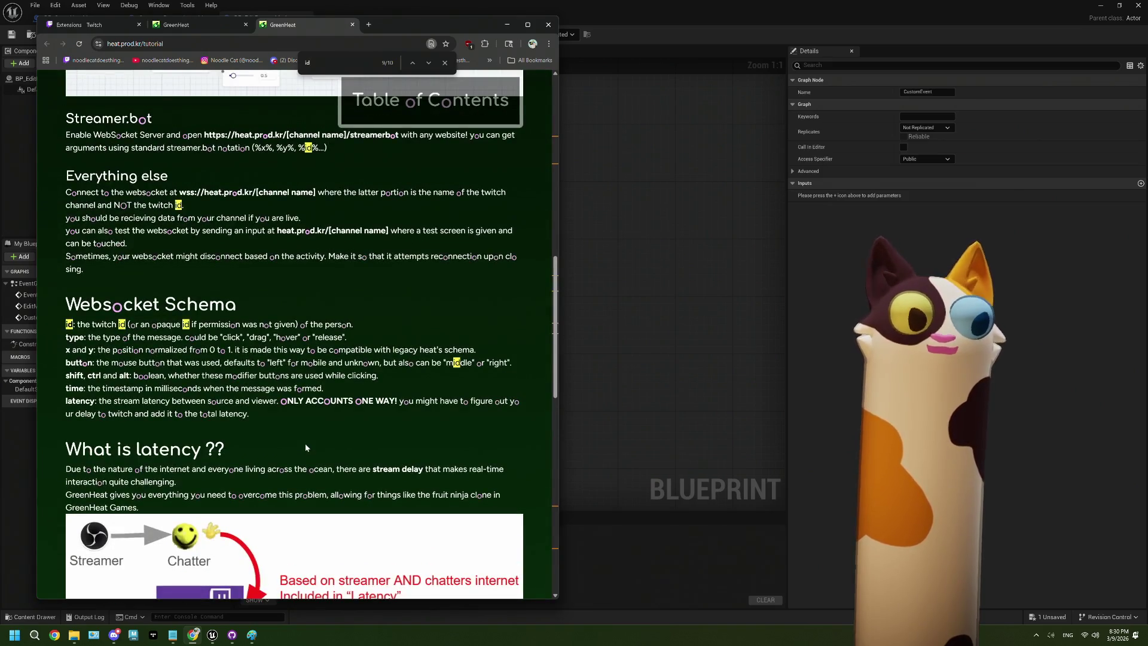
pyautogui.scroll(1, 305, 447)
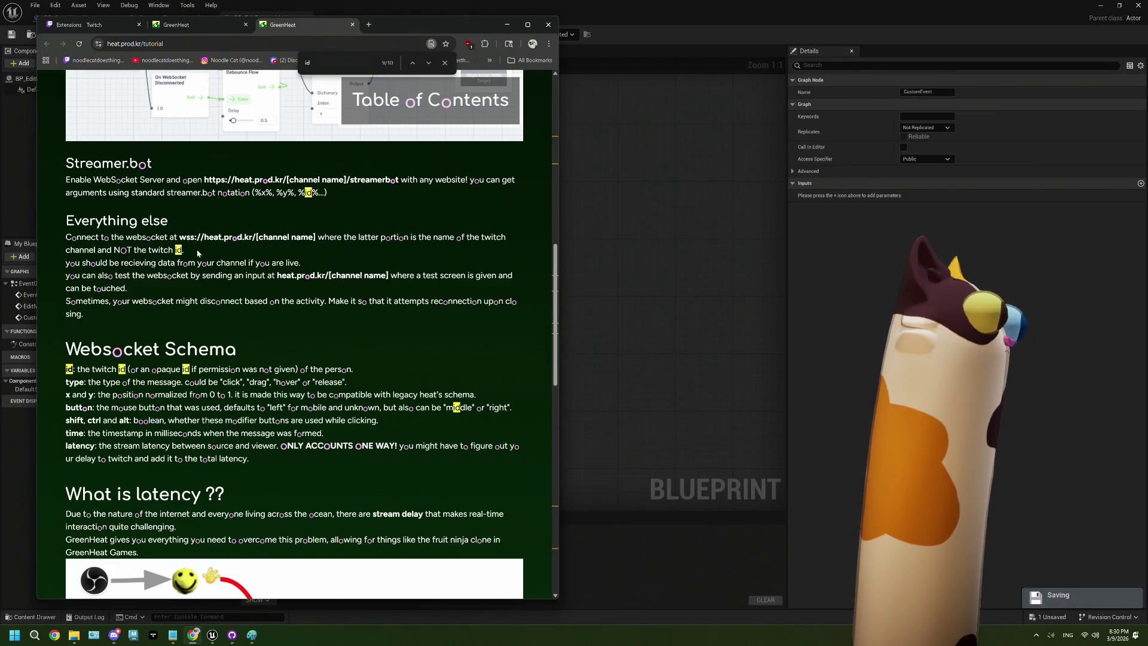
pyautogui.scroll(7, 356, 314)
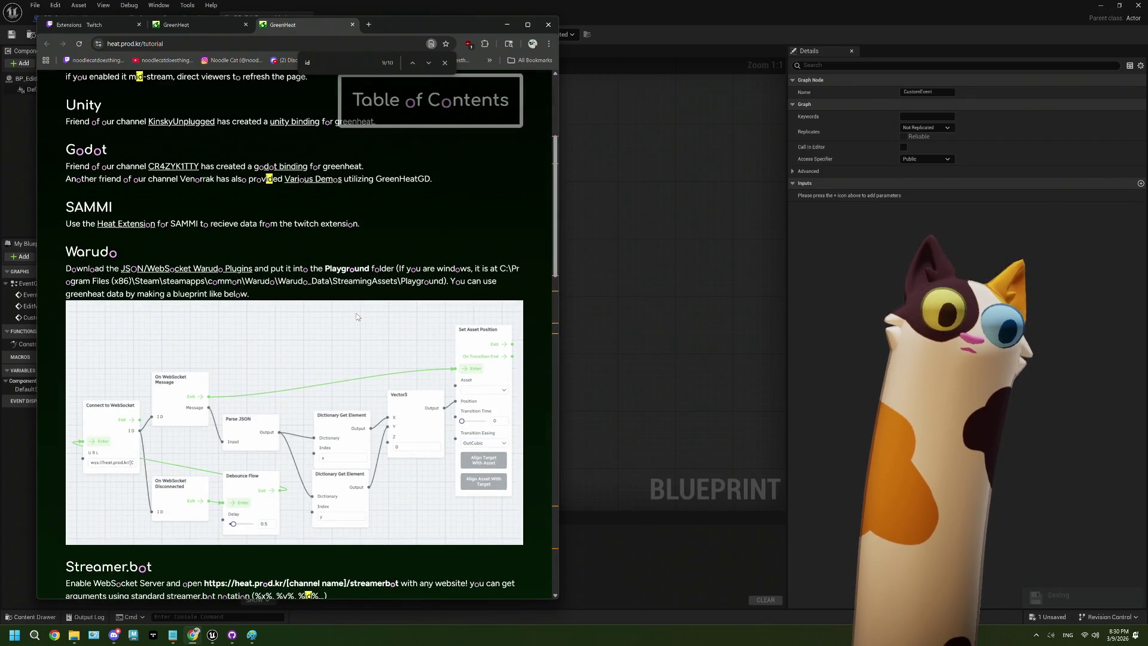
# Scroll through the Unity, Godot, SAMMI and Warudo integration sections
pyautogui.scroll(-2, 356, 317)
pyautogui.scroll(1, 356, 317)
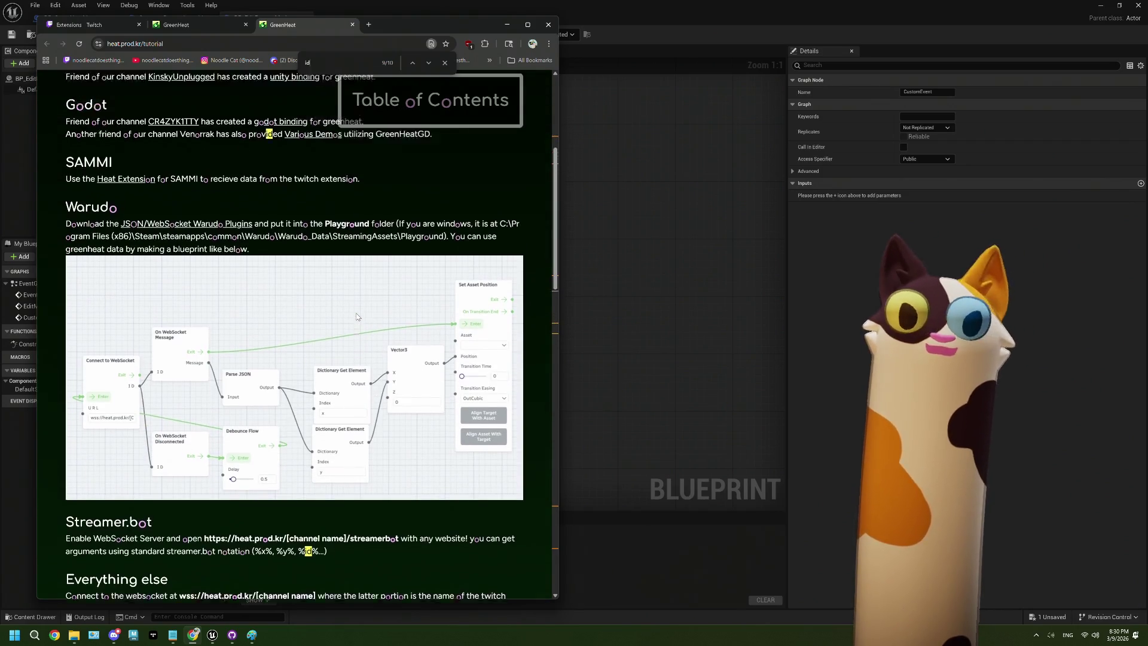
pyautogui.scroll(-1, 357, 317)
pyautogui.scroll(5, 357, 317)
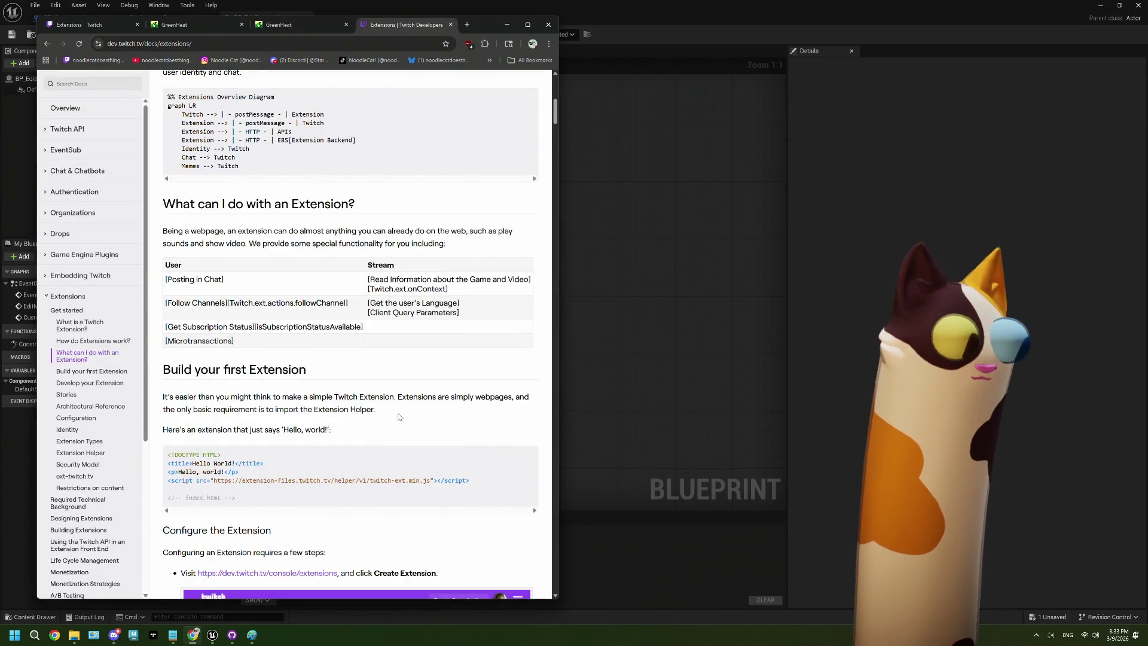
# Search the Extensions docs for 'opa' and scroll down toward the matches
pyautogui.scroll(-1, 401, 406)
pyautogui.scroll(-3, 402, 379)
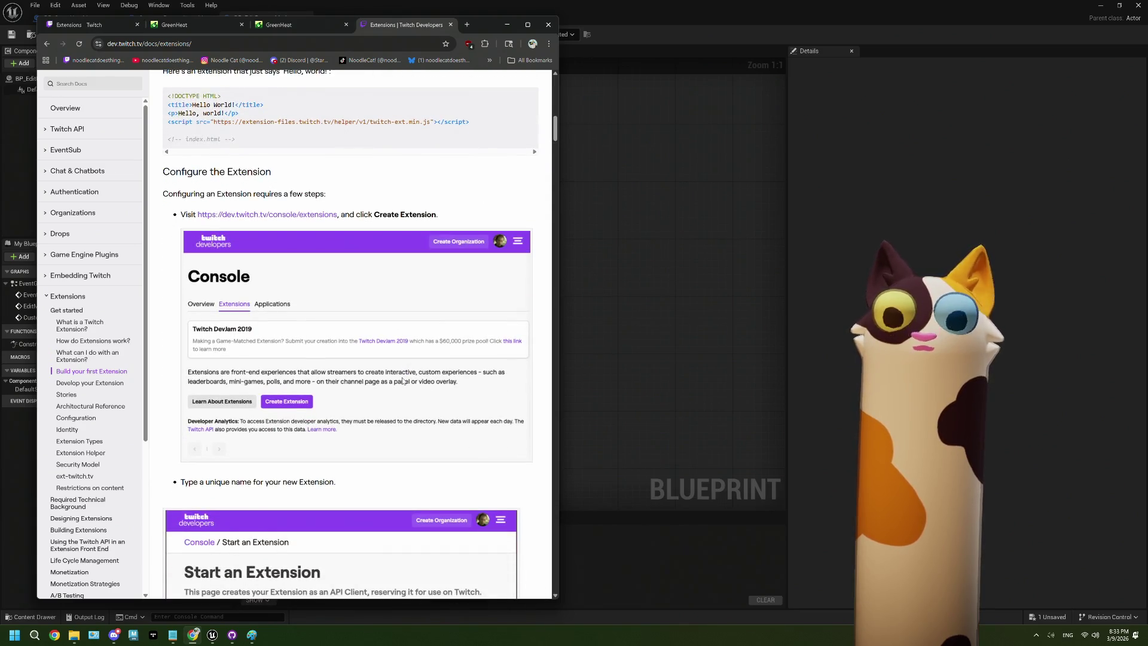
pyautogui.hotkey('ctrl', 'f')
pyautogui.write('opa')
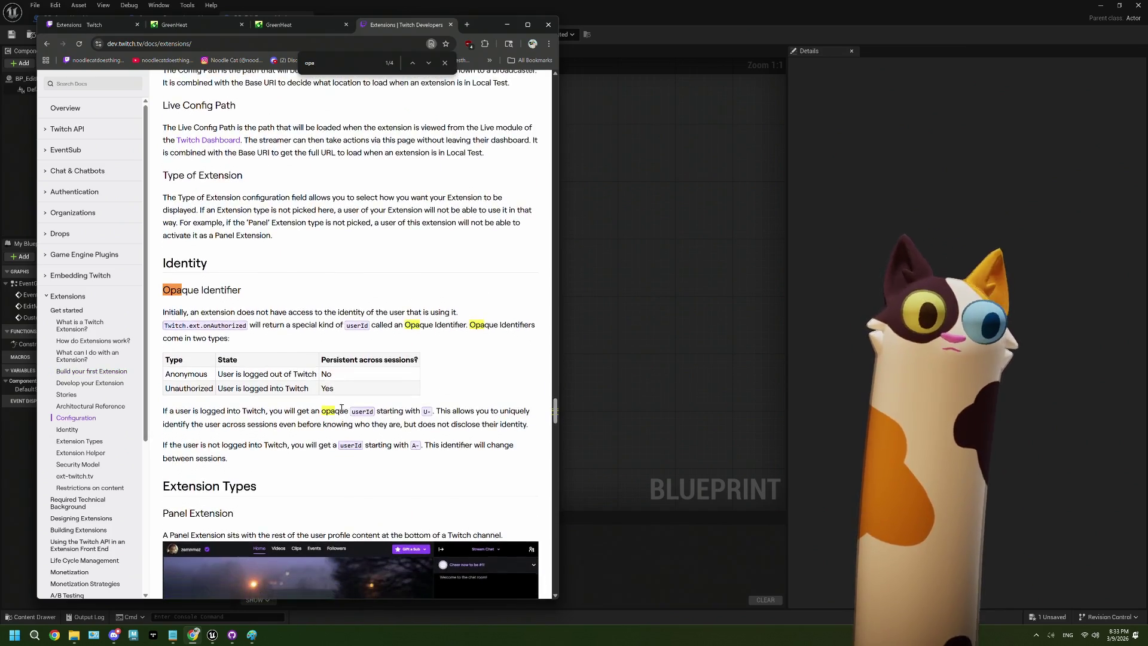
pyautogui.scroll(-1, 341, 408)
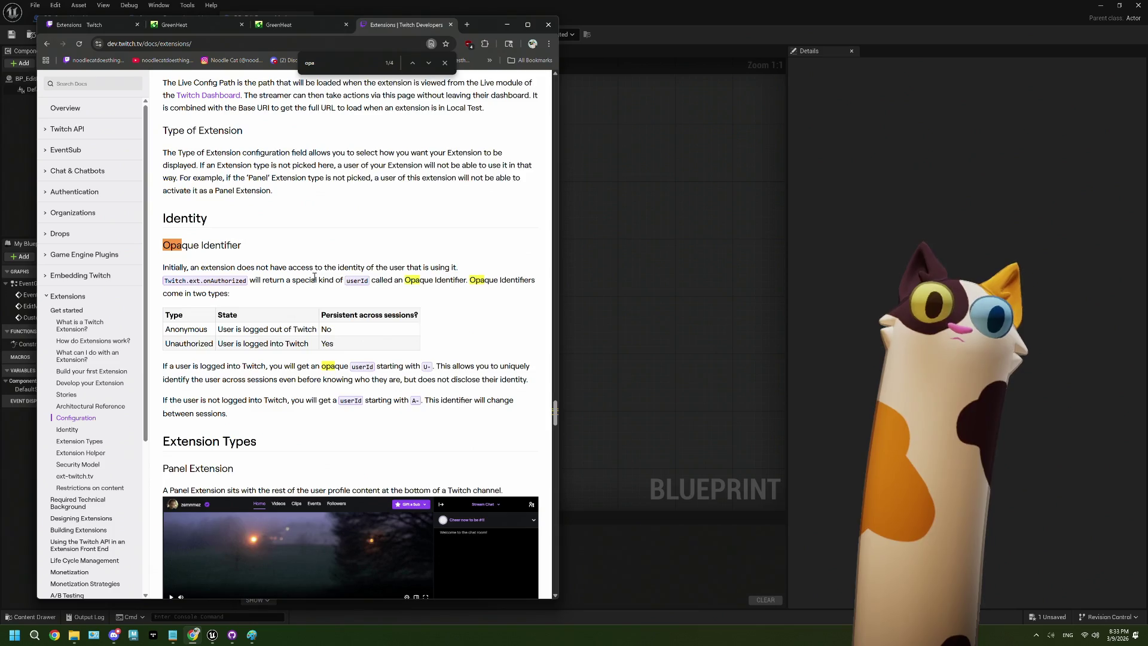
pyautogui.scroll(-1, 314, 276)
pyautogui.scroll(-1, 271, 250)
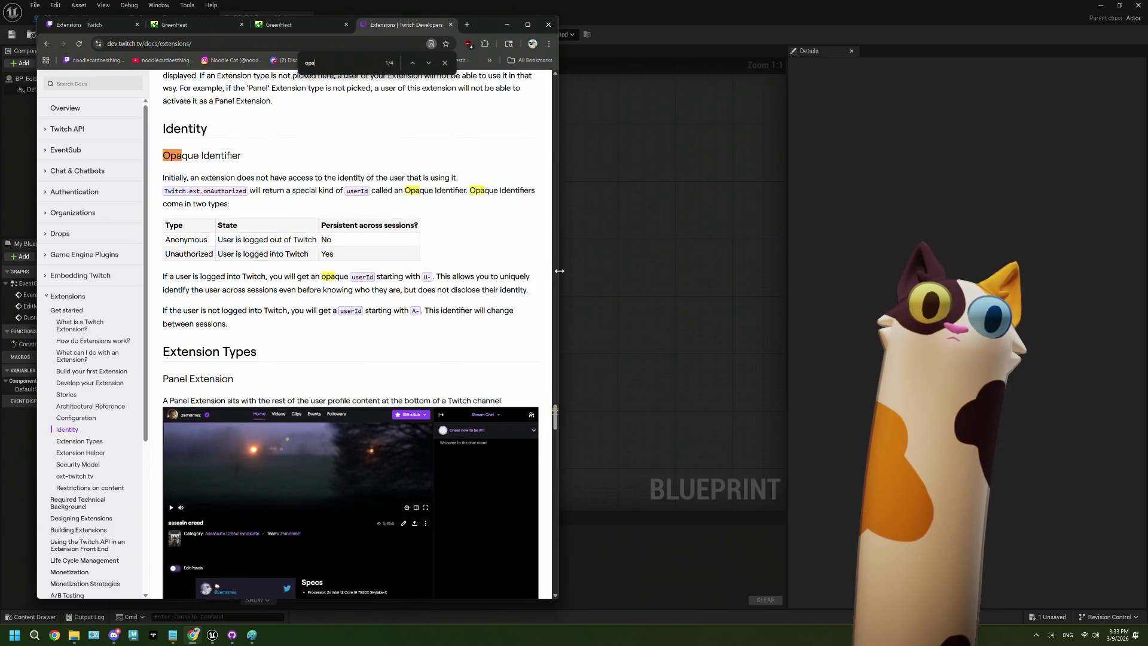
# Narrow the browser window and highlight the text about identifying users across sessions
pyautogui.moveTo(558, 272)
pyautogui.mouseDown()
pyautogui.moveTo(592, 268)
pyautogui.moveTo(545, 269)
pyautogui.mouseUp()
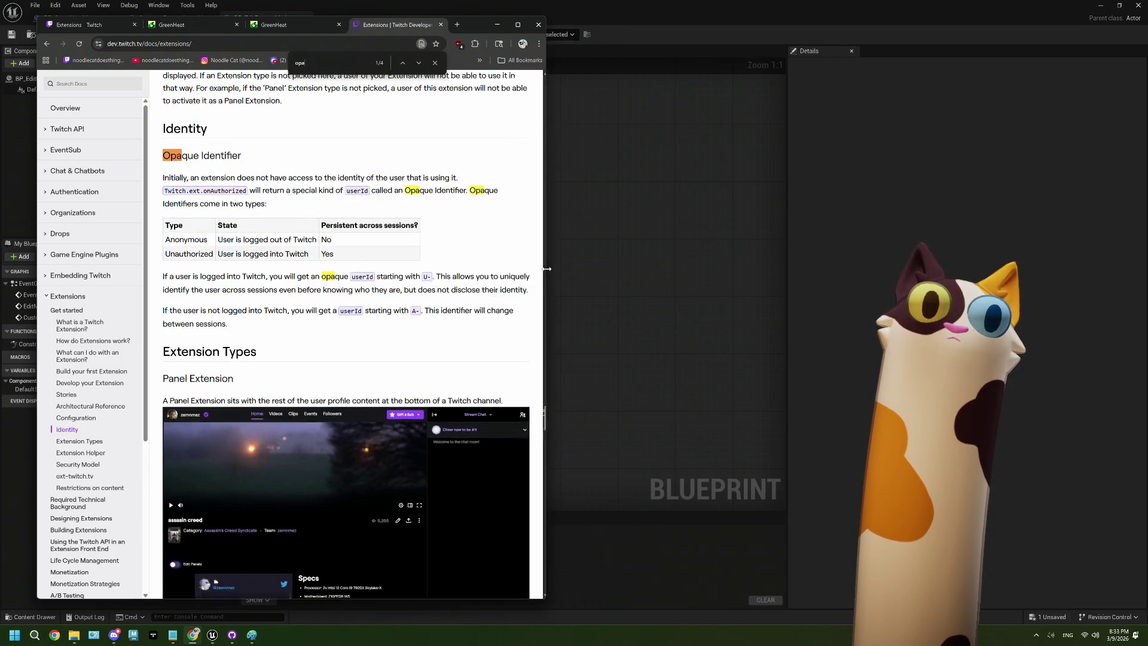
pyautogui.scroll(-1, 339, 316)
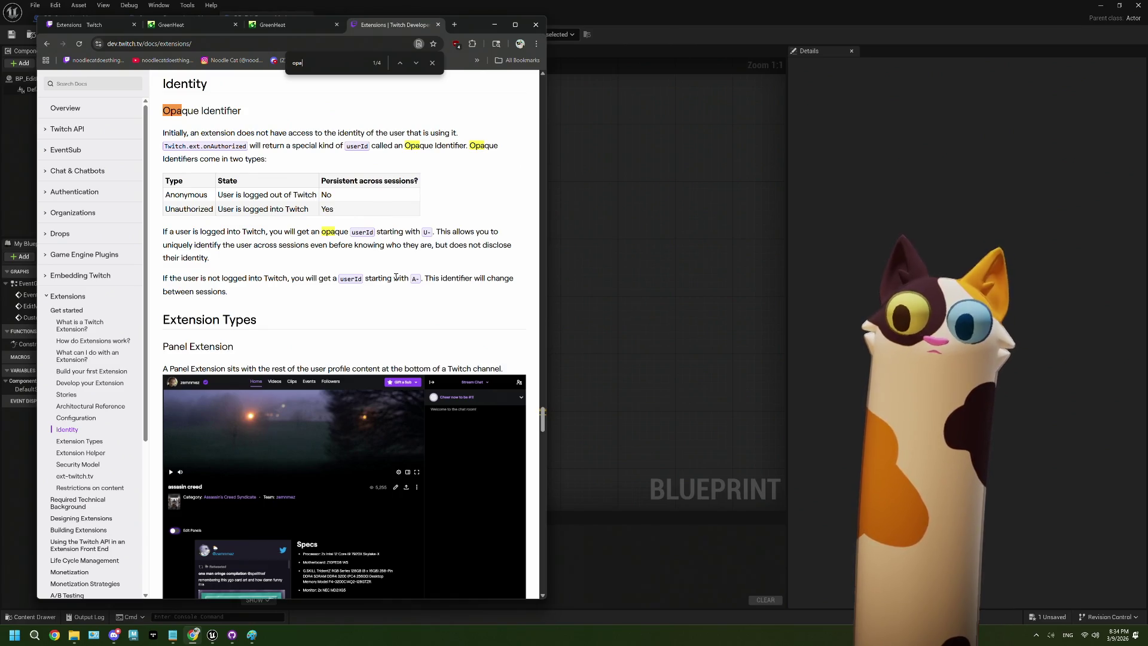
pyautogui.scroll(-3, 396, 277)
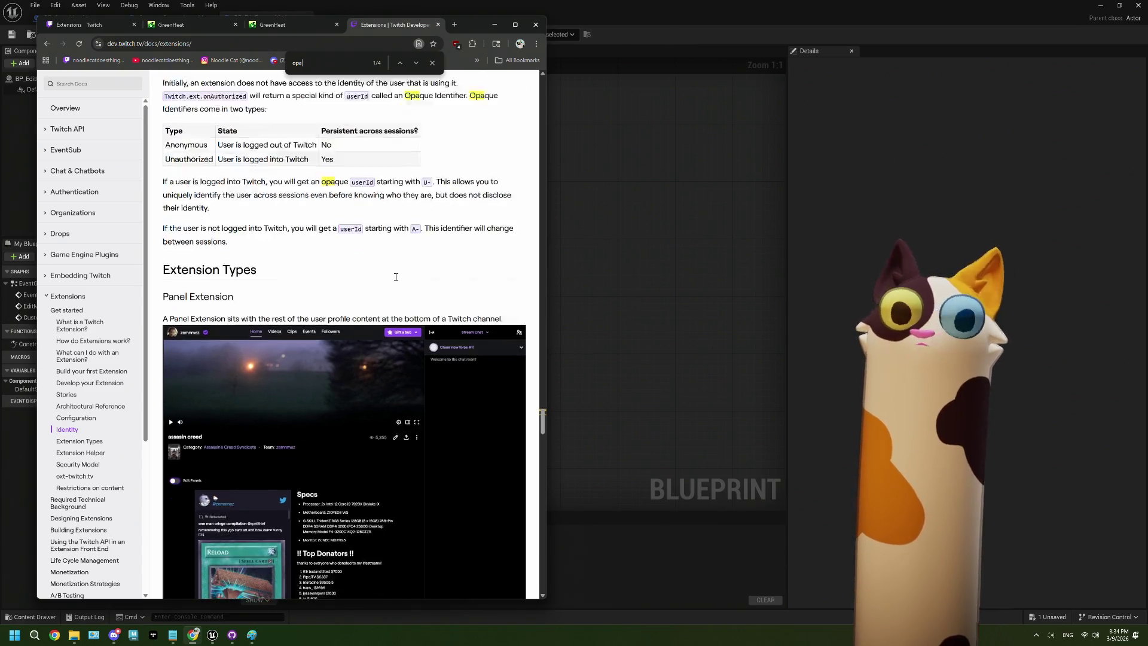
pyautogui.scroll(4, 396, 277)
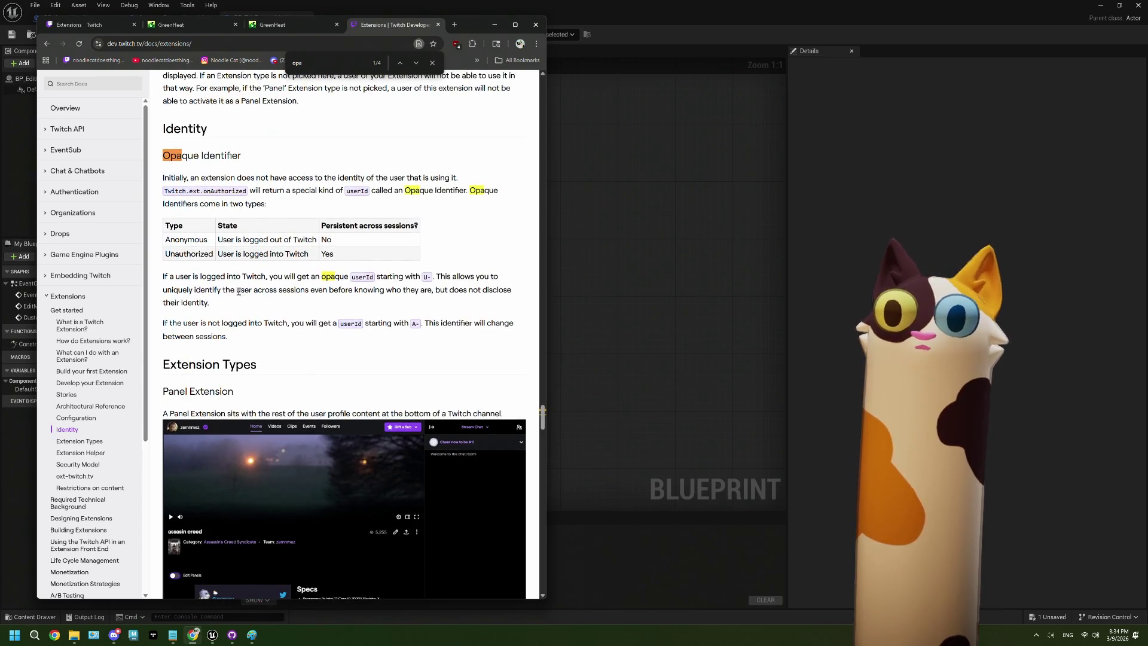
pyautogui.moveTo(236, 290); pyautogui.dragTo(313, 294)
pyautogui.click(326, 312)
# Read through the Opaque Identifier explanation and its Anonymous/Unauthorized table
pyautogui.scroll(3, 347, 302)
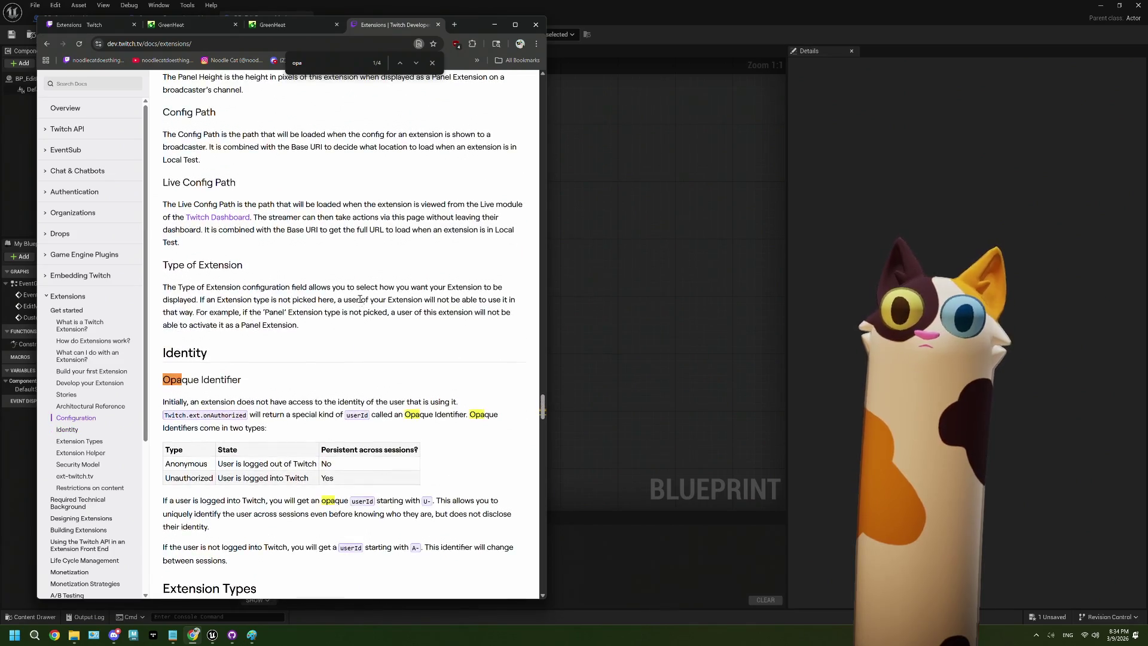
pyautogui.scroll(-2, 360, 298)
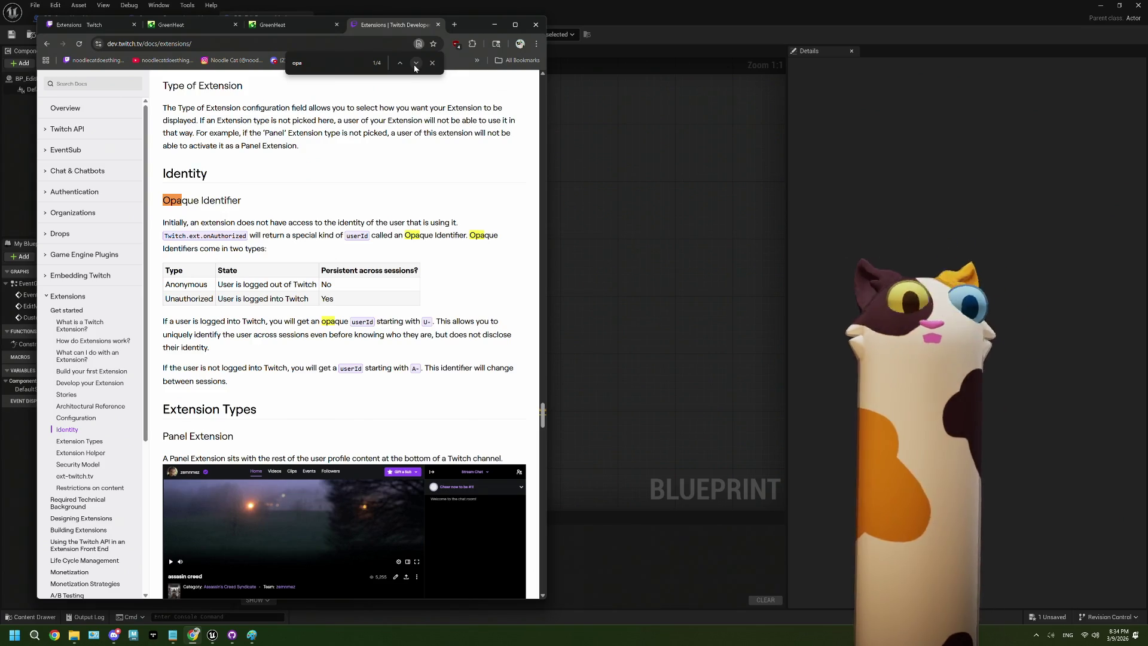
pyautogui.scroll(-5, 329, 326)
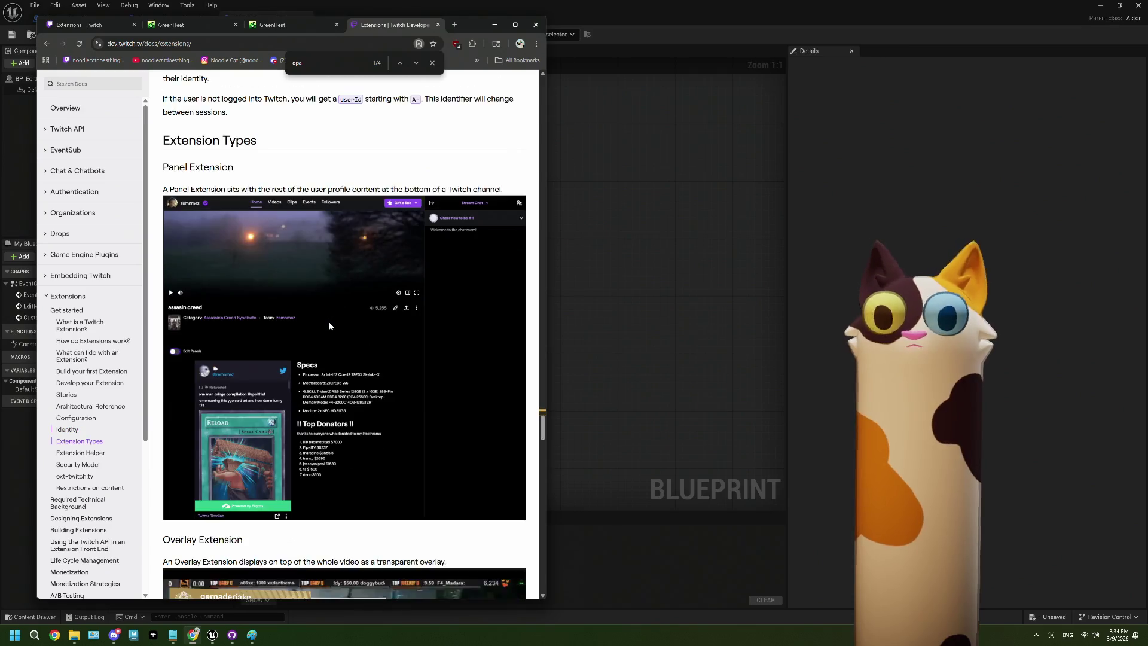
pyautogui.scroll(6, 329, 326)
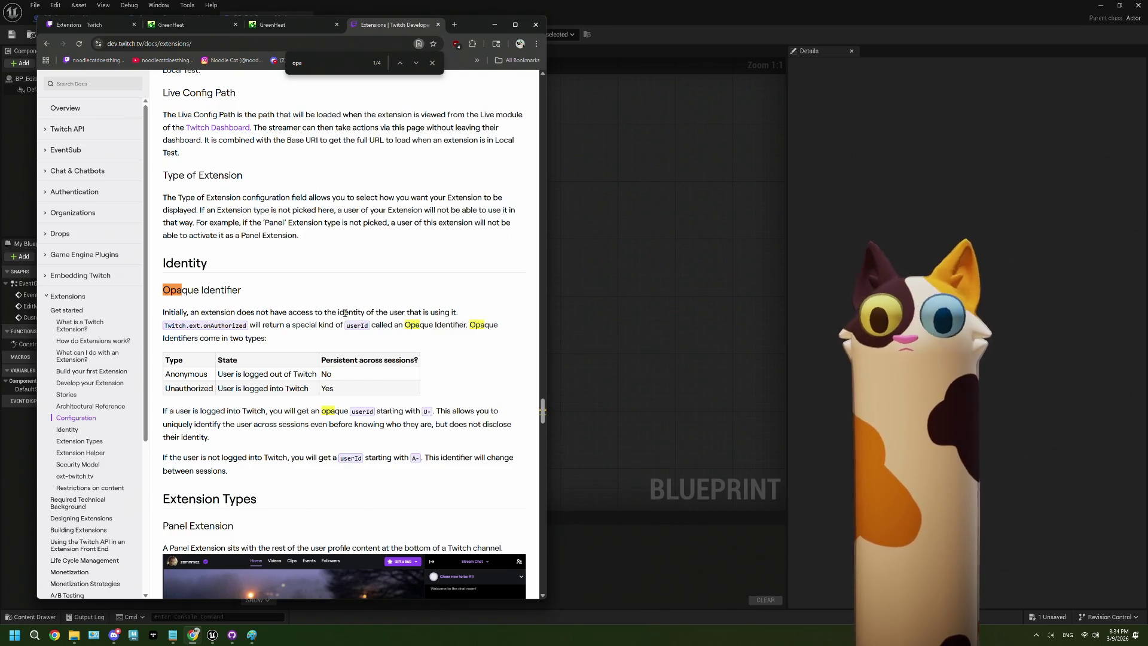
pyautogui.scroll(-2, 345, 312)
pyautogui.scroll(-1, 346, 313)
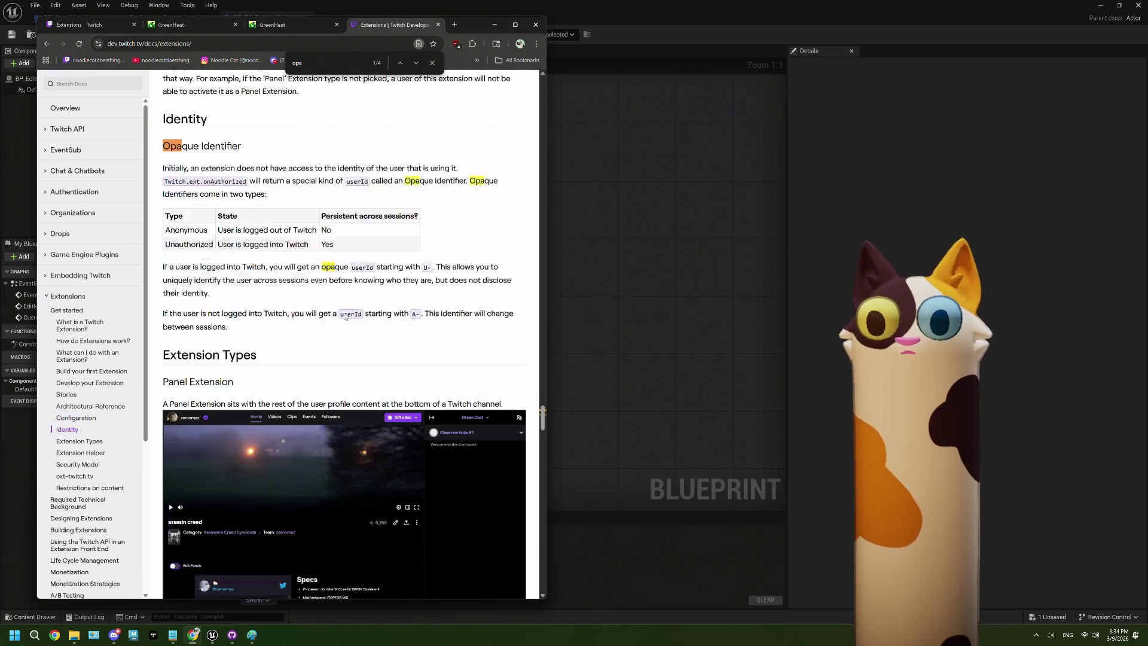
pyautogui.scroll(2, 346, 317)
pyautogui.scroll(2, 345, 317)
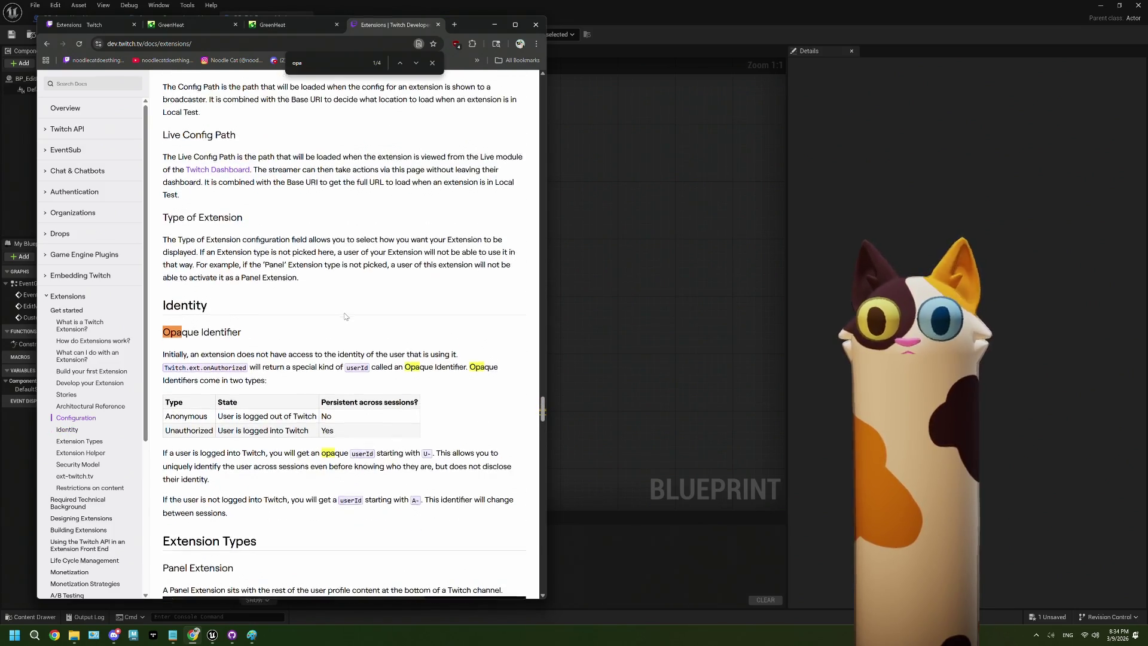
pyautogui.scroll(-2, 346, 317)
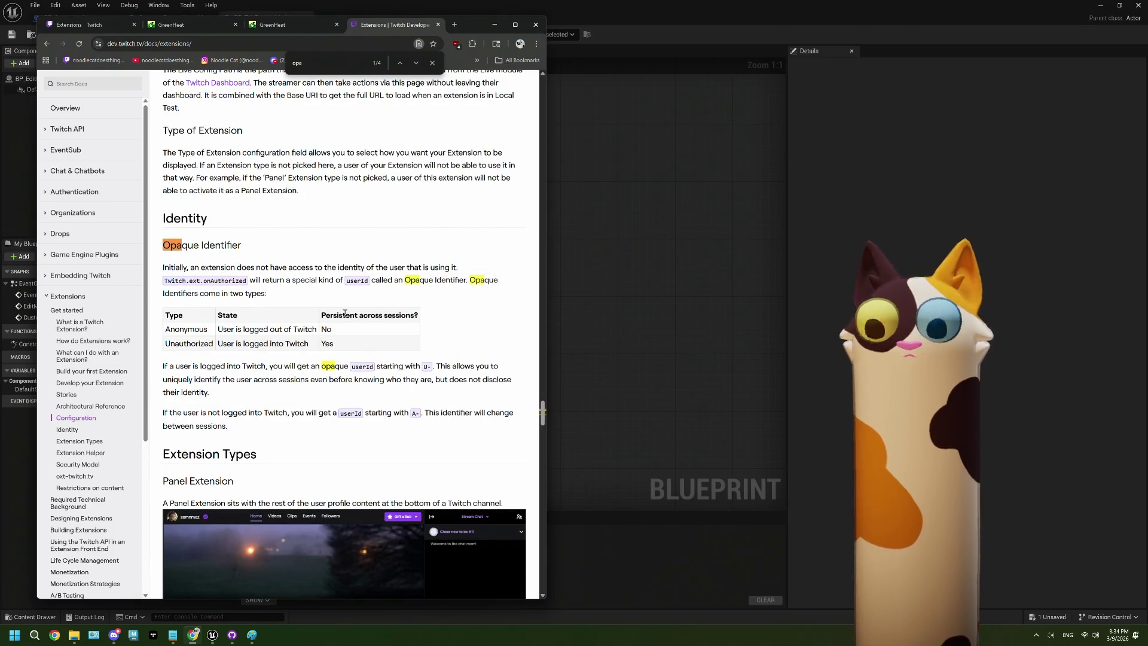
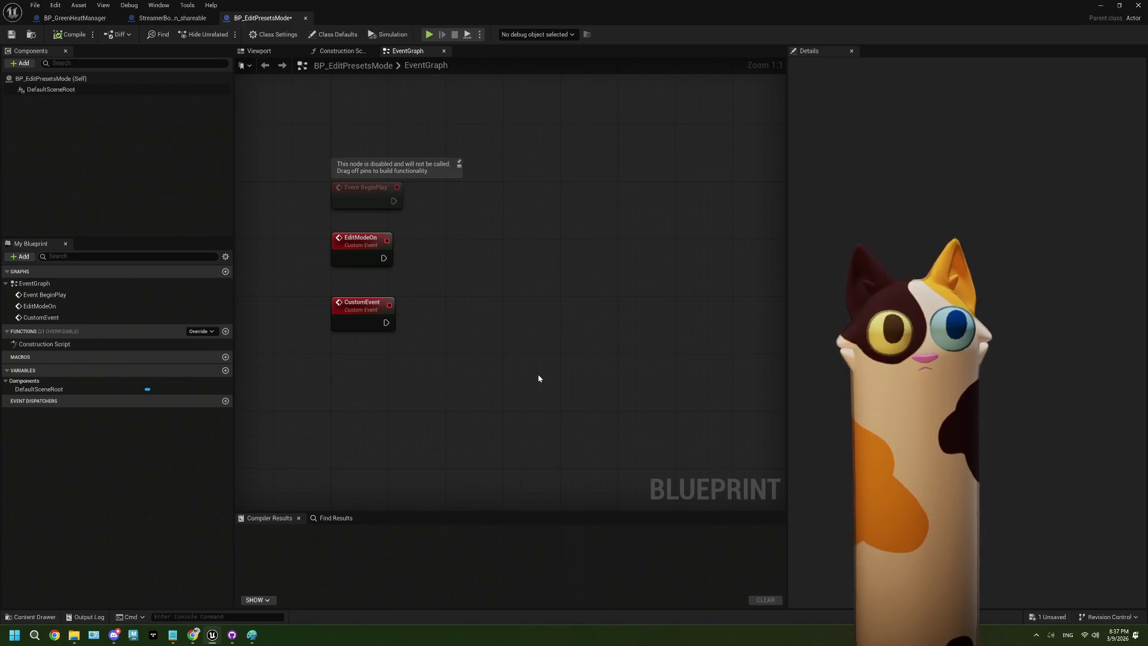
# In ThePlan.txt, add an indented '- user id' sub-item under 'get who redeemed it'
pyautogui.click(173, 635)
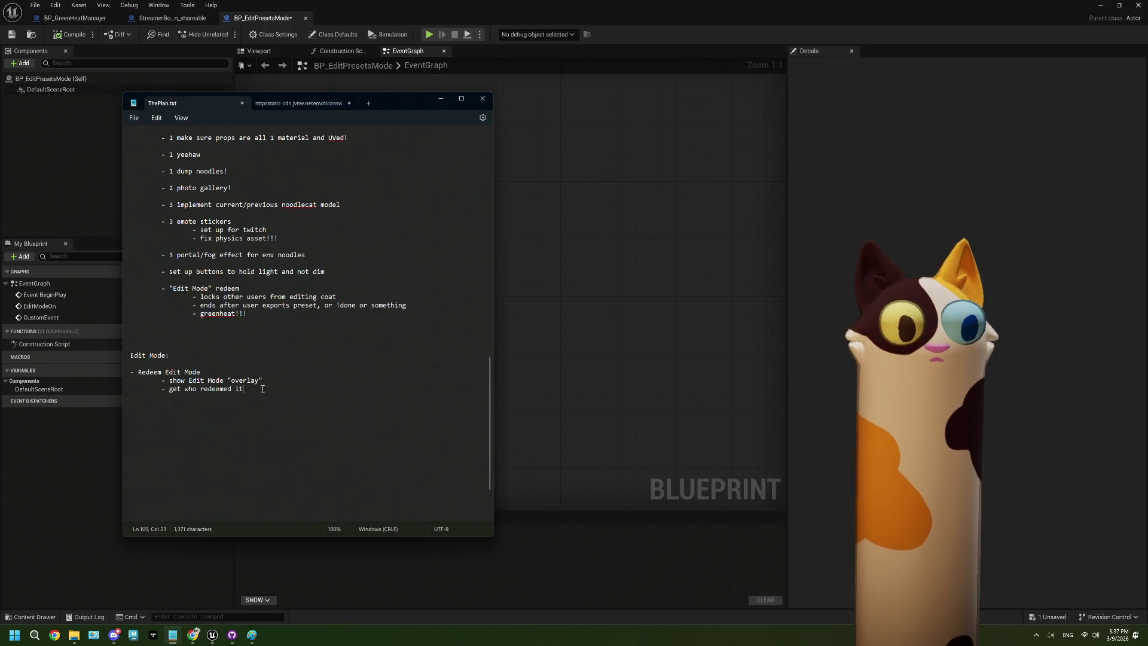
pyautogui.moveTo(263, 389); pyautogui.dragTo(171, 391)
pyautogui.click(257, 390)
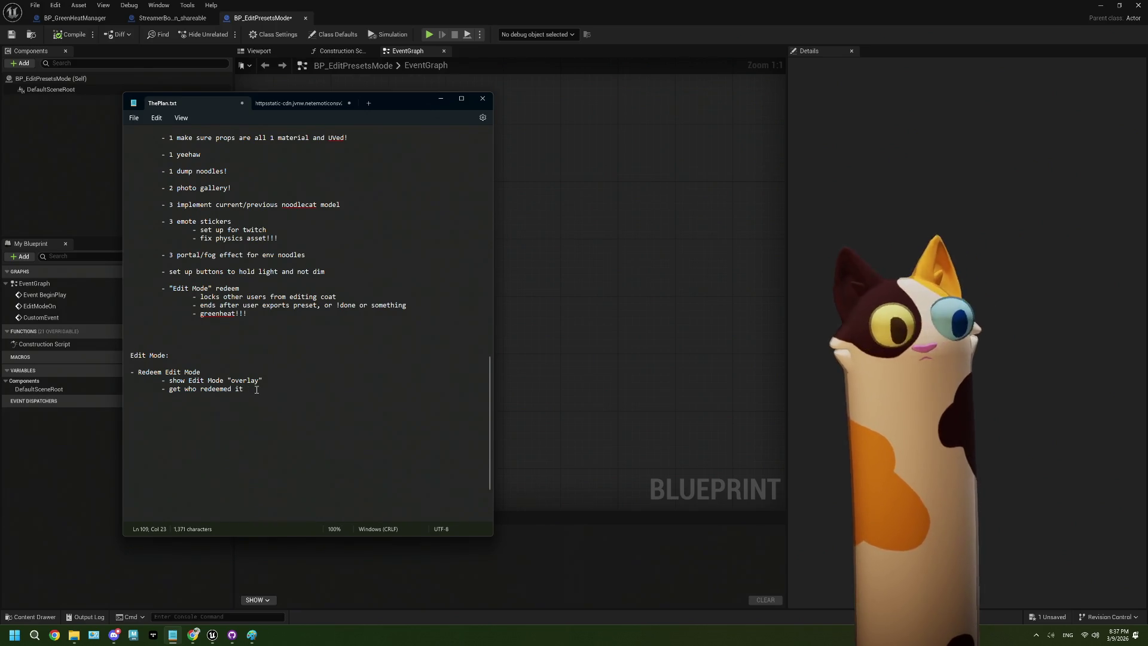
pyautogui.press('Return')
pyautogui.press('Tab')
pyautogui.press('Tab')
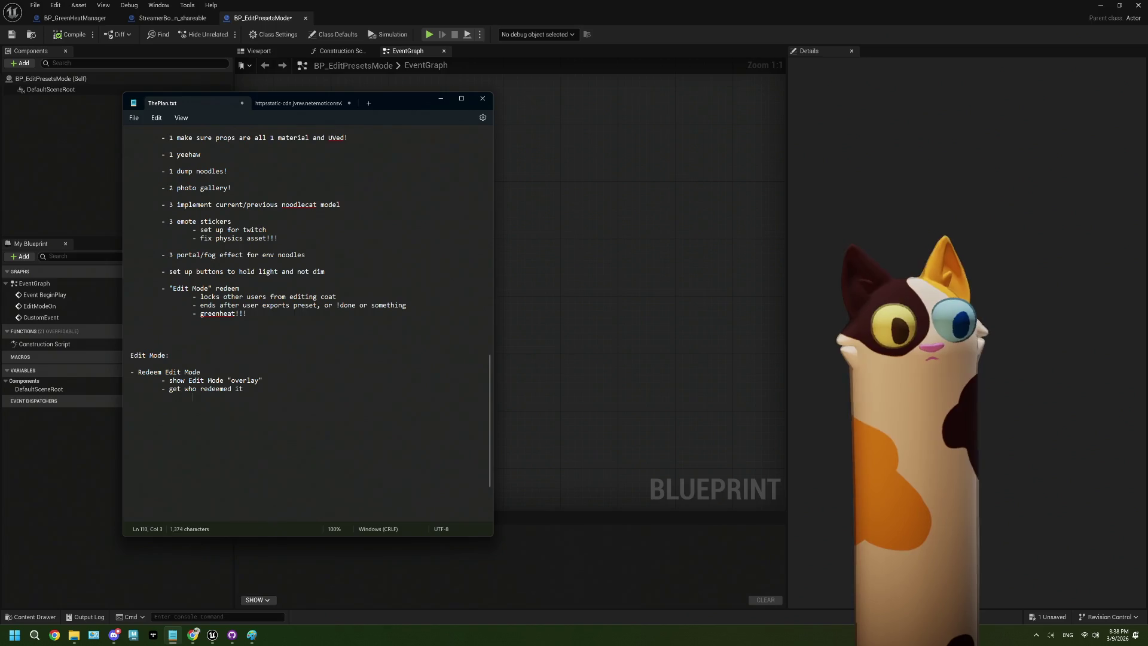
pyautogui.write('- ')
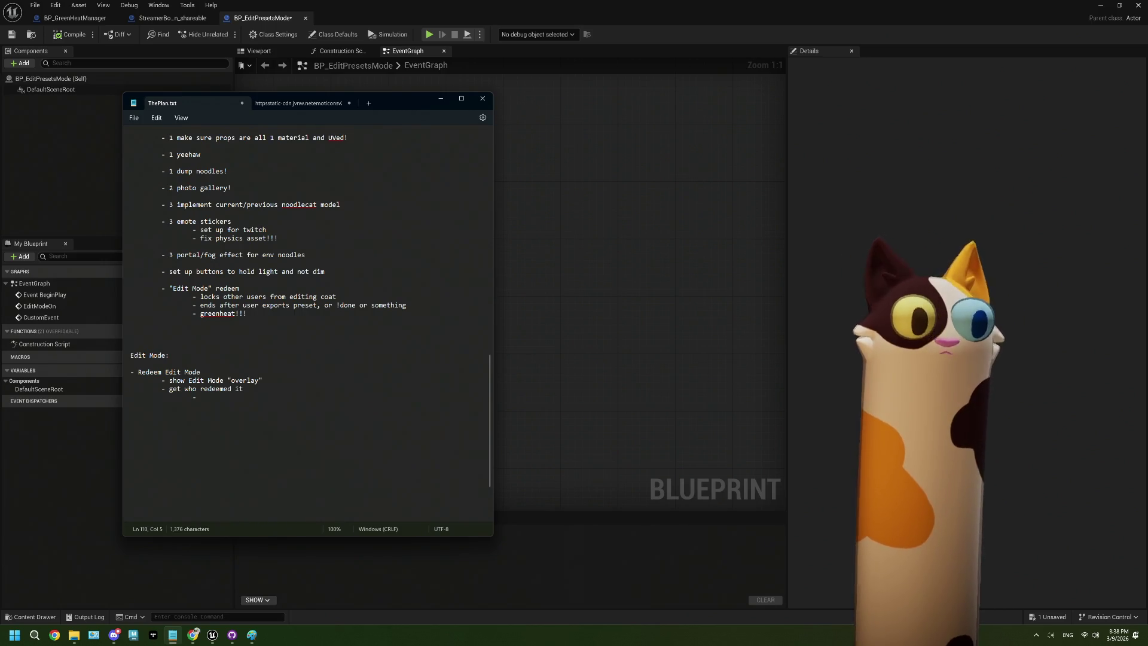
pyautogui.write('user id')
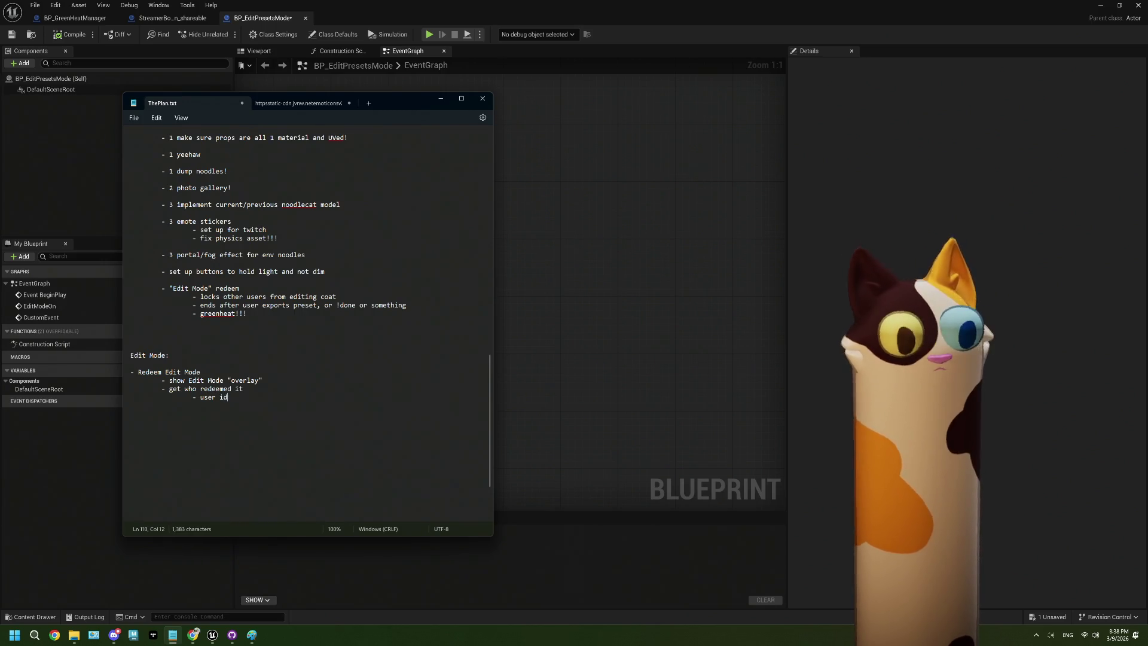
# Add 'username' and 'redemption id' as further indented sub-items, fixing the spelling typo
pyautogui.press('Return')
pyautogui.press('Tab')
pyautogui.press('Tab')
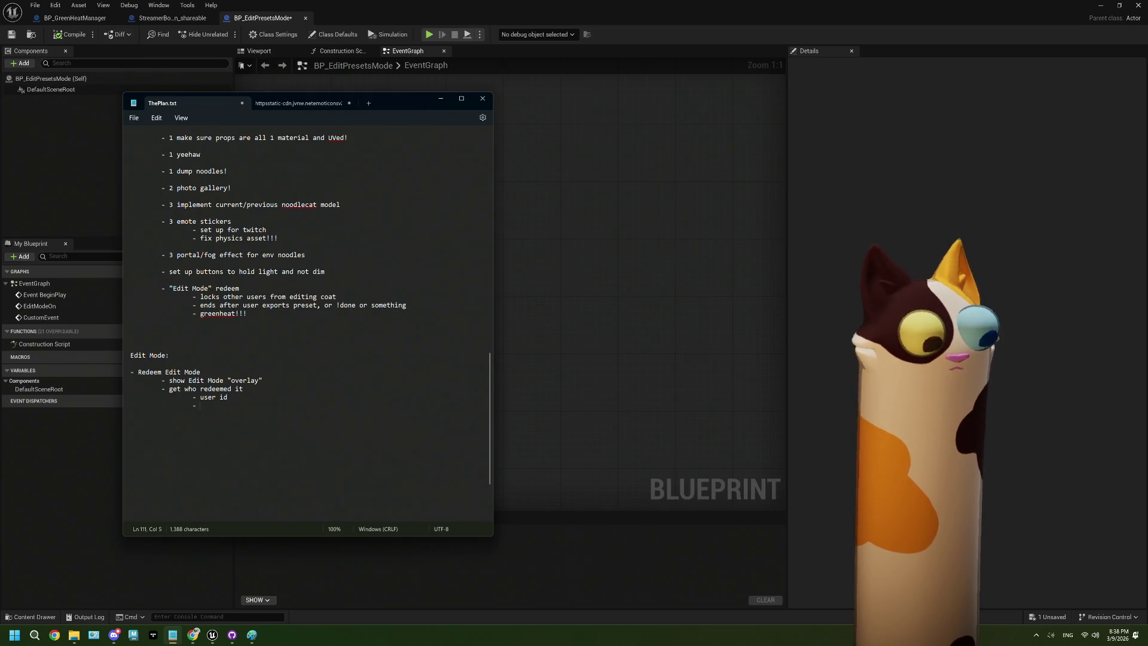
pyautogui.write('username')
pyautogui.press('Return')
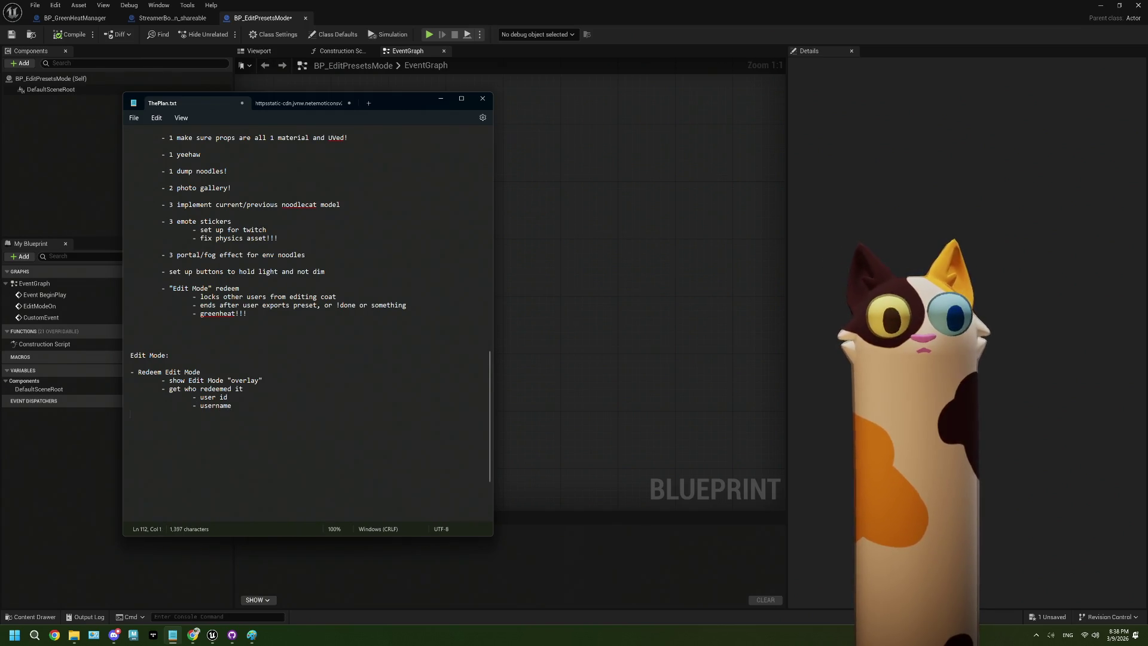
pyautogui.press('Tab')
pyautogui.write('-')
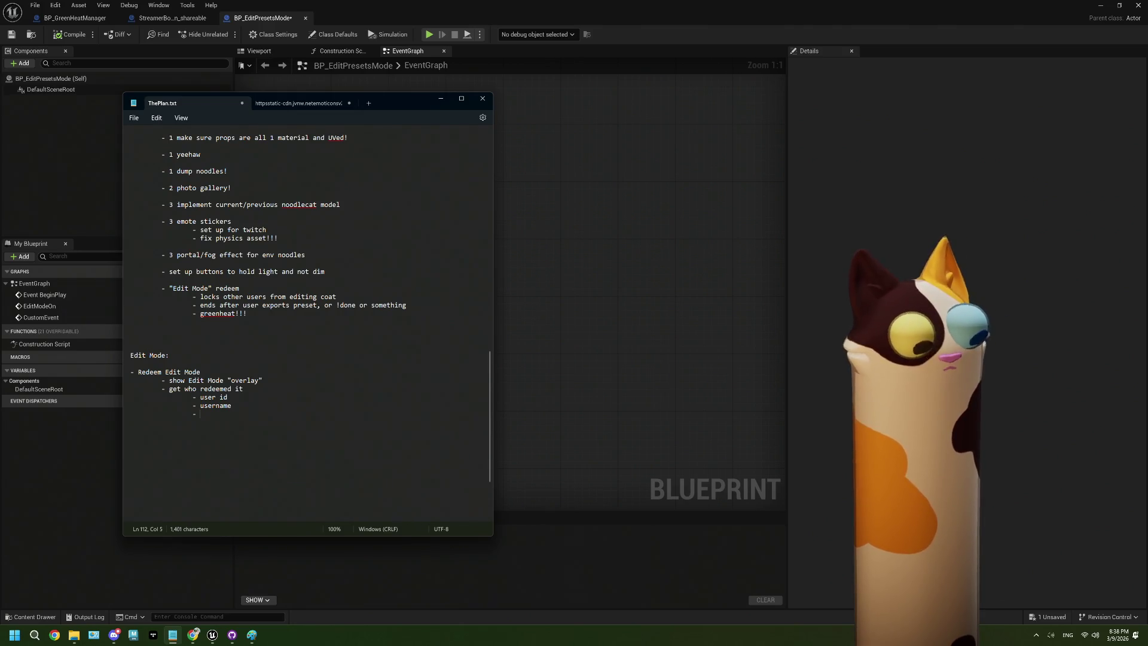
pyautogui.write('redd')
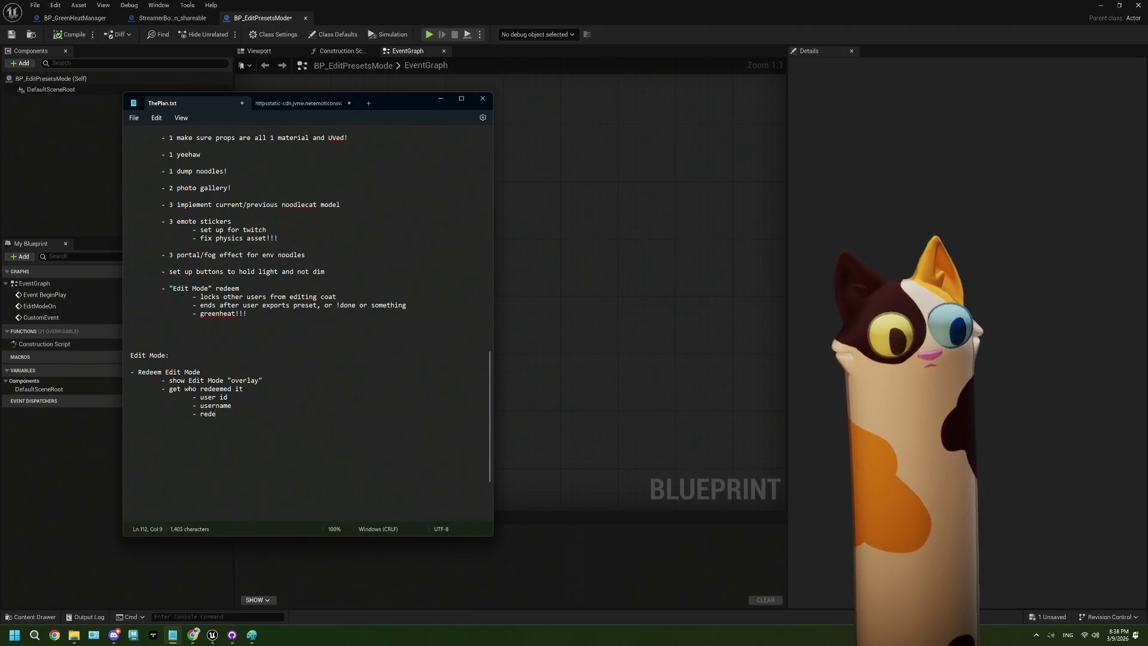
pyautogui.write('mtions')
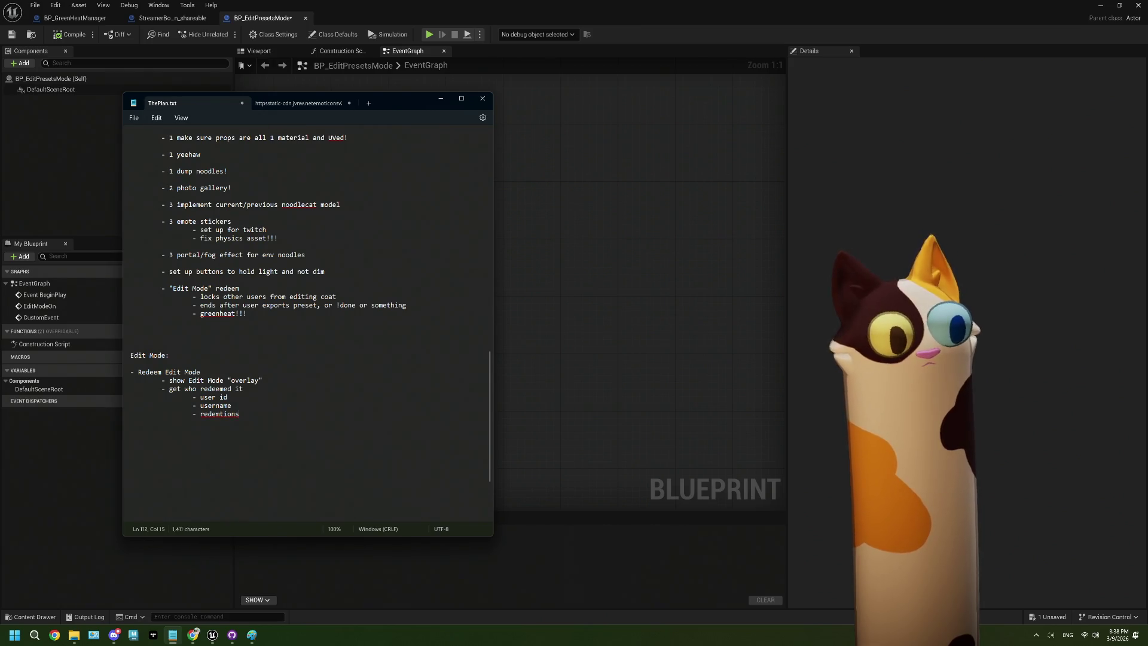
pyautogui.press('BackSpace')
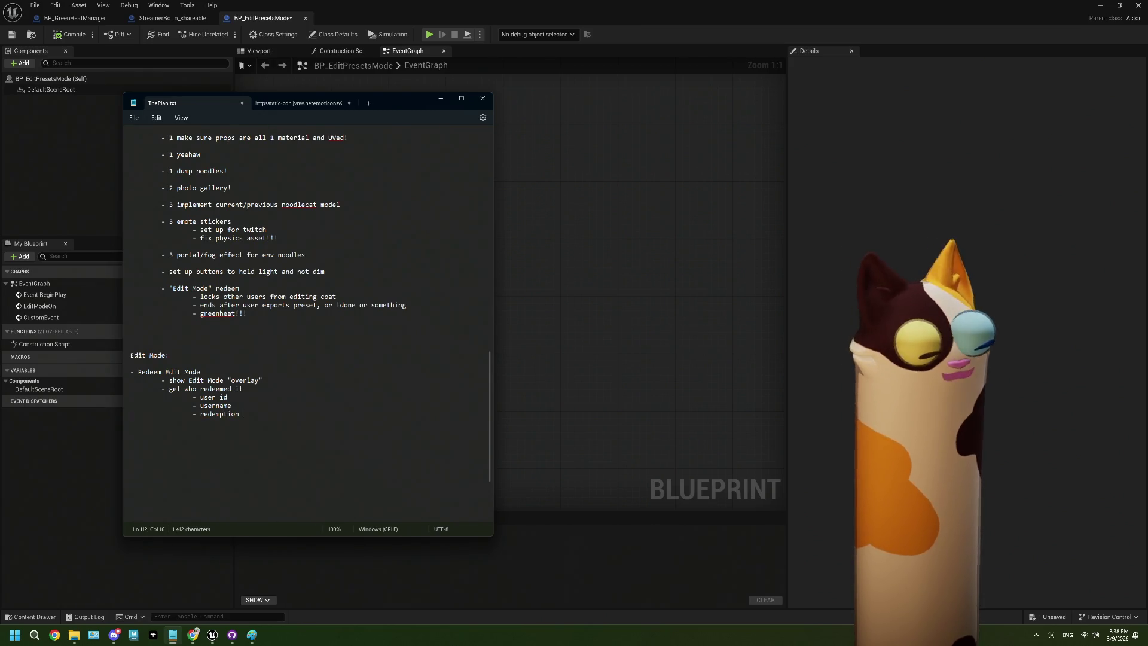
pyautogui.write('id')
# Start a new '- get whos clicking' step below the redemption id line
pyautogui.press('Return')
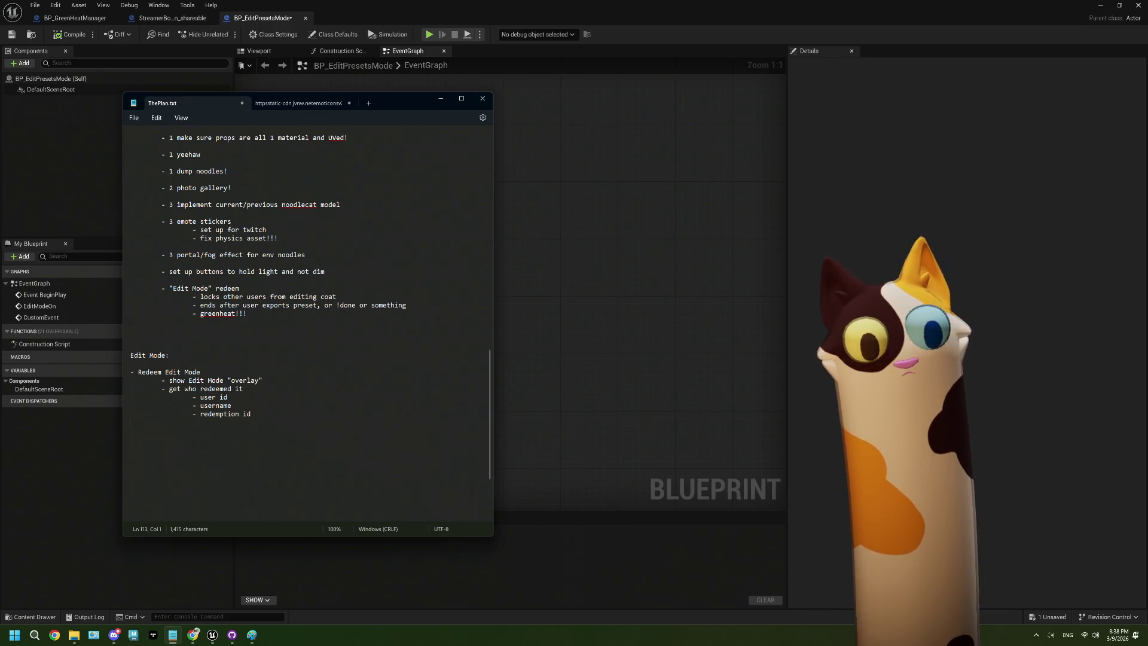
pyautogui.press('Tab')
pyautogui.write('- ')
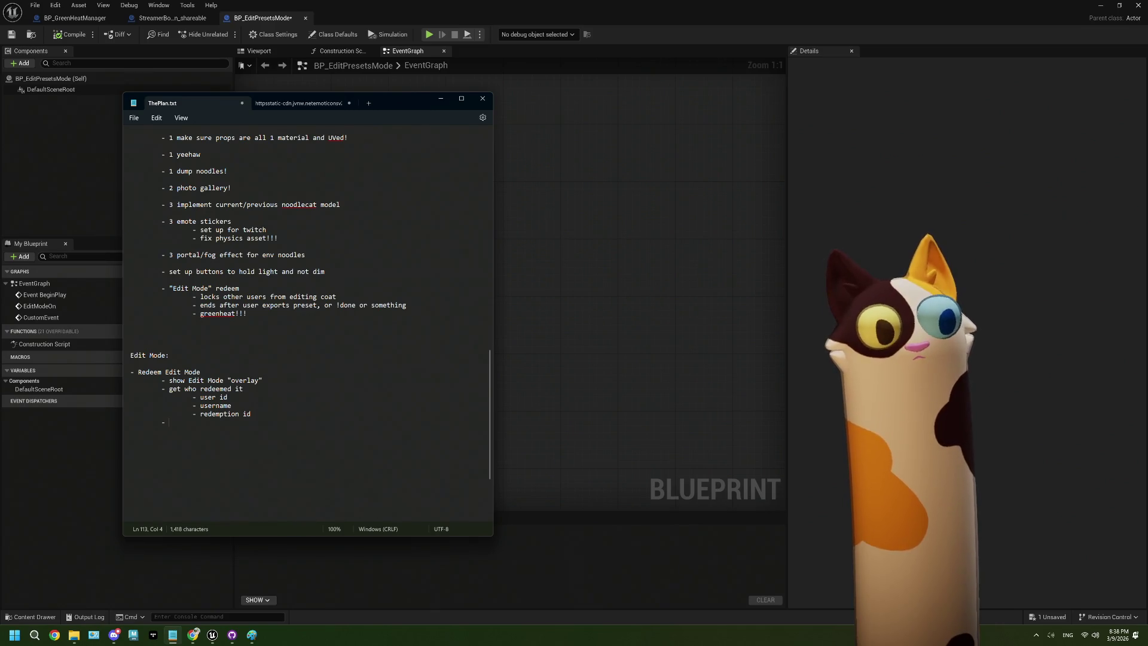
pyautogui.write('g')
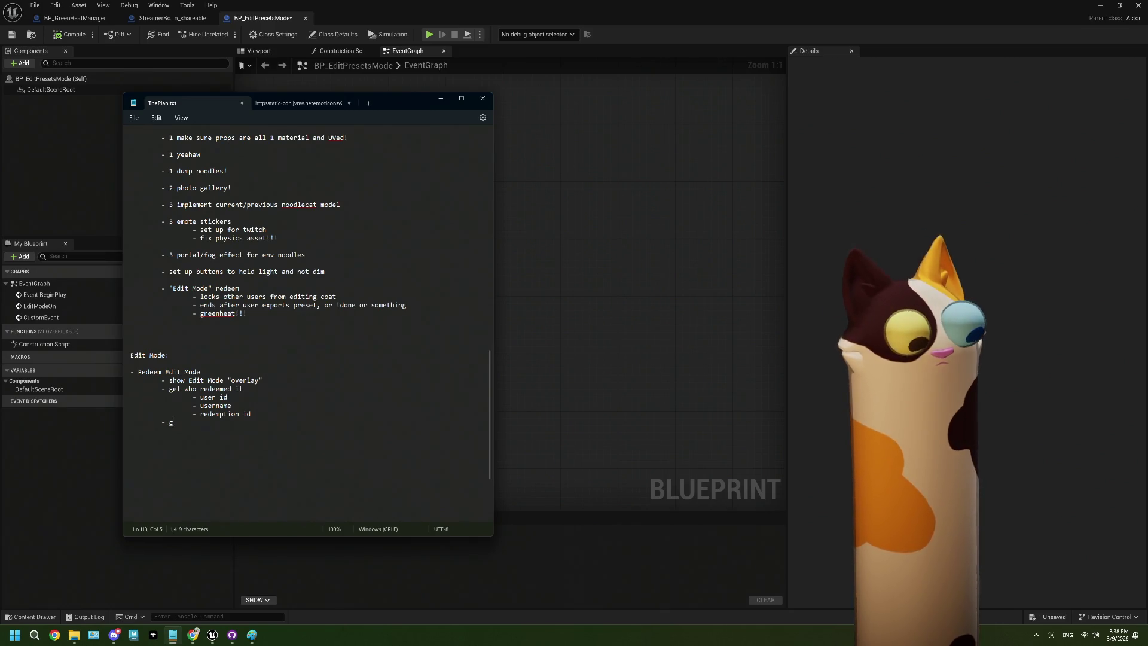
pyautogui.write('et whos ')
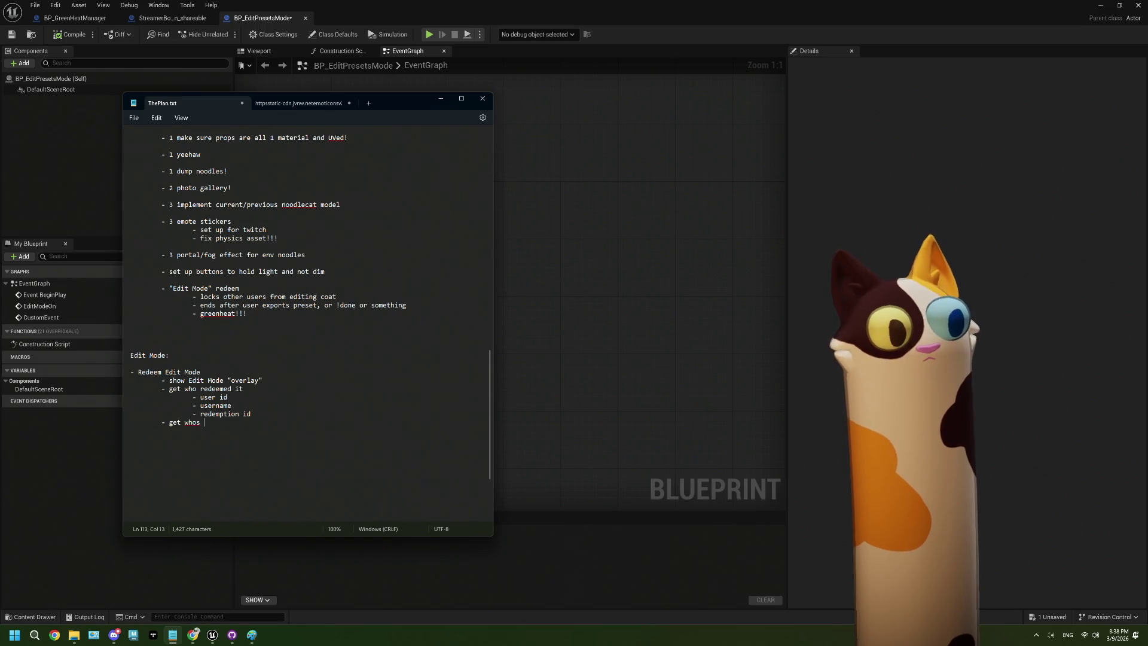
pyautogui.write('clicking')
# Add an indented '- opaque id ->' sub-item beneath 'get whos clicking'
pyautogui.press('Return')
pyautogui.press('Tab')
pyautogui.press('Tab')
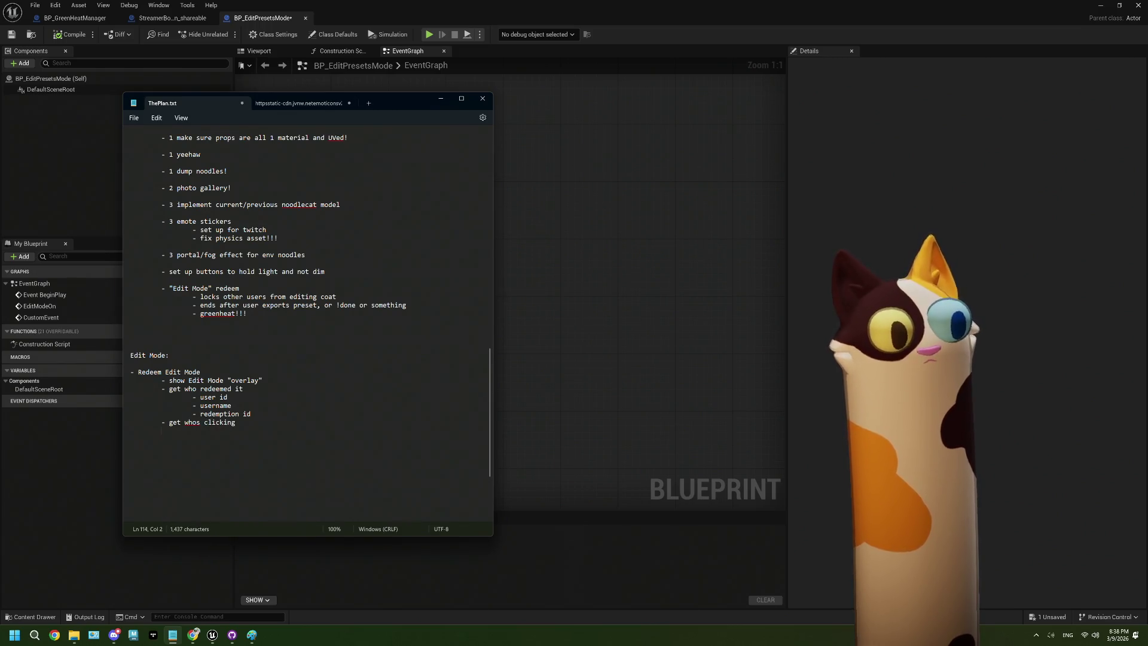
pyautogui.write('- ')
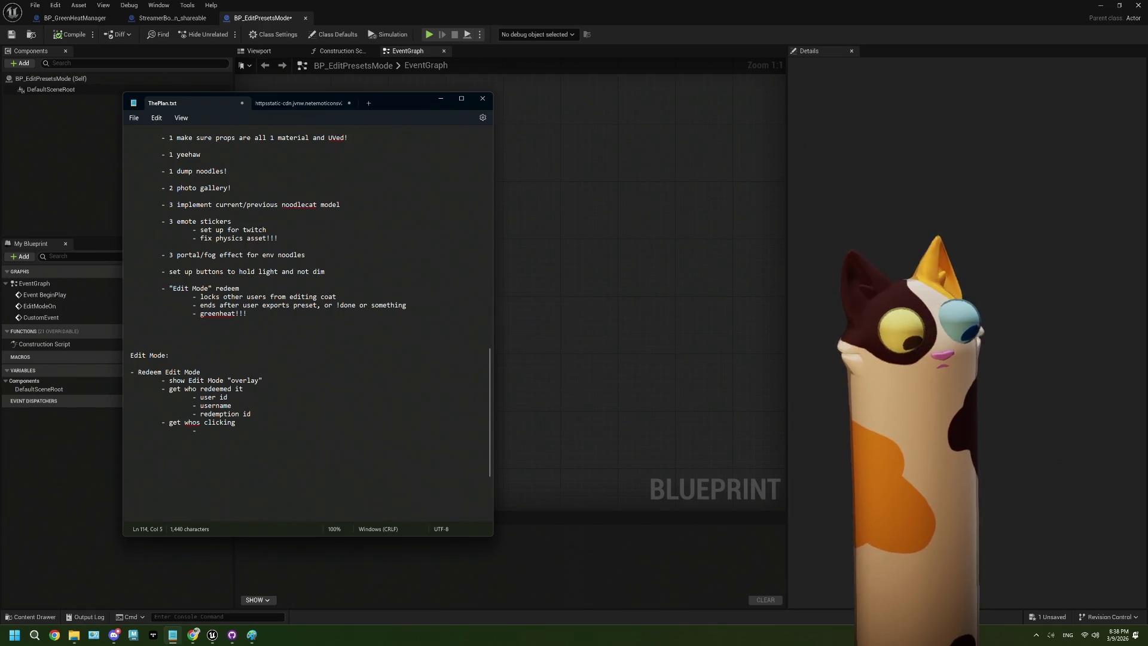
pyautogui.write('opaque id')
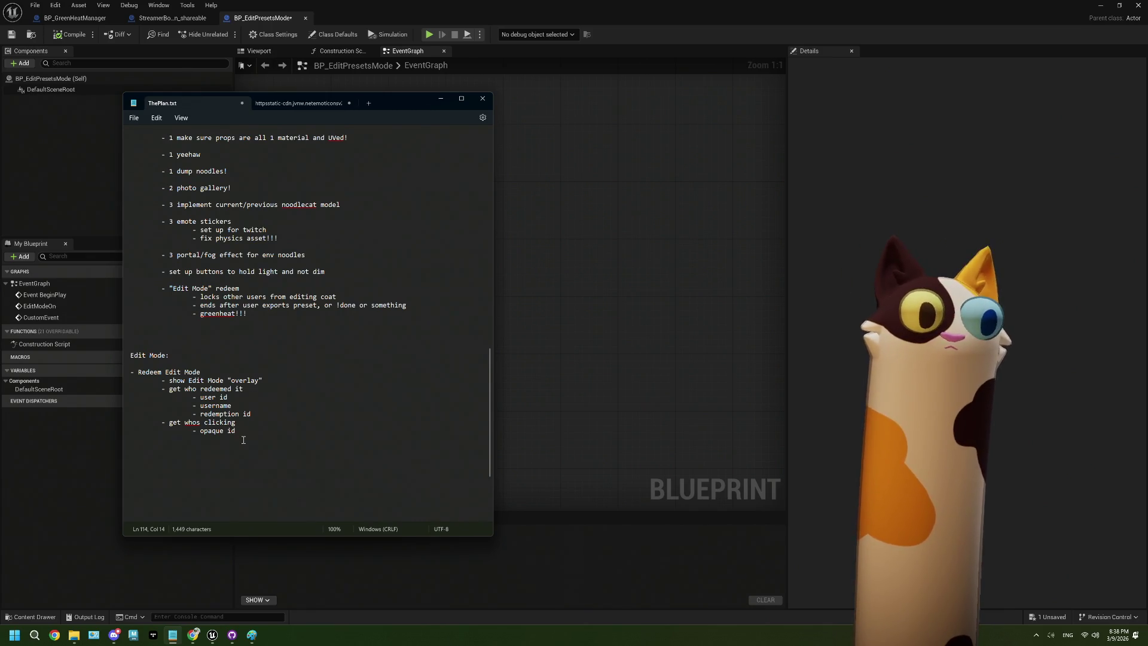
pyautogui.moveTo(237, 430); pyautogui.dragTo(201, 434)
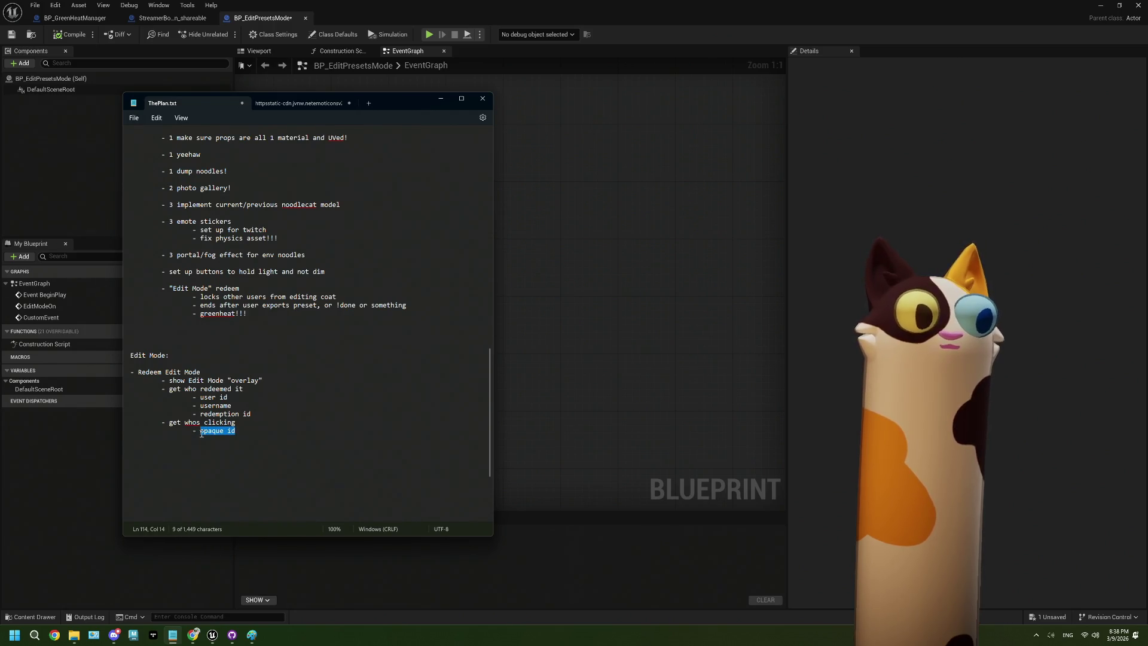
pyautogui.press('End')
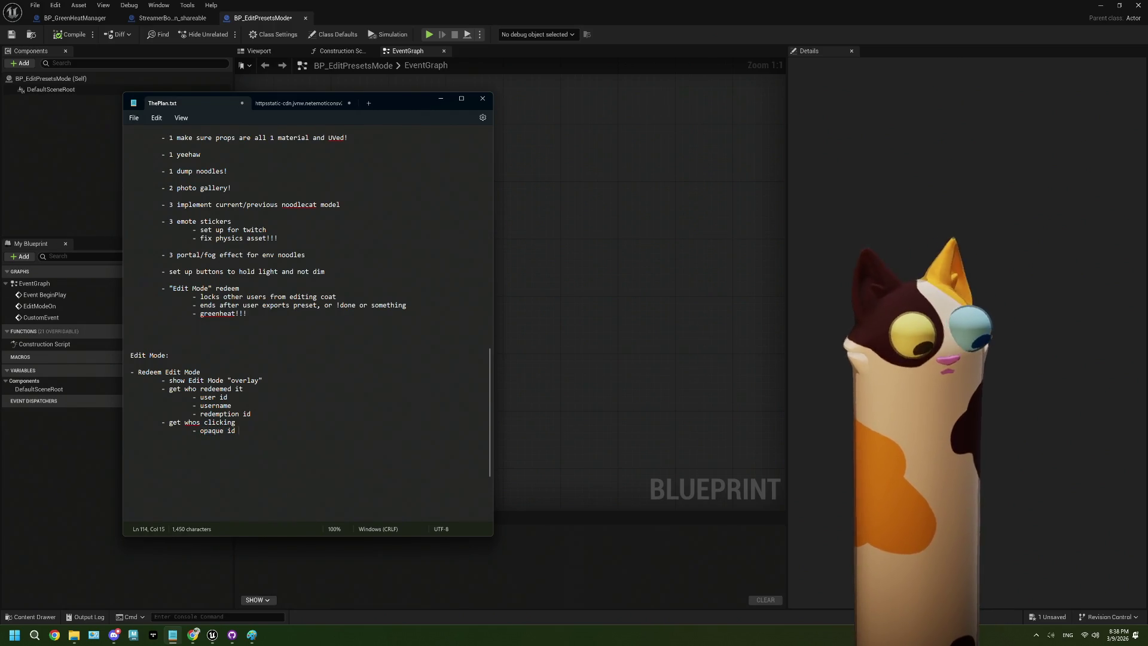
pyautogui.write('-')
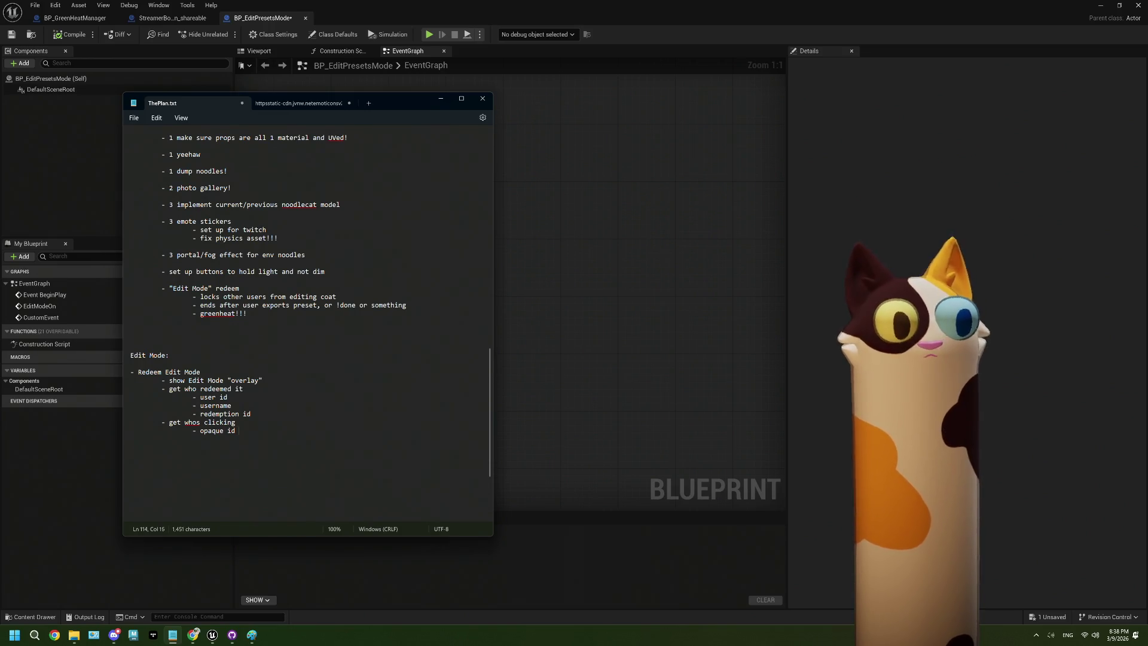
pyautogui.write('>')
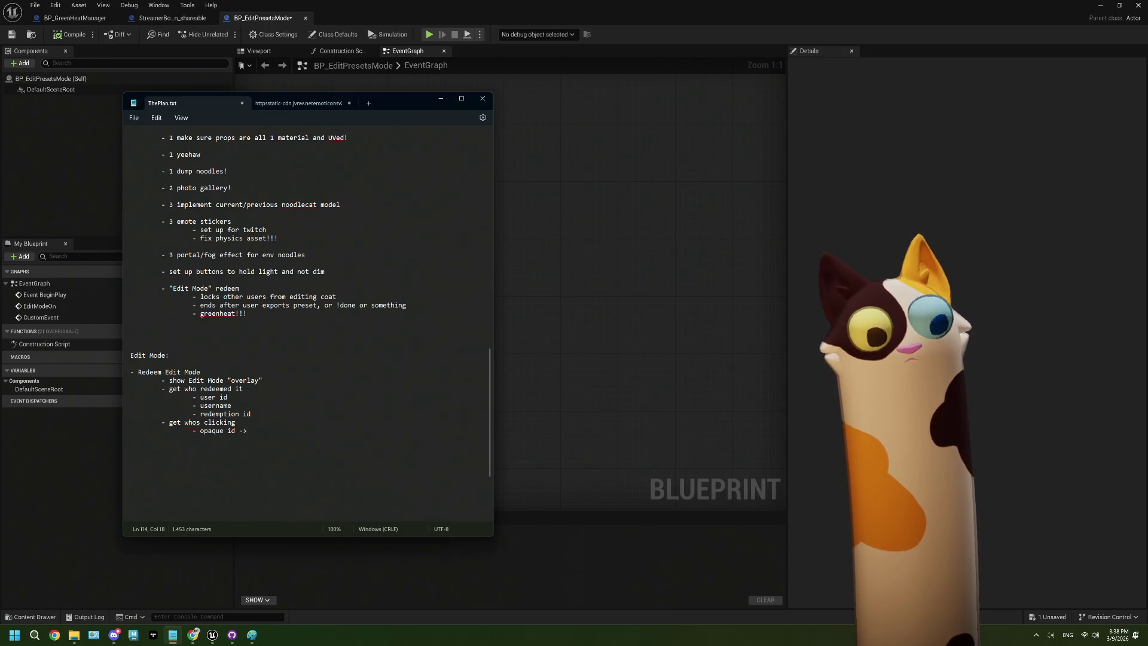
pyautogui.moveTo(254, 417); pyautogui.dragTo(194, 414)
# Finish the sub-item with 'username' so it reads 'opaque id -> username'
pyautogui.click(262, 431)
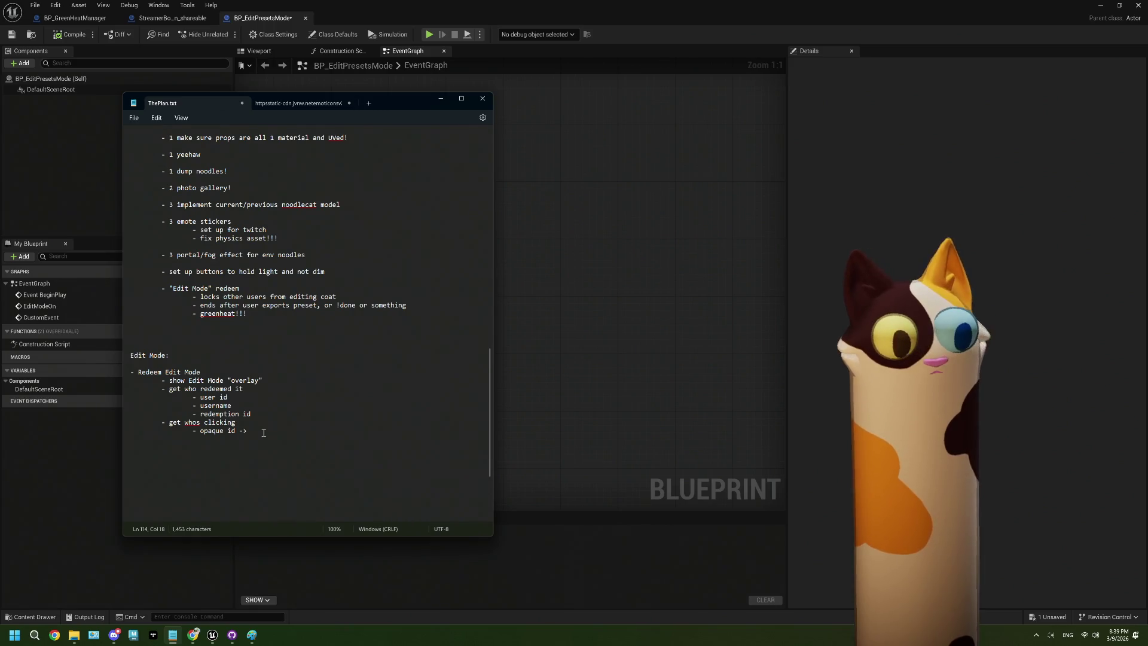
pyautogui.write('username')
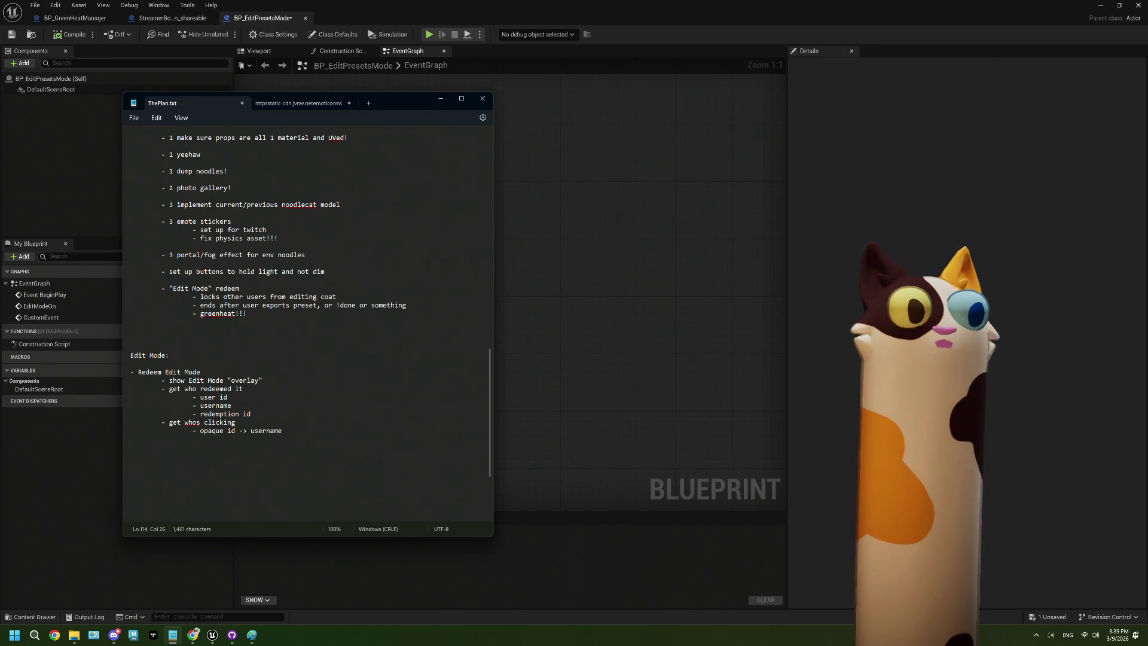
pyautogui.click(251, 390)
# Append '(SB)' after 'get who redeemed it' and '(greenheat)' after 'get whos clicking'
pyautogui.write('(')
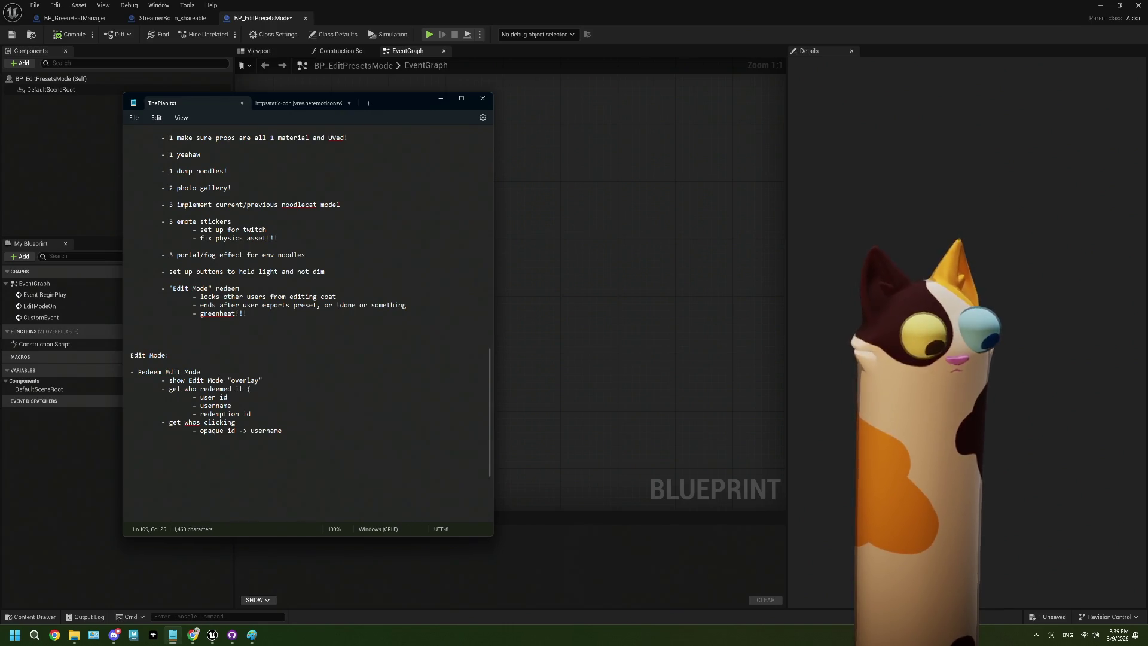
pyautogui.write('SB)')
pyautogui.click(251, 421)
pyautogui.write('(g')
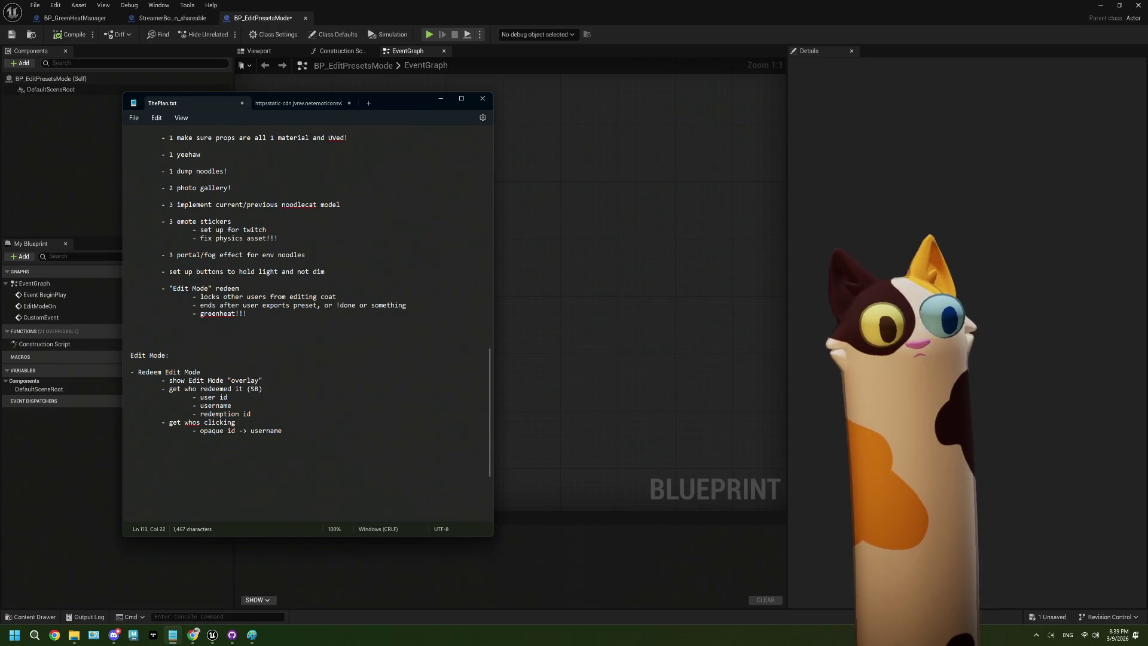
pyautogui.write('reen')
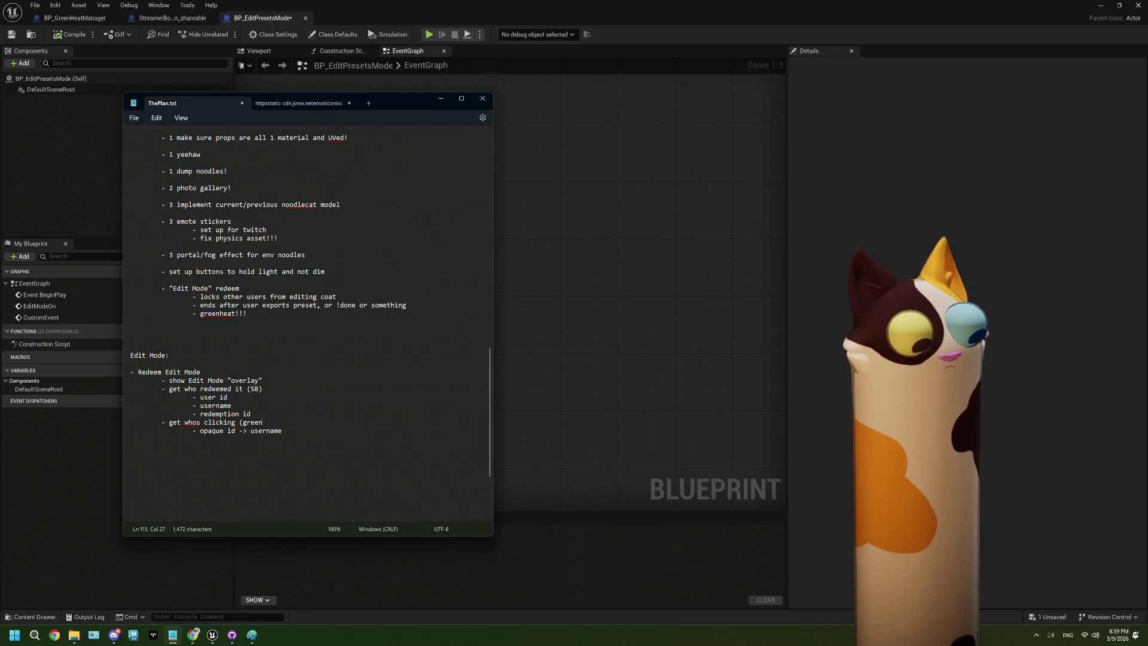
pyautogui.write('heat)')
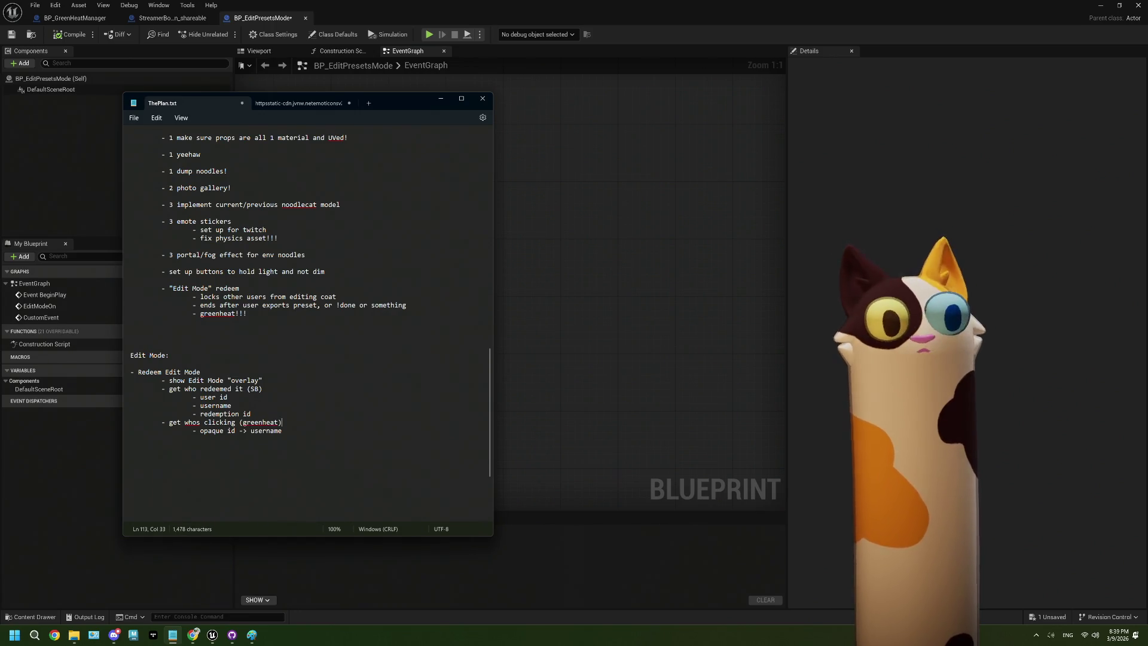
pyautogui.moveTo(237, 431); pyautogui.dragTo(201, 431)
pyautogui.click(294, 431)
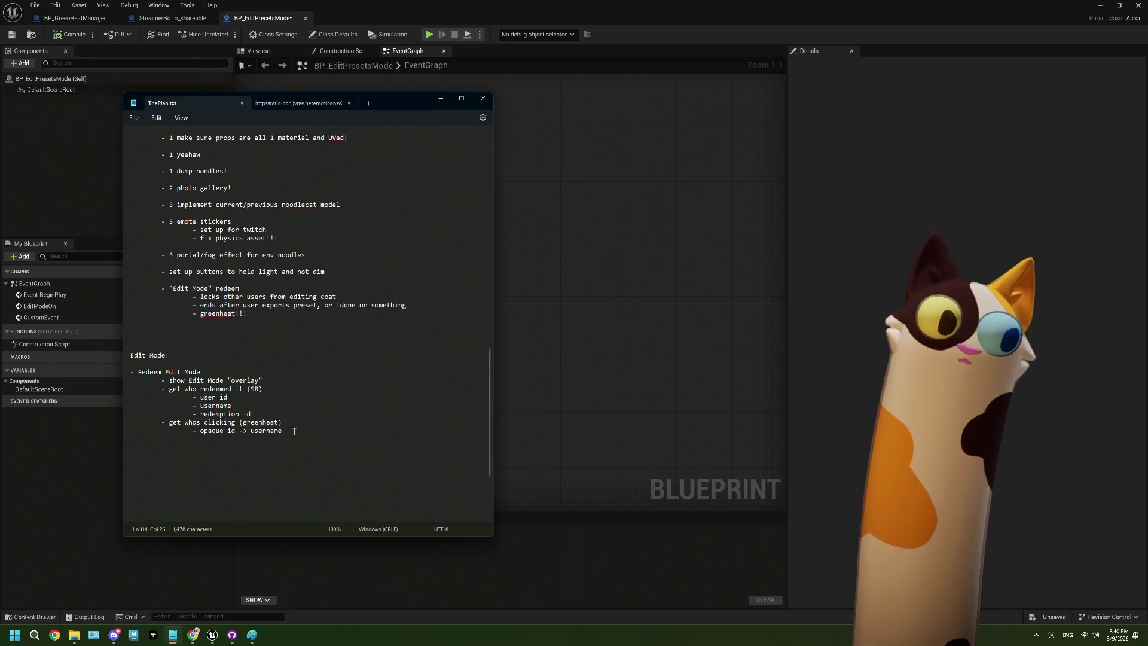
pyautogui.moveTo(170, 422); pyautogui.dragTo(236, 423)
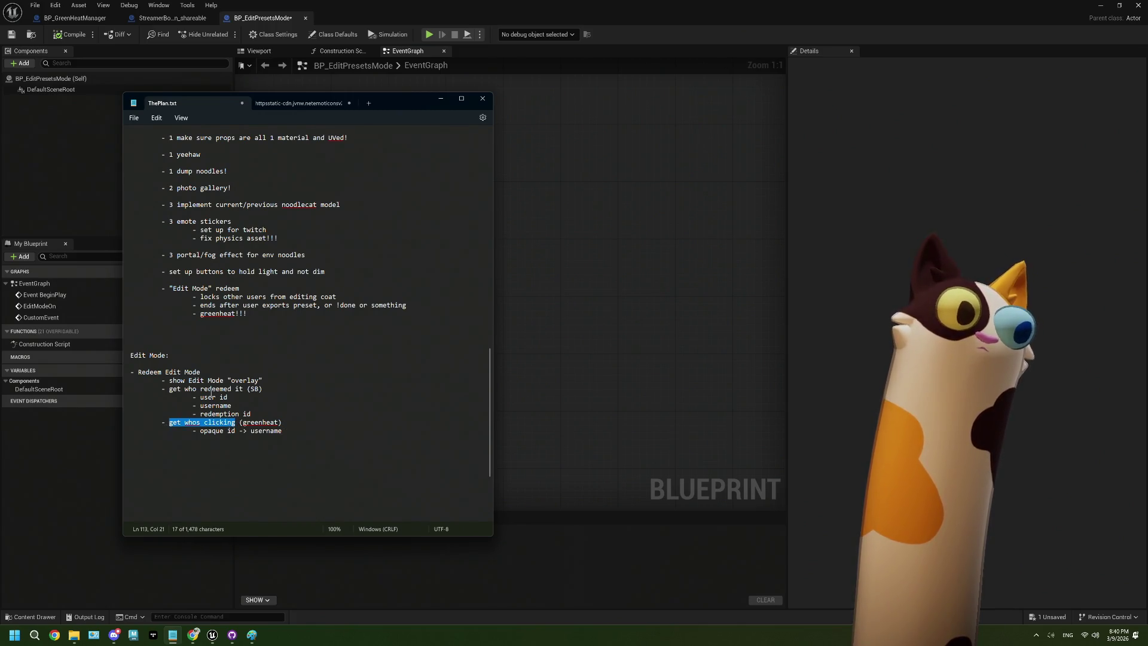
pyautogui.moveTo(162, 380); pyautogui.dragTo(250, 388)
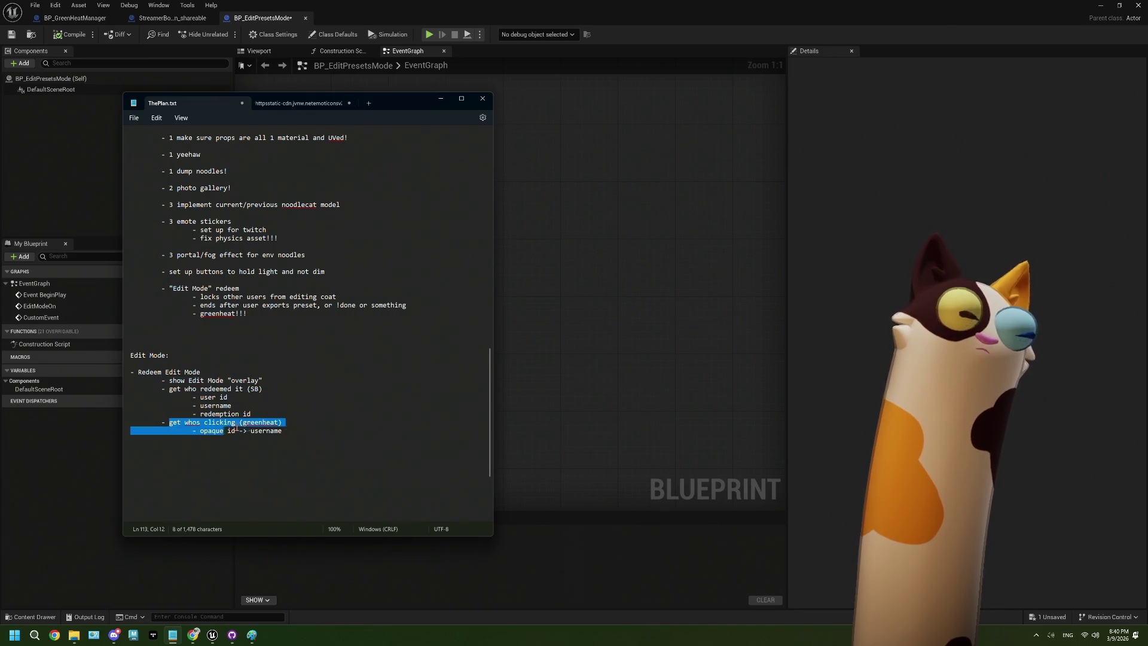
pyautogui.tripleClick(186, 424)
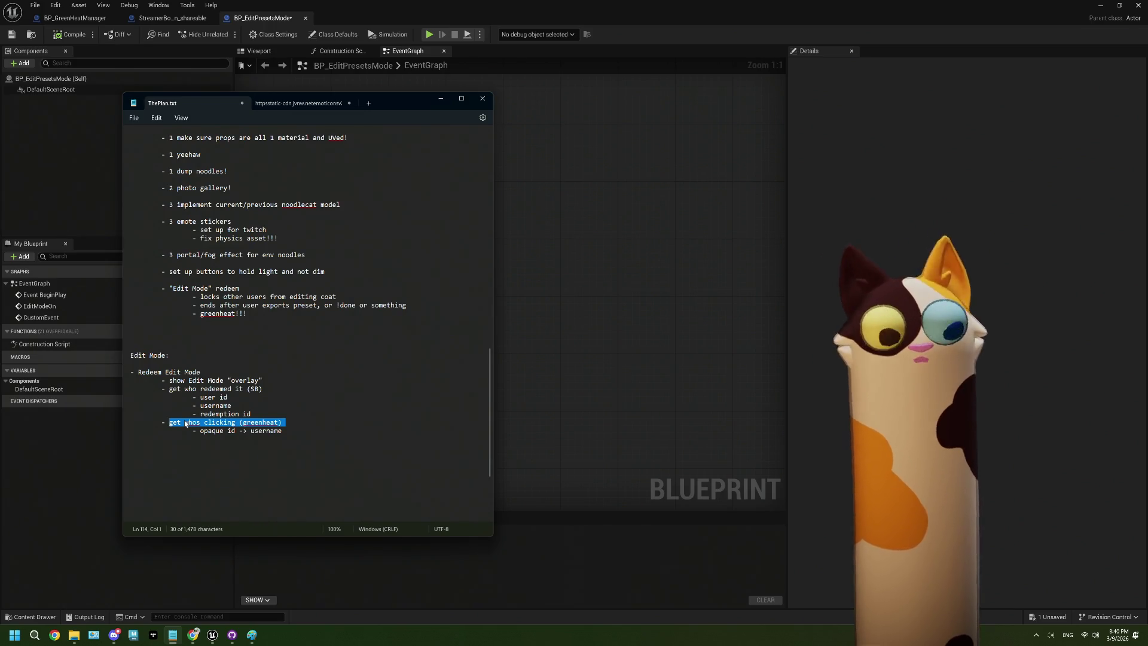
pyautogui.moveTo(261, 389); pyautogui.dragTo(168, 390)
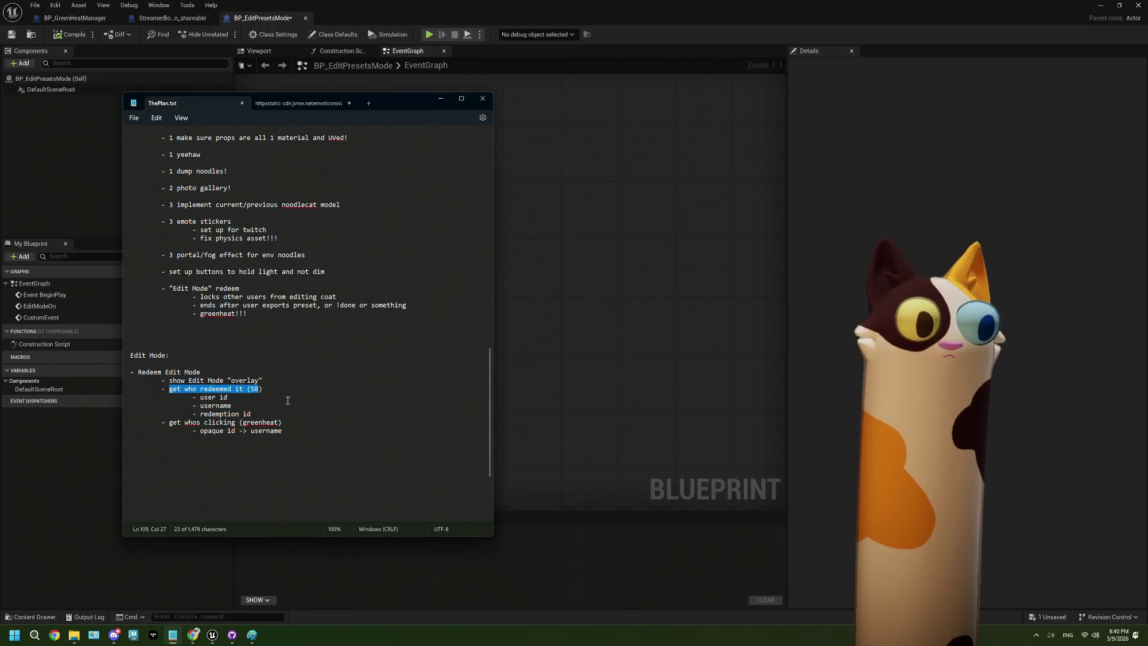
pyautogui.moveTo(263, 389); pyautogui.dragTo(168, 391)
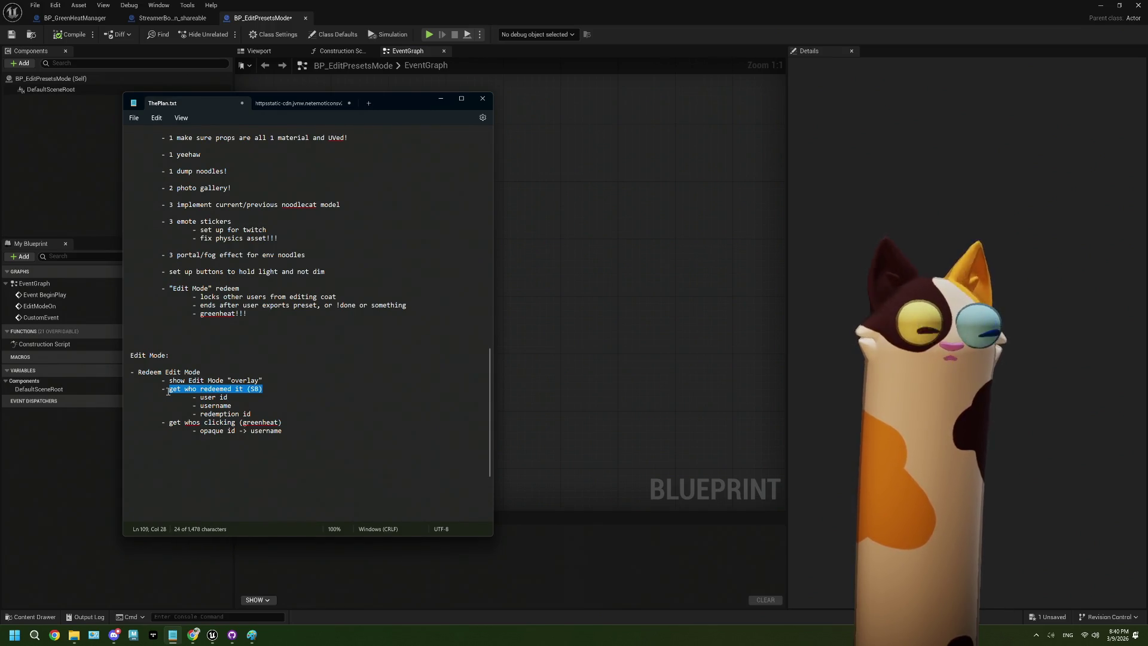
pyautogui.click(264, 412)
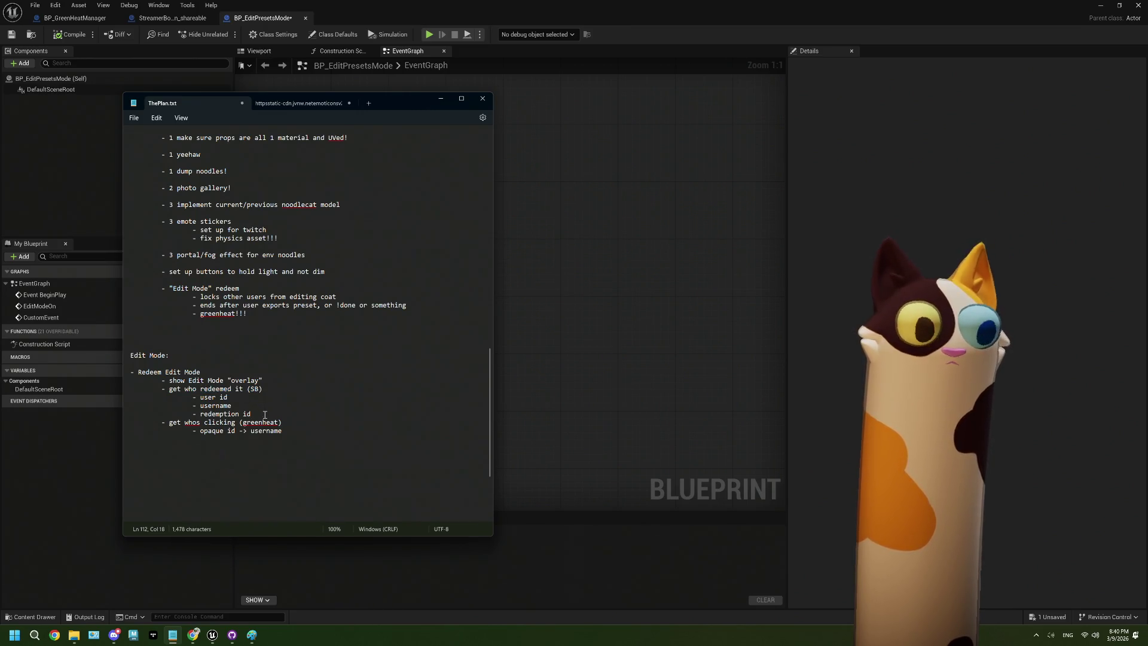
pyautogui.moveTo(236, 431); pyautogui.dragTo(201, 430)
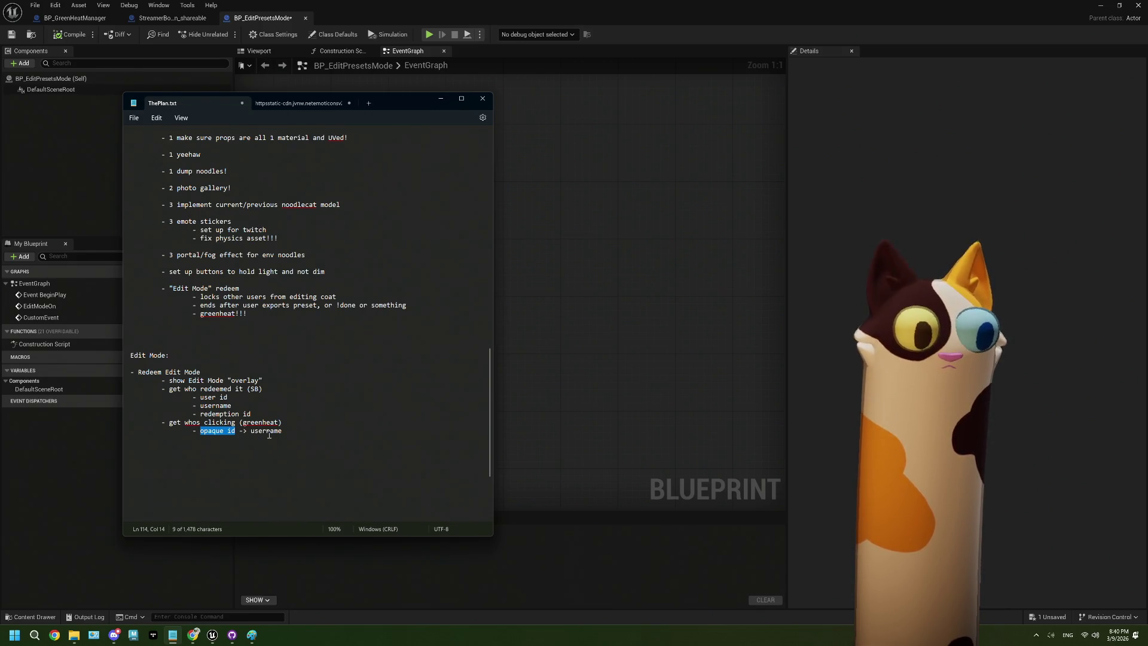
pyautogui.doubleClick(261, 424)
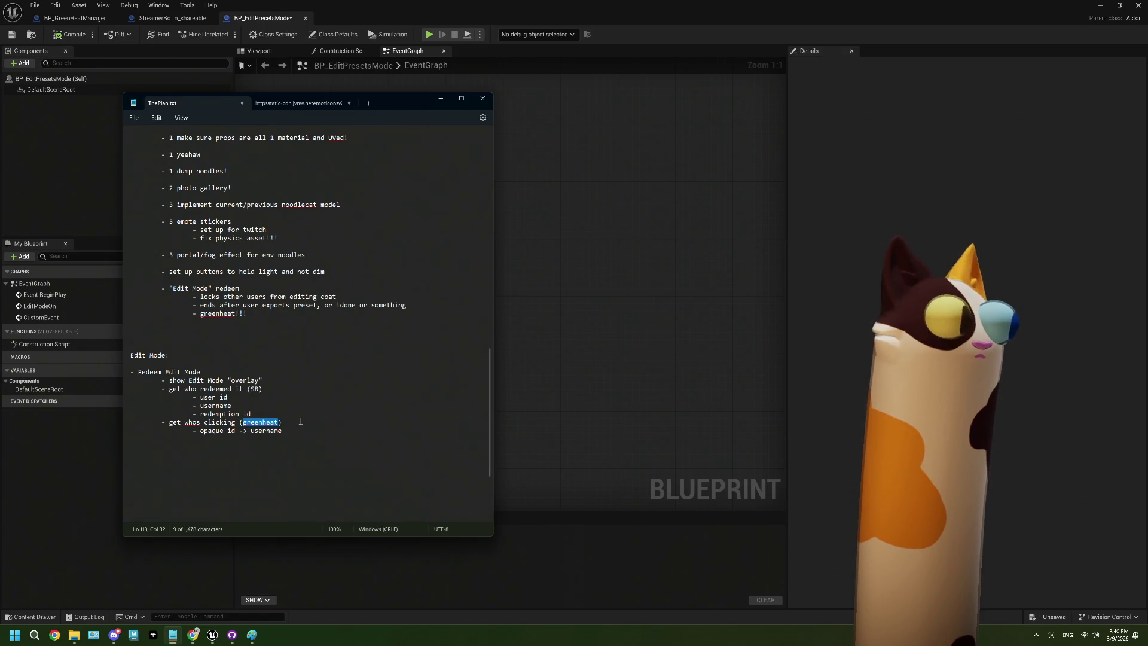
pyautogui.click(282, 423)
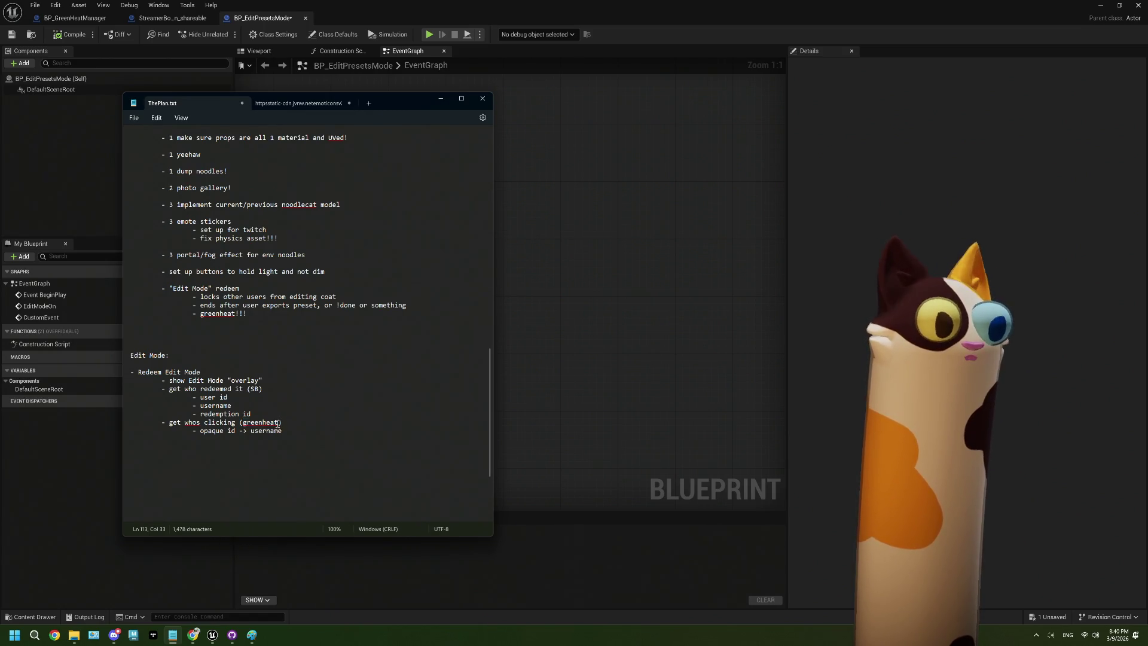
pyautogui.doubleClick(263, 423)
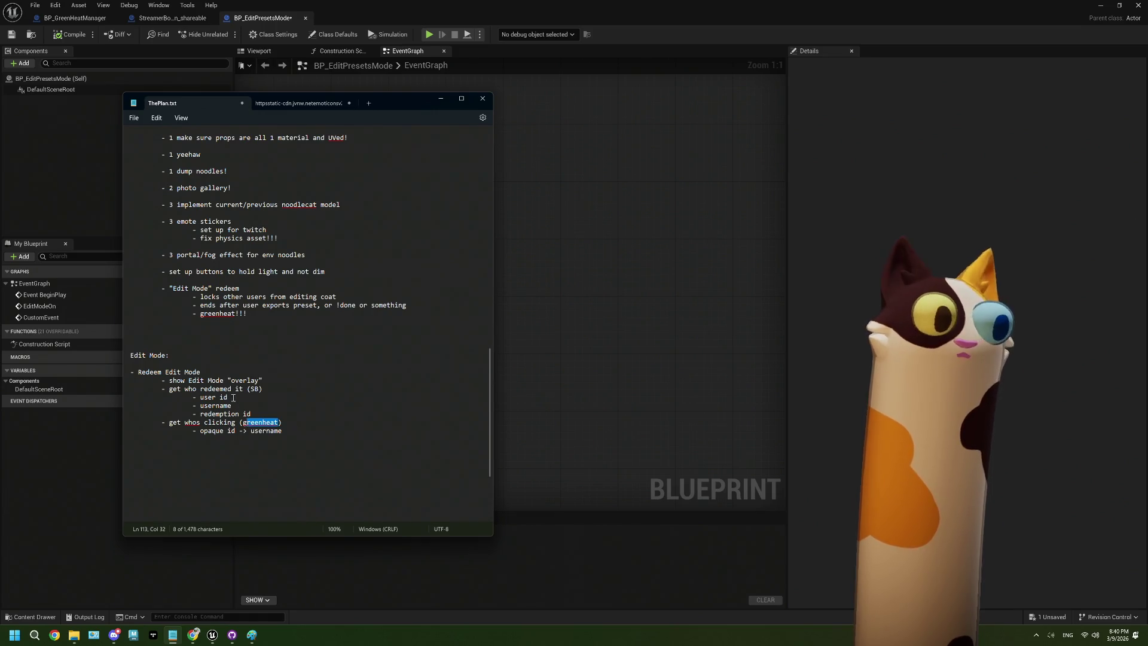
pyautogui.moveTo(229, 397); pyautogui.dragTo(200, 397)
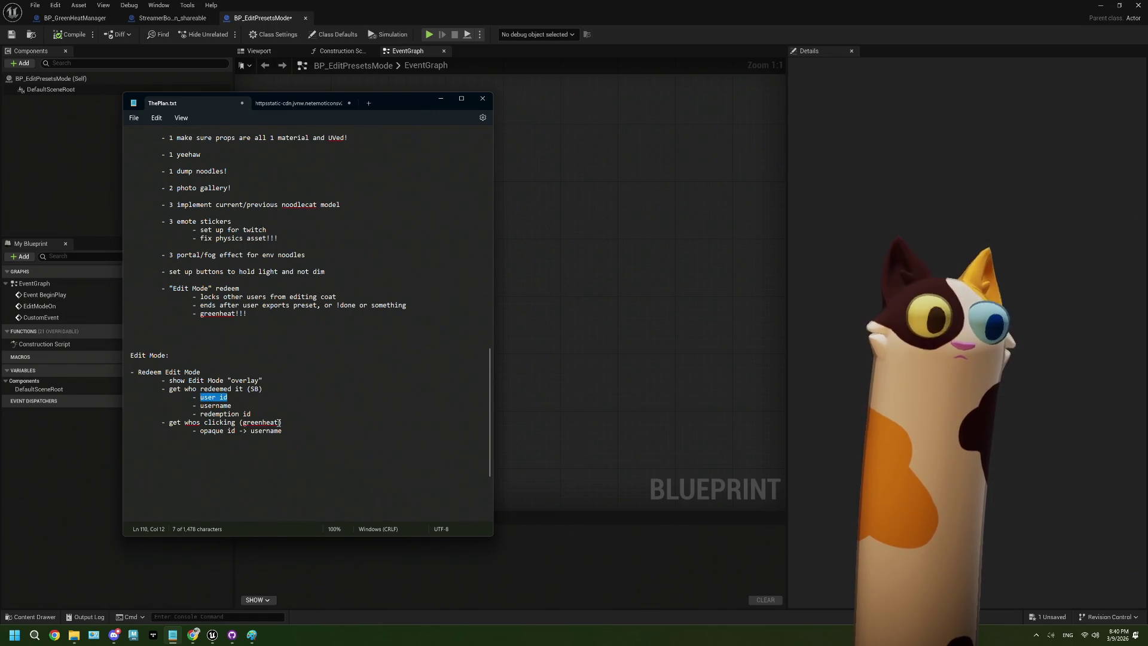
pyautogui.moveTo(281, 423); pyautogui.dragTo(244, 423)
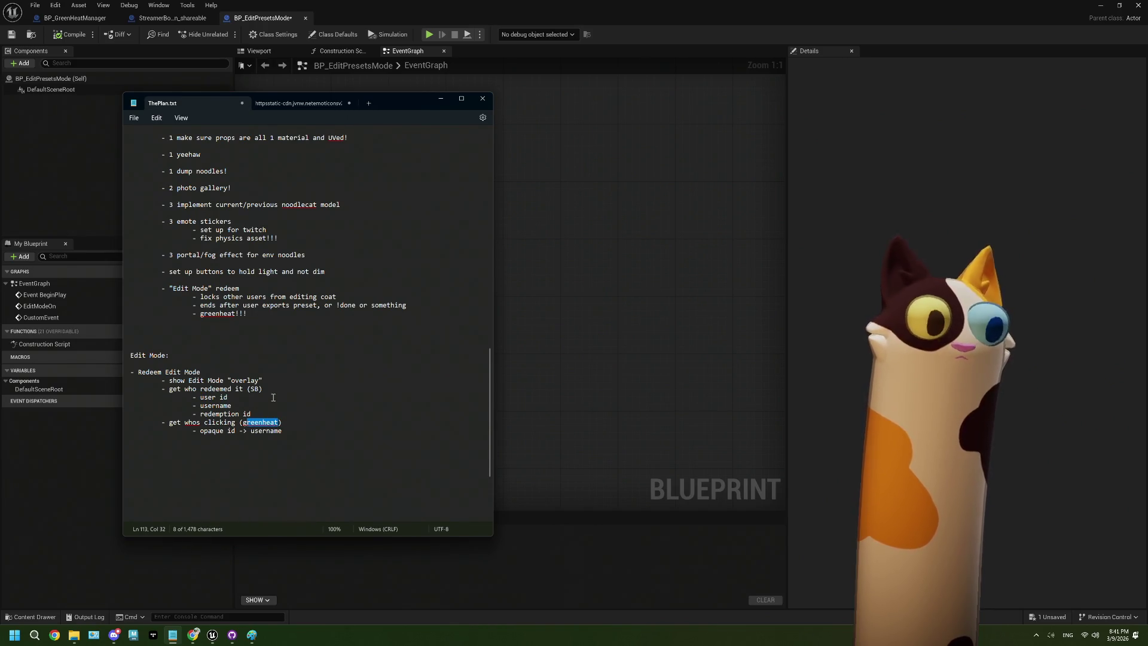
pyautogui.click(293, 429)
# Add a 'check if redeemer has enabled greenheat' step with 'if so, greenheat ID matches SB ID'
pyautogui.press('Return')
pyautogui.press('Return')
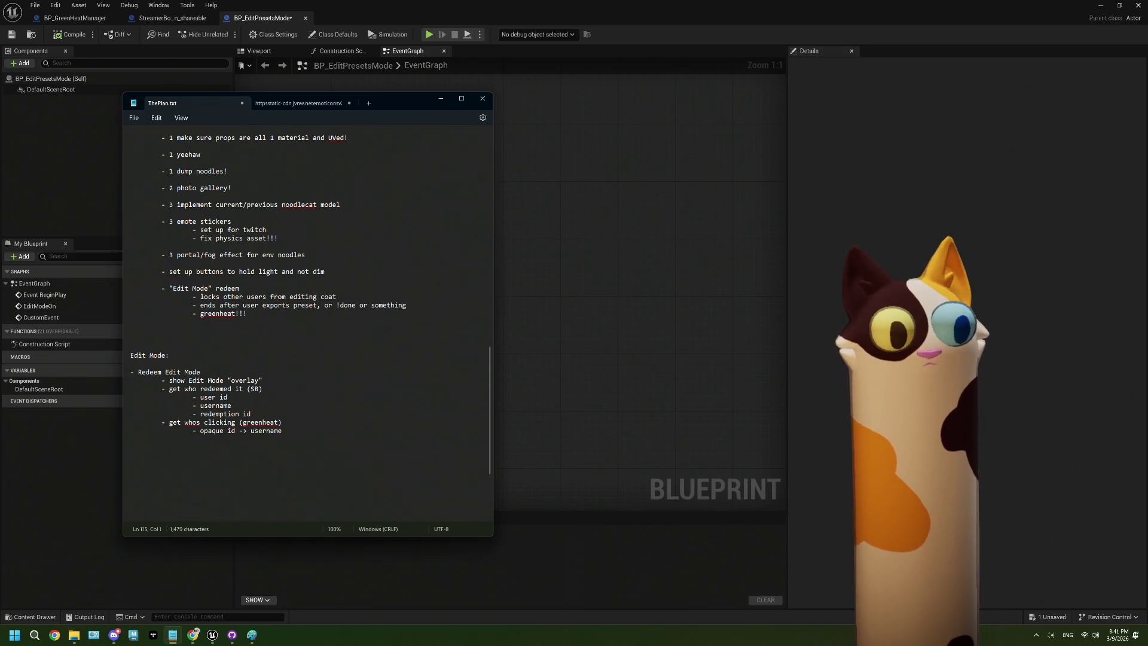
pyautogui.write('-')
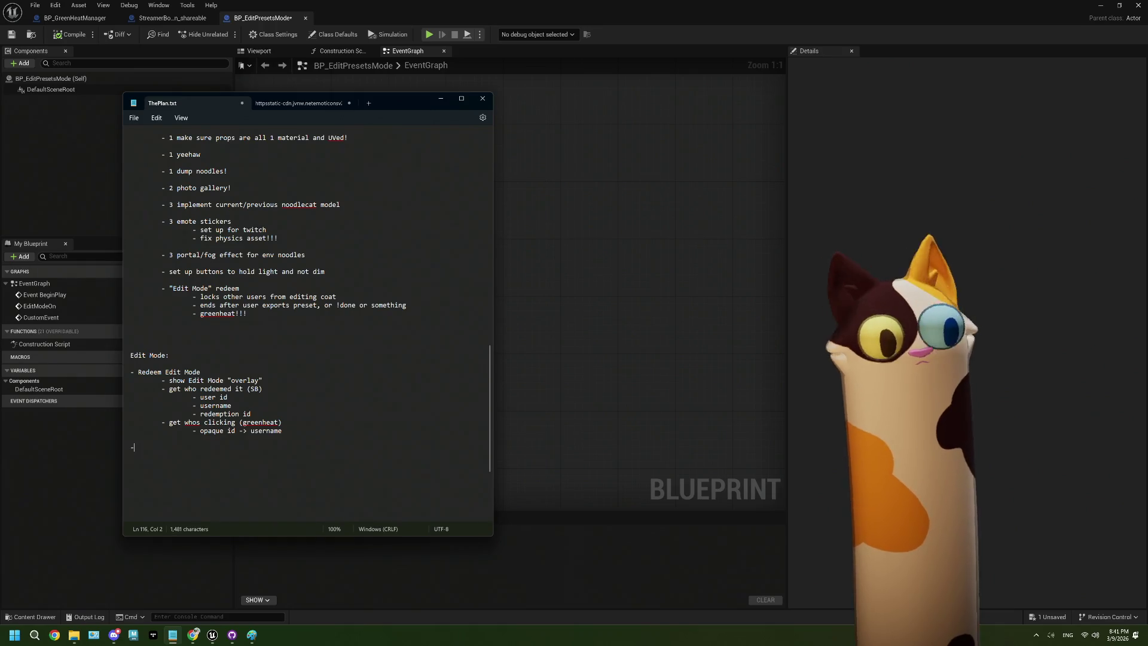
pyautogui.write(' ch')
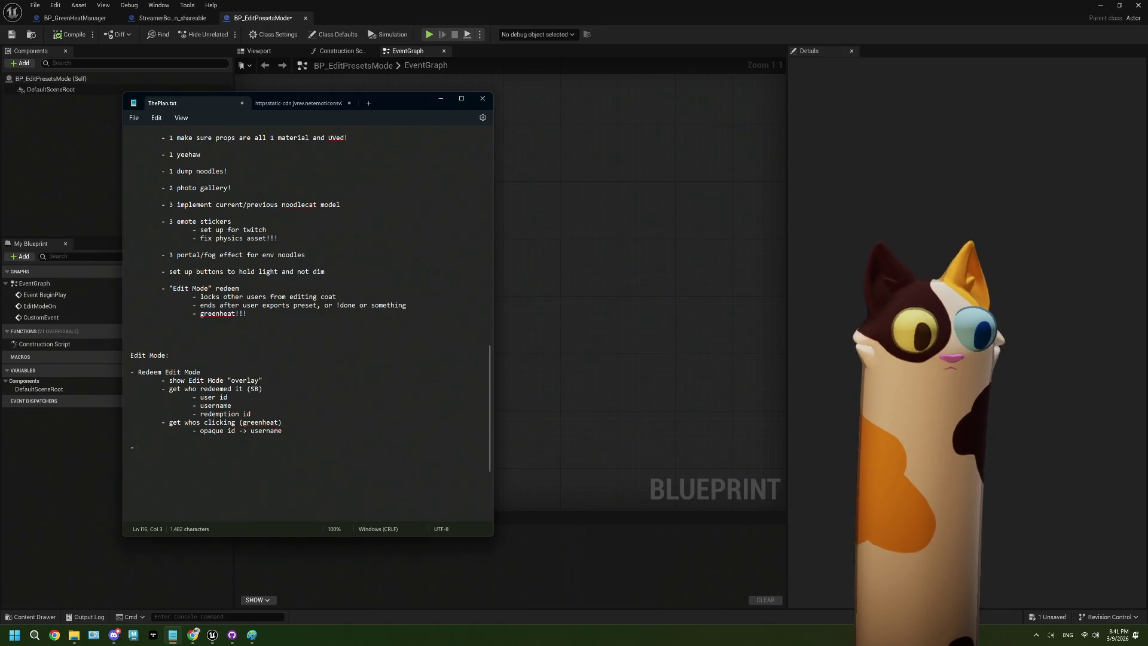
pyautogui.write('eck if ')
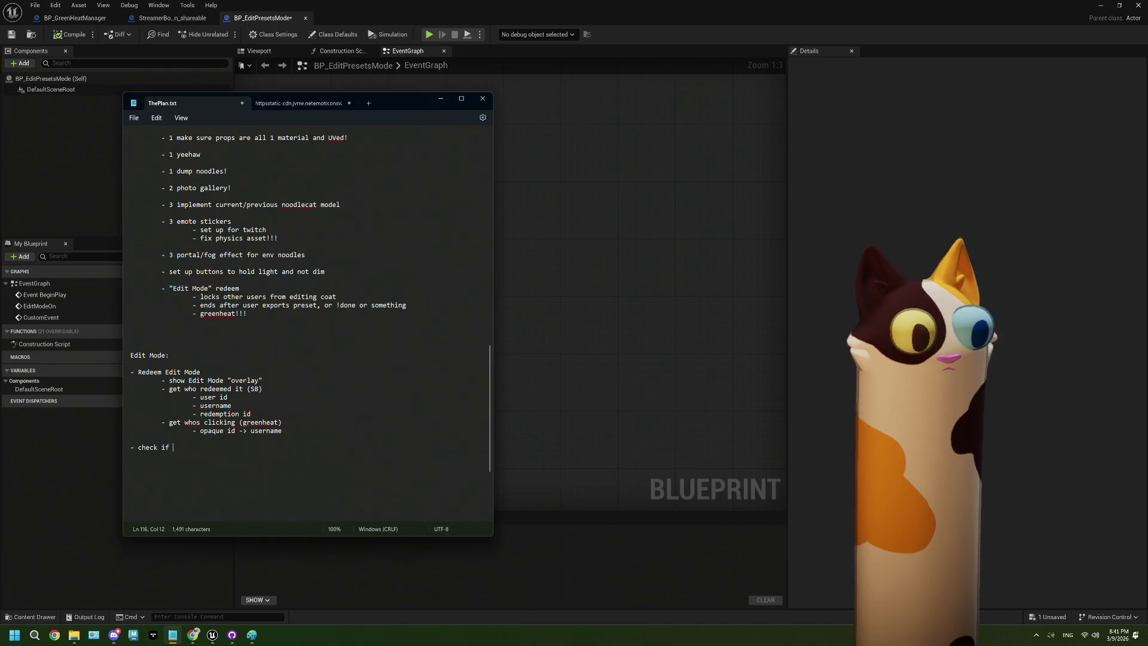
pyautogui.write('redee')
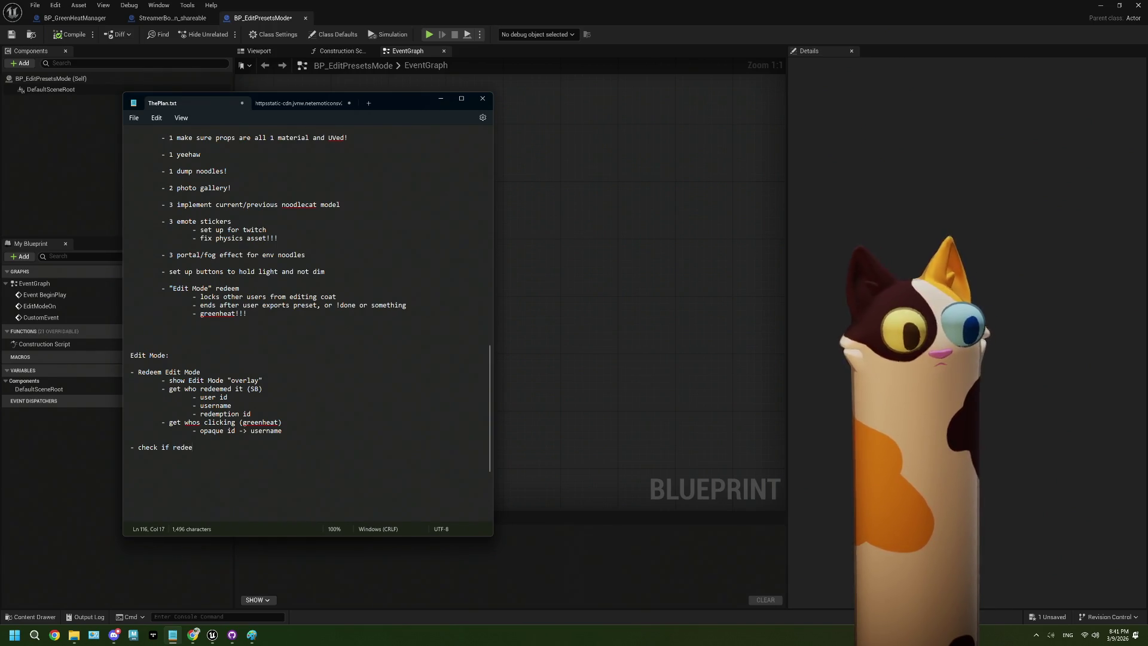
pyautogui.write('mer has ')
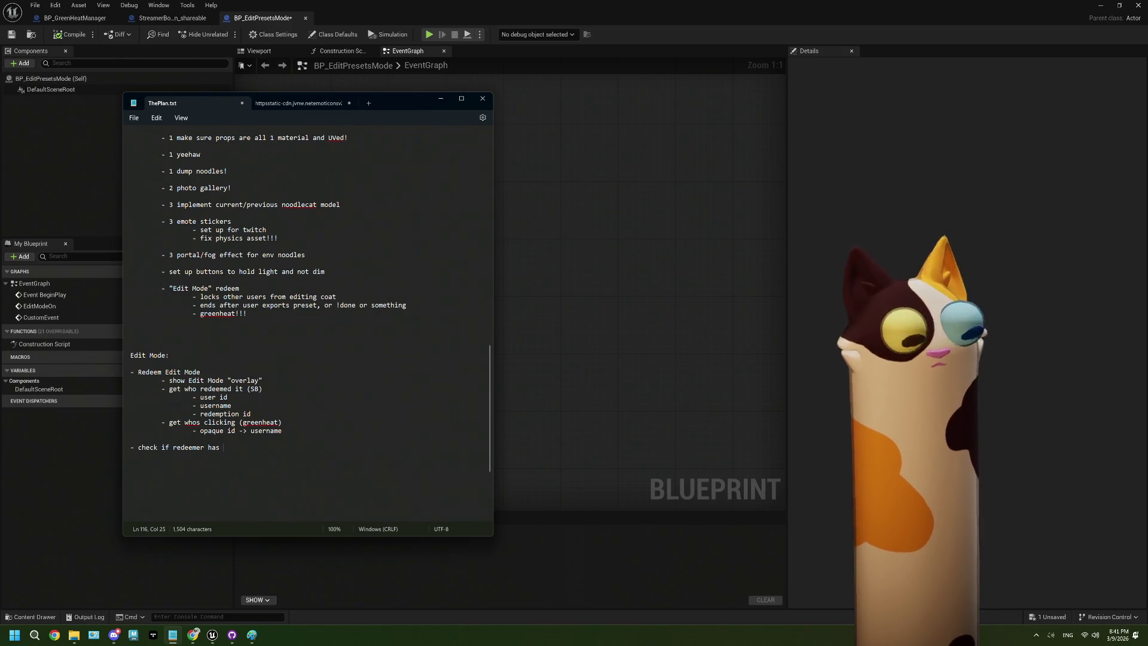
pyautogui.write('enabled ')
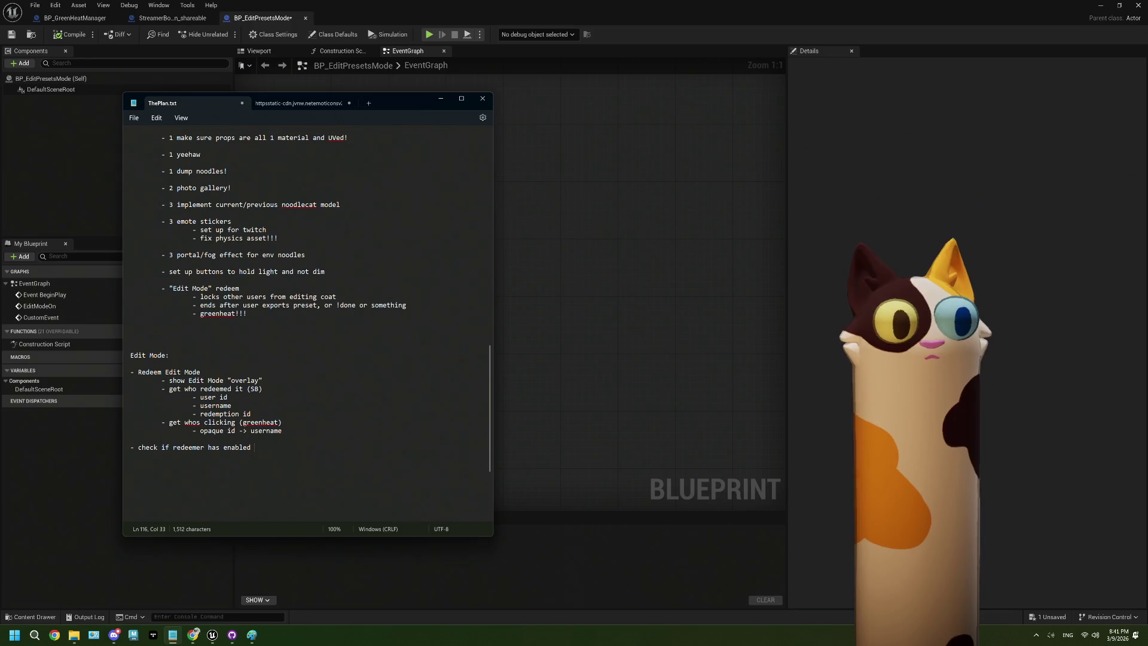
pyautogui.write('greenheat')
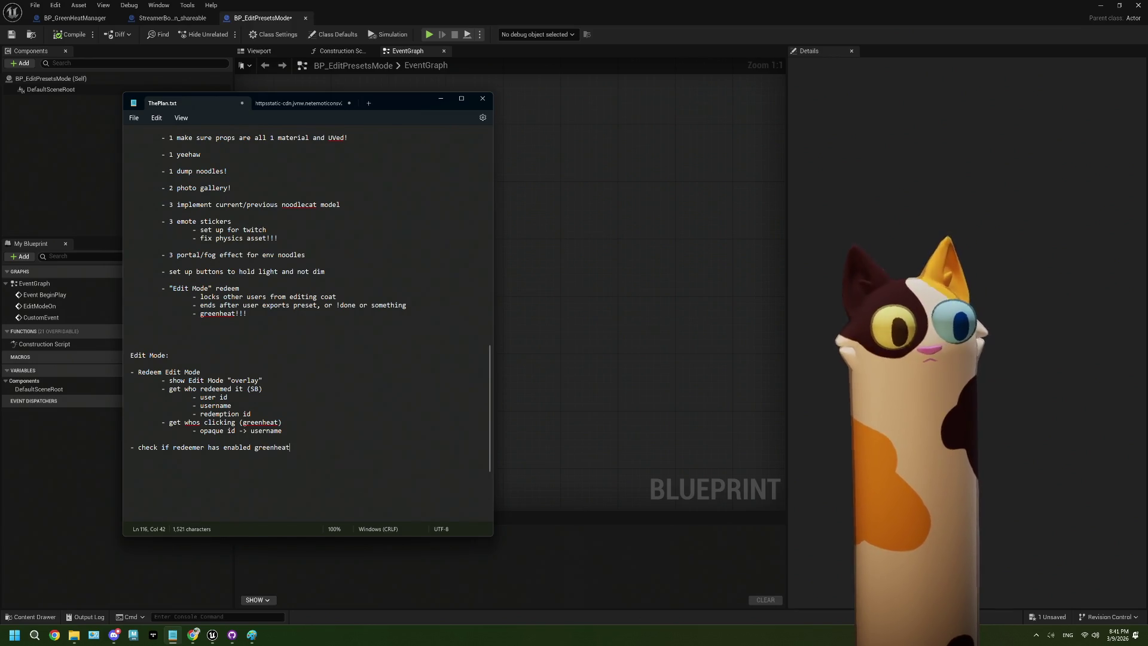
pyautogui.press('Return')
pyautogui.write('-')
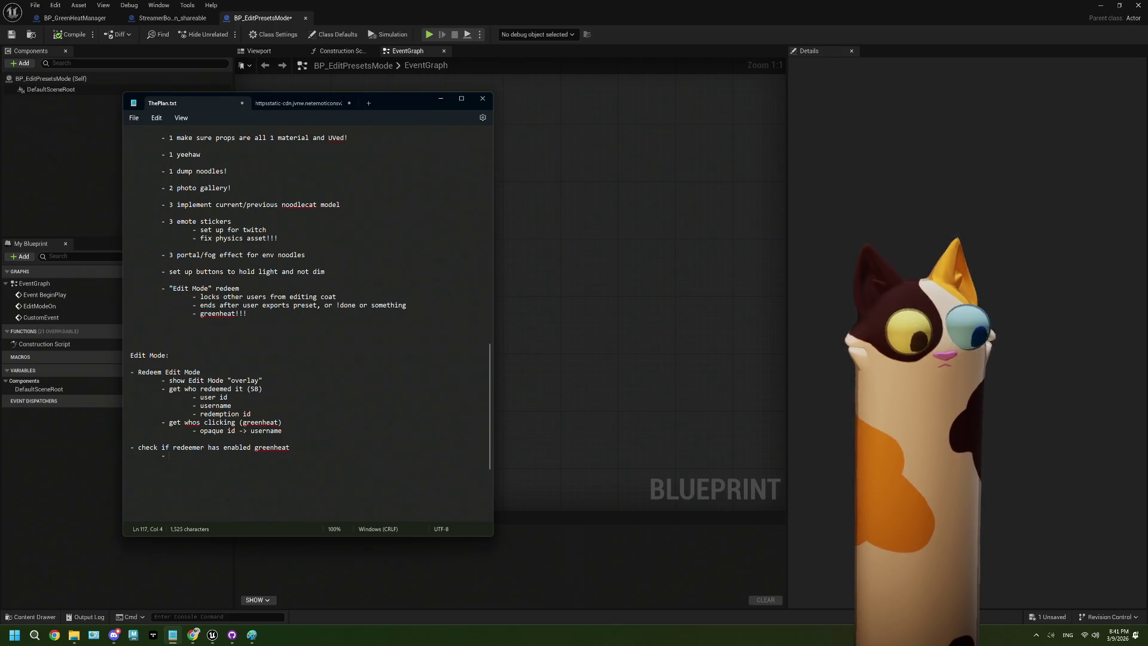
pyautogui.write('if so,')
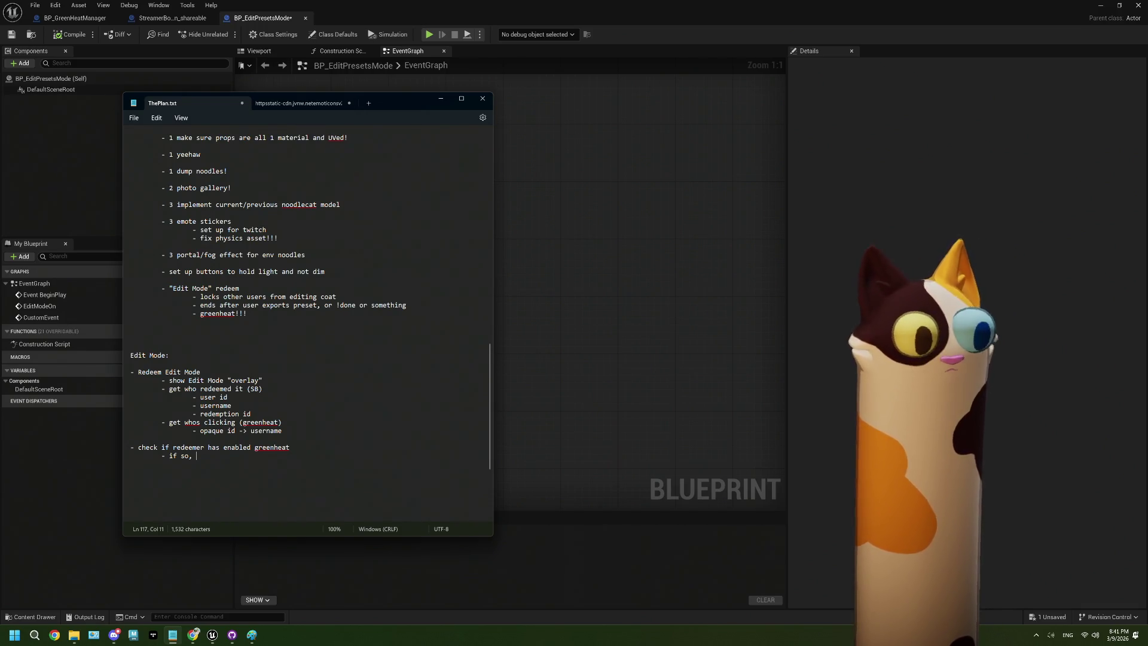
pyautogui.write('gree')
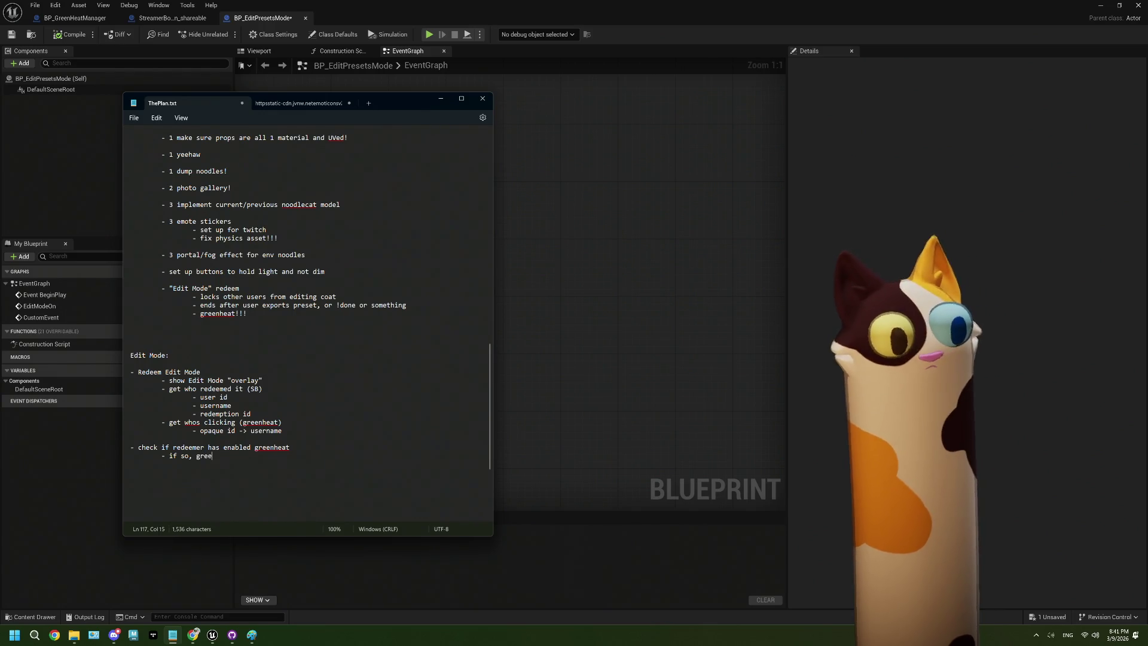
pyautogui.write('nheat ID ma')
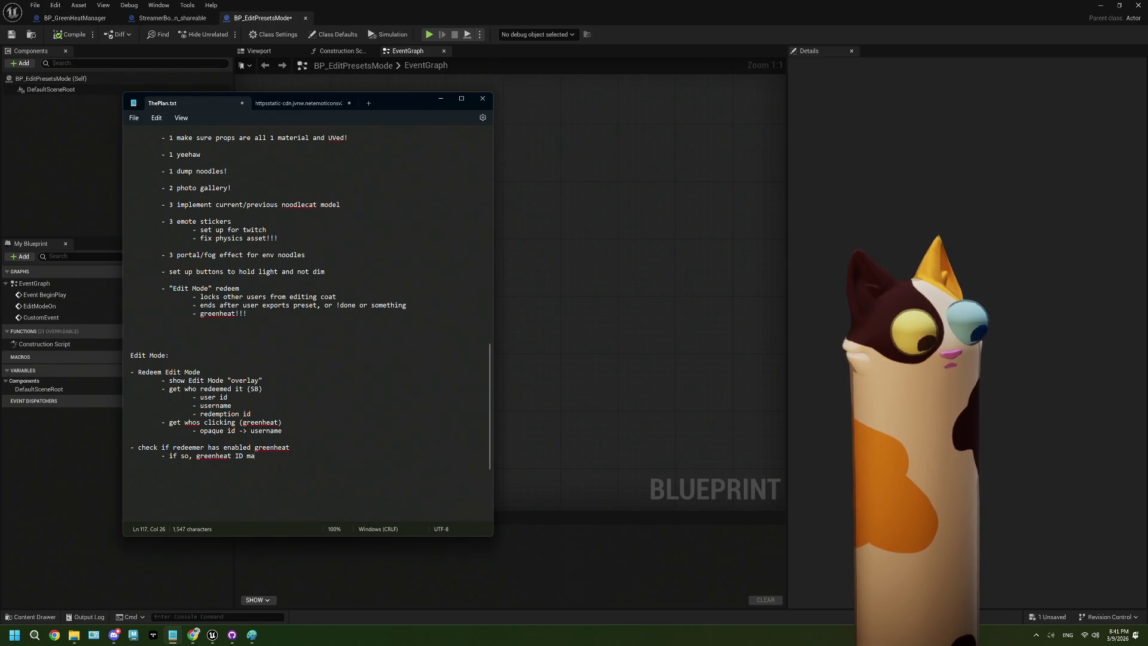
pyautogui.write('tches SB ')
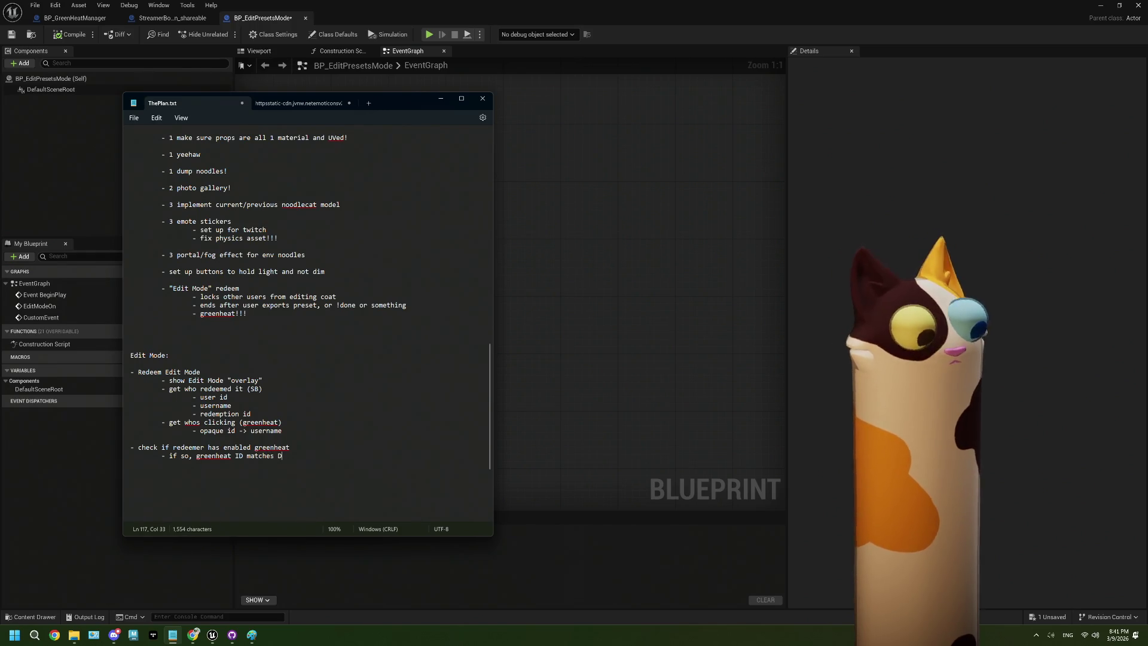
pyautogui.write('ID')
# Add the indented line 'if not, throw a message clarifying the user cannot click to pick colors'
pyautogui.press('Return')
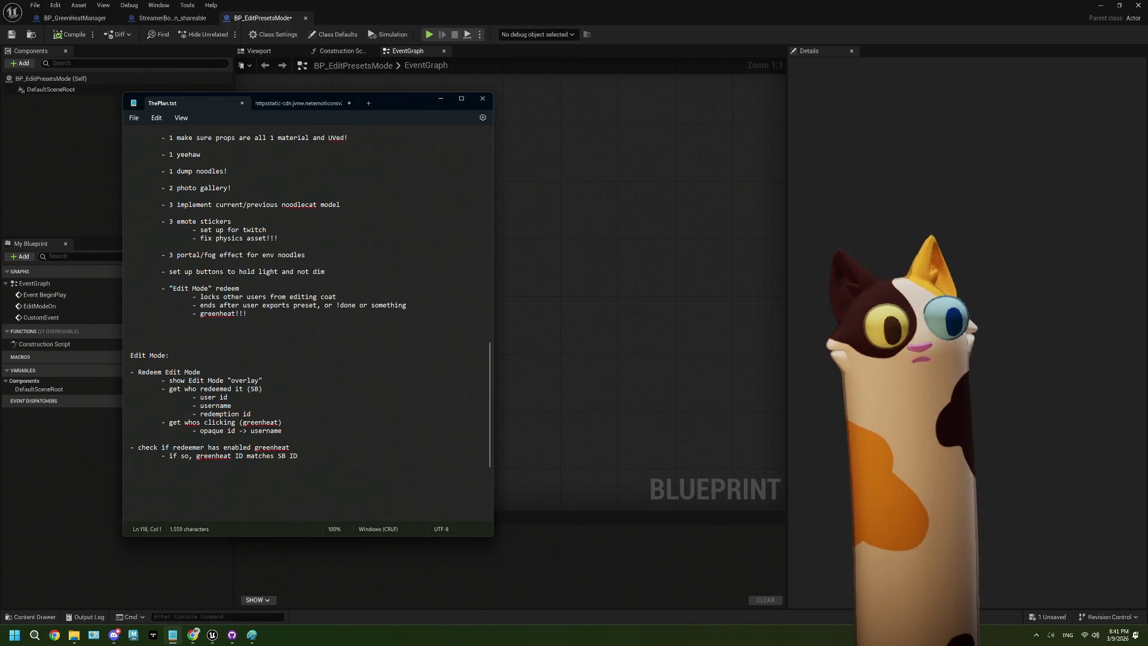
pyautogui.press('Tab')
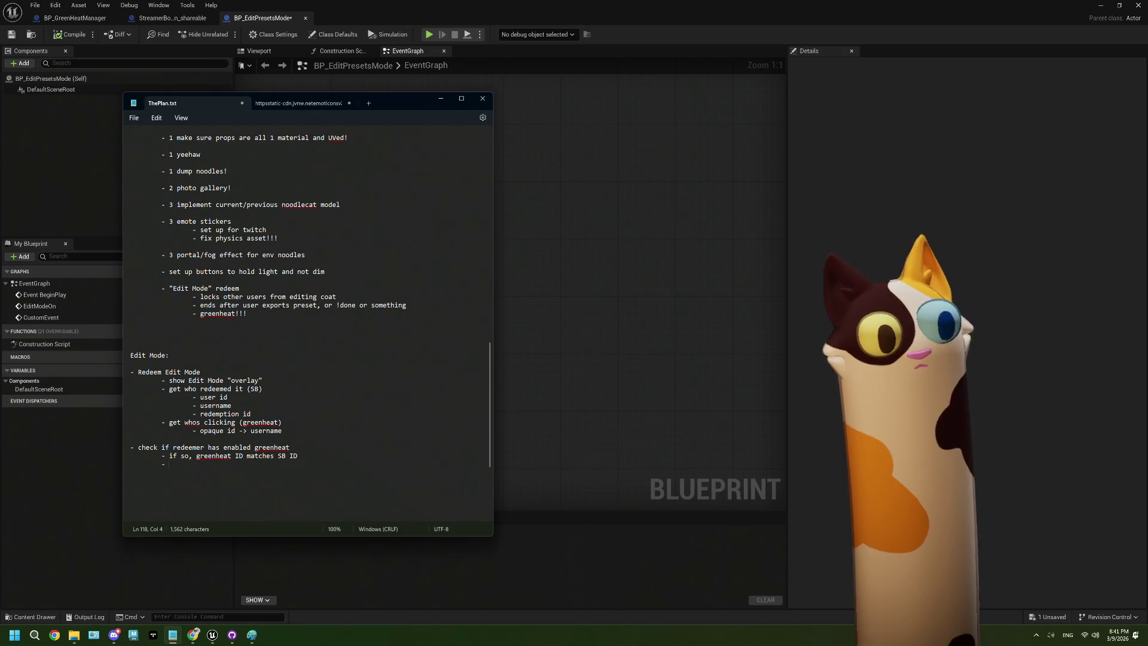
pyautogui.write('if not,')
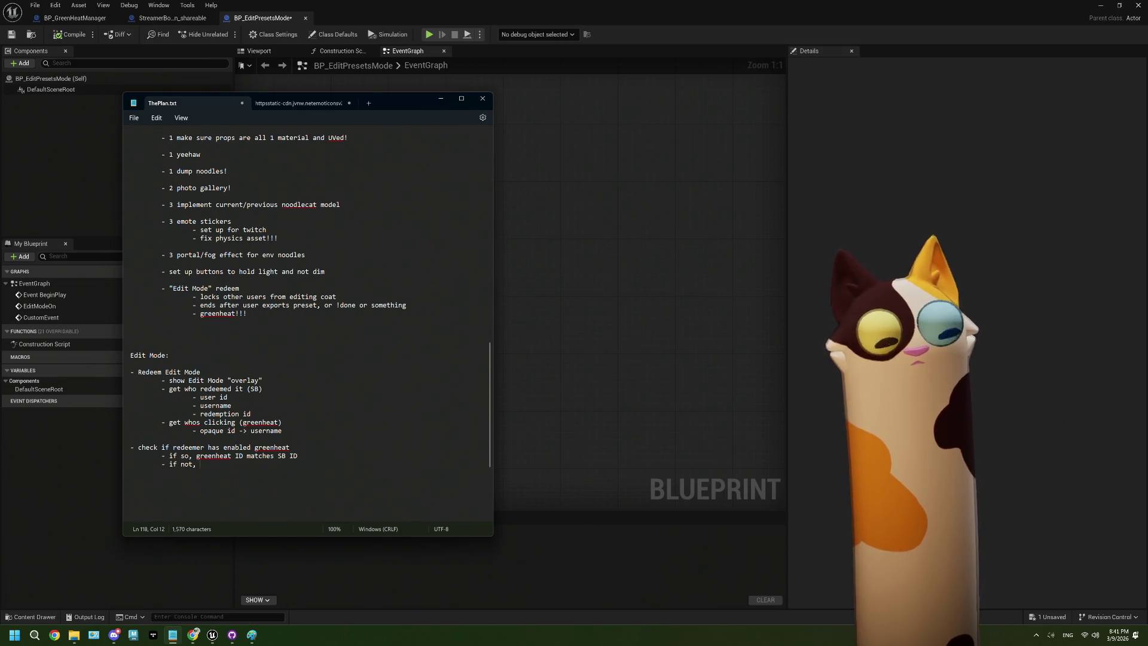
pyautogui.write('thro')
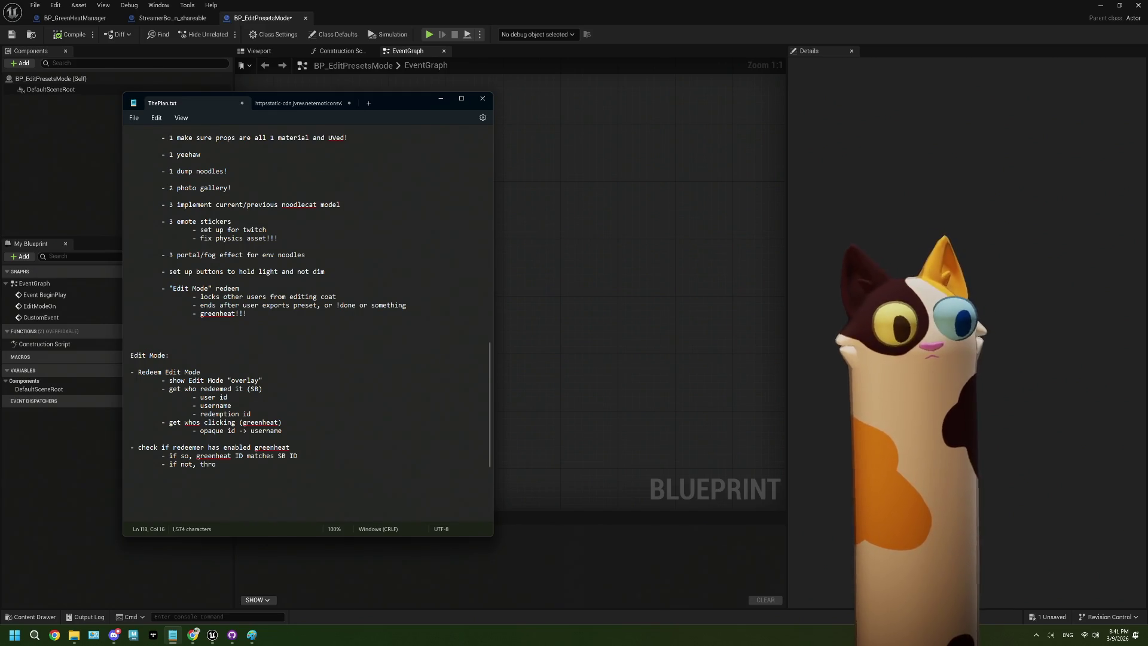
pyautogui.write('w a')
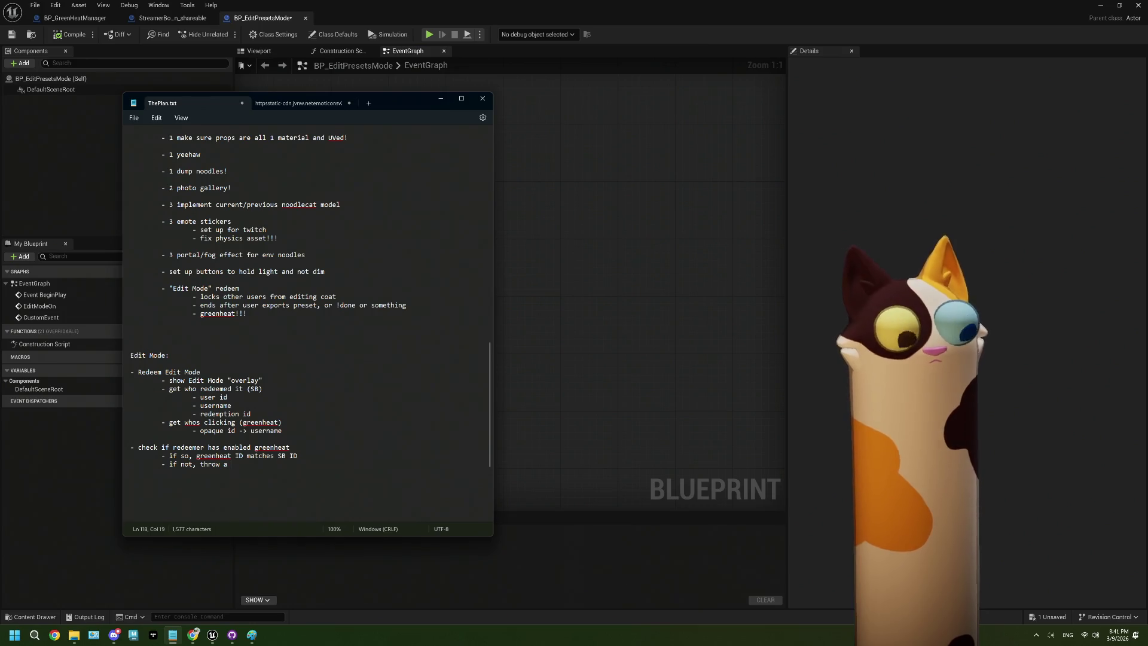
pyautogui.write('n message cal')
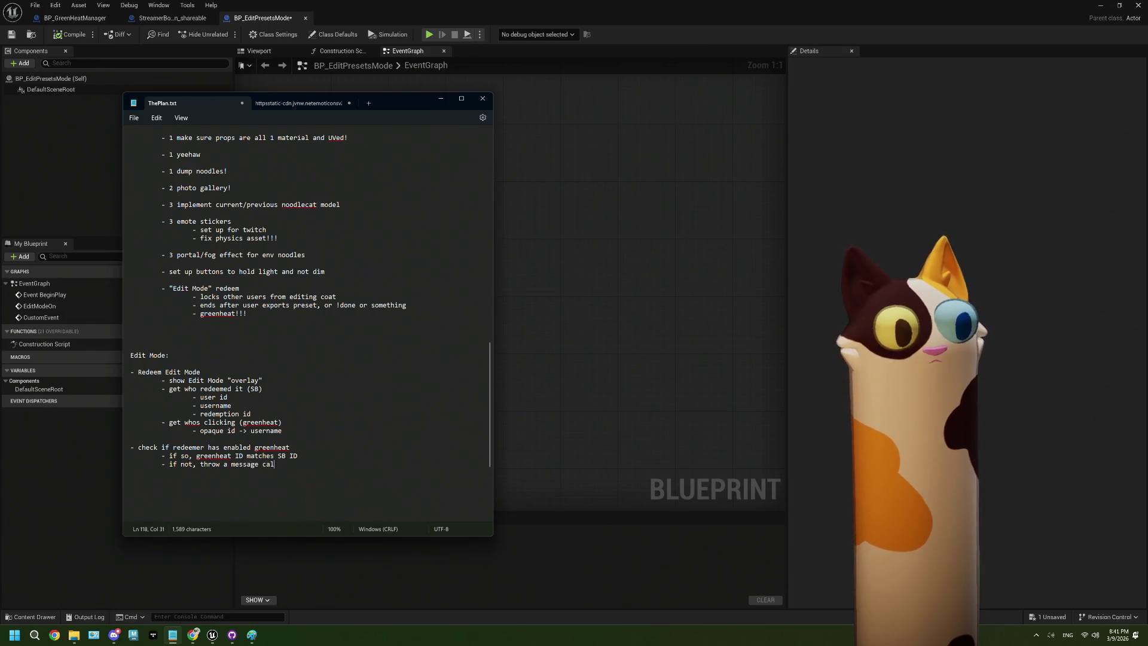
pyautogui.press('BackSpace')
pyautogui.press('BackSpace')
pyautogui.write('la')
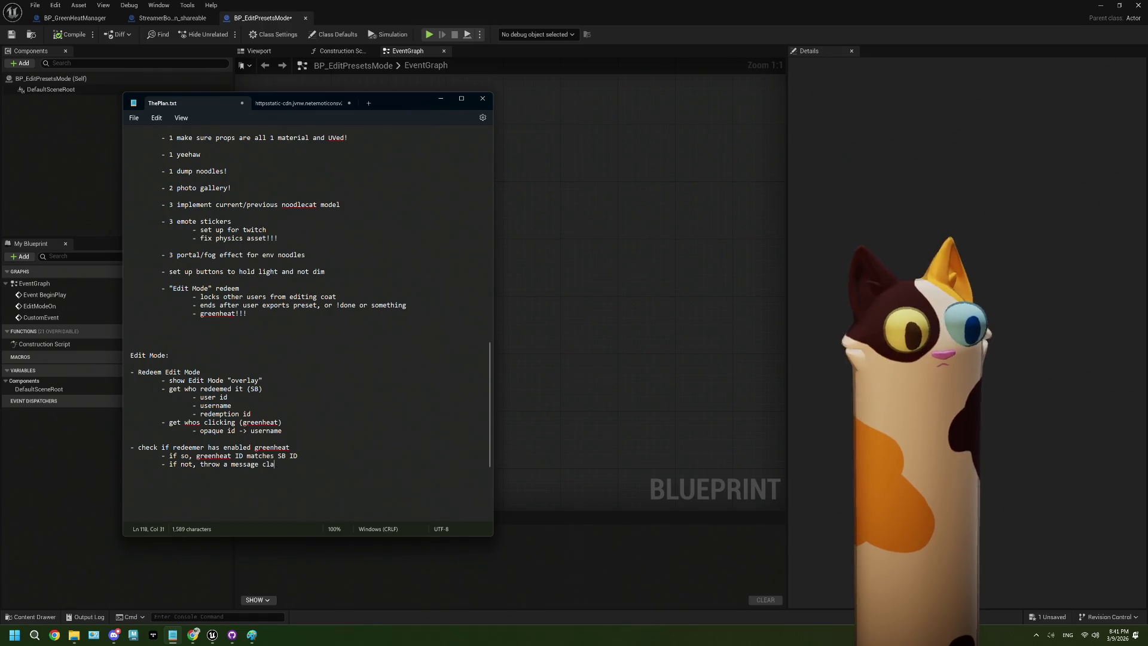
pyautogui.write('rifying ')
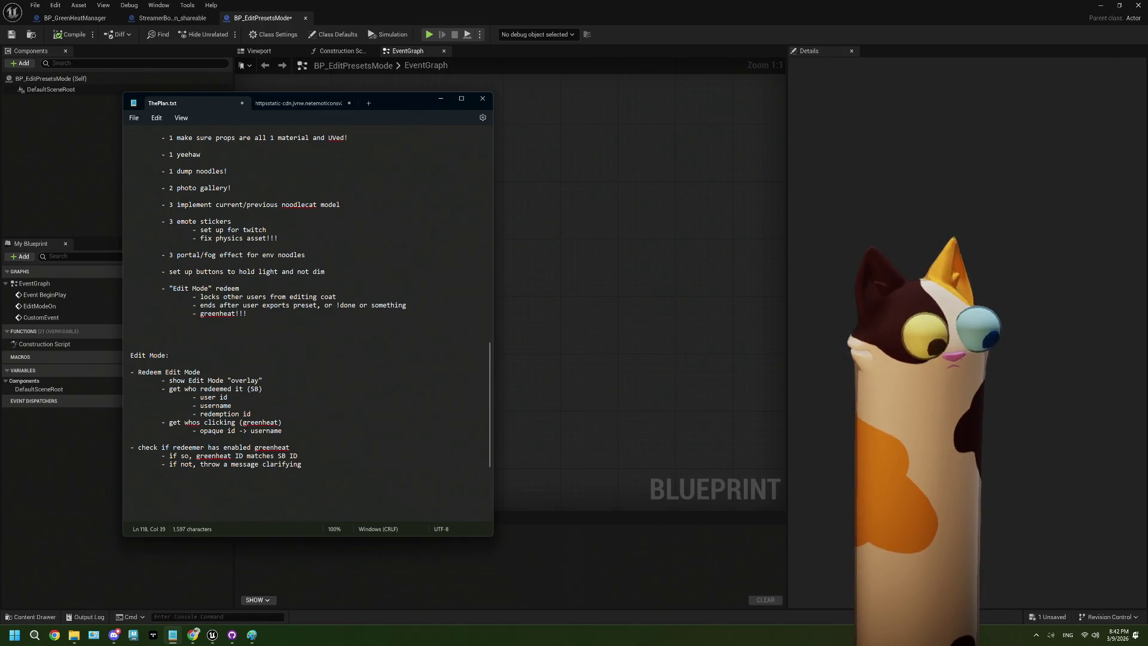
pyautogui.write('the user cann')
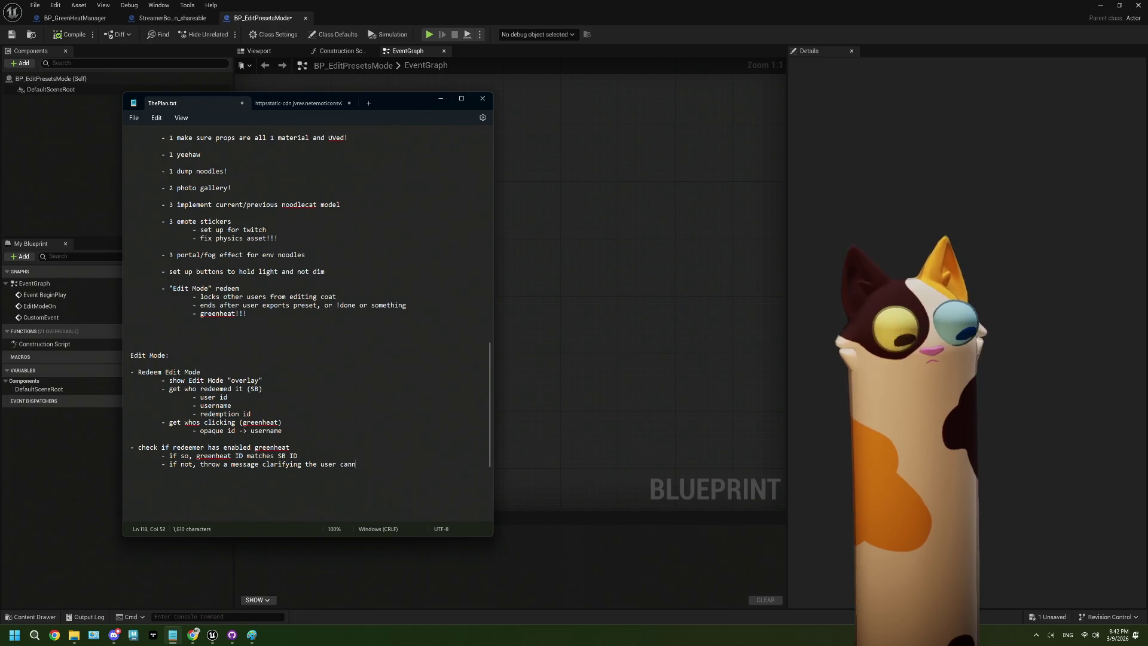
pyautogui.write('ot click to')
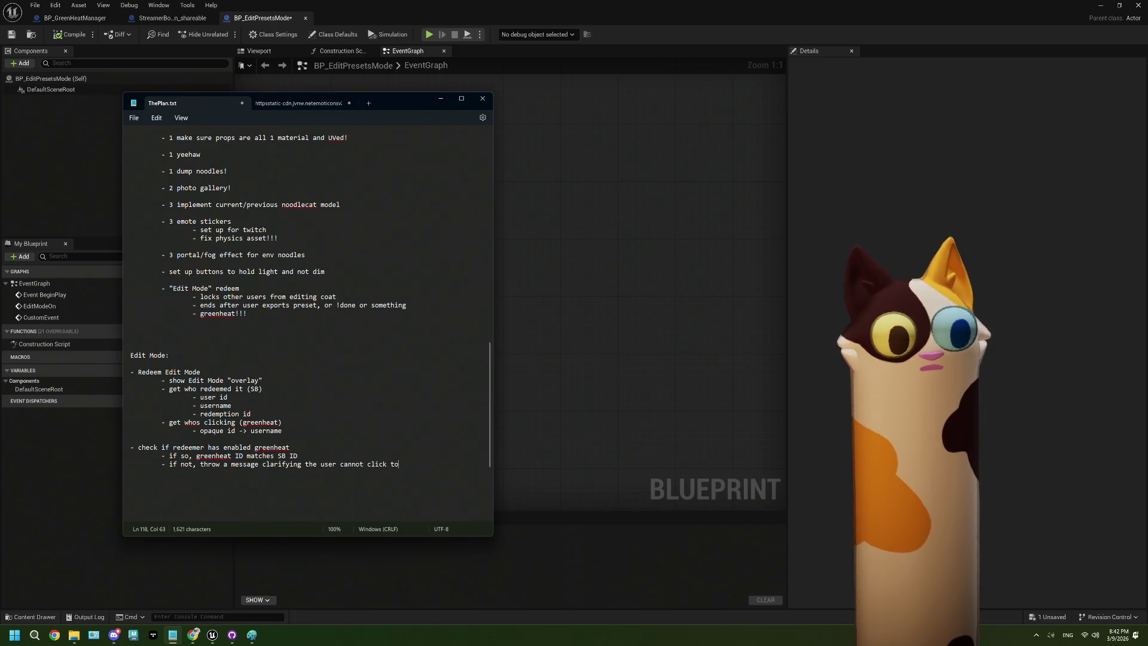
pyautogui.write(' pick c')
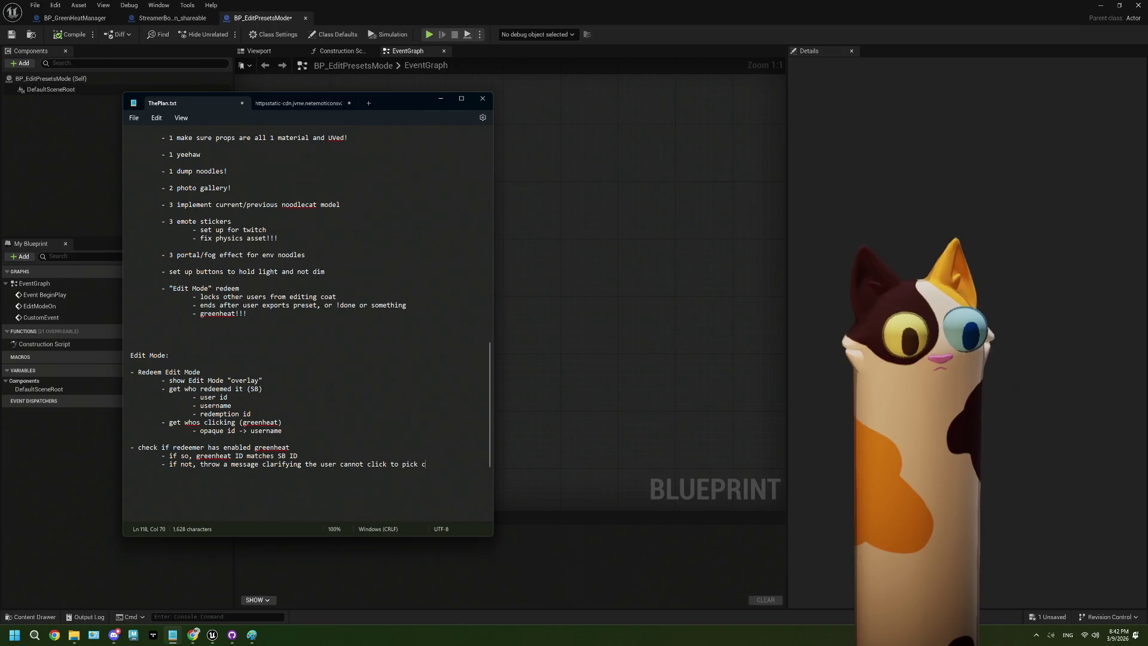
pyautogui.write('olros')
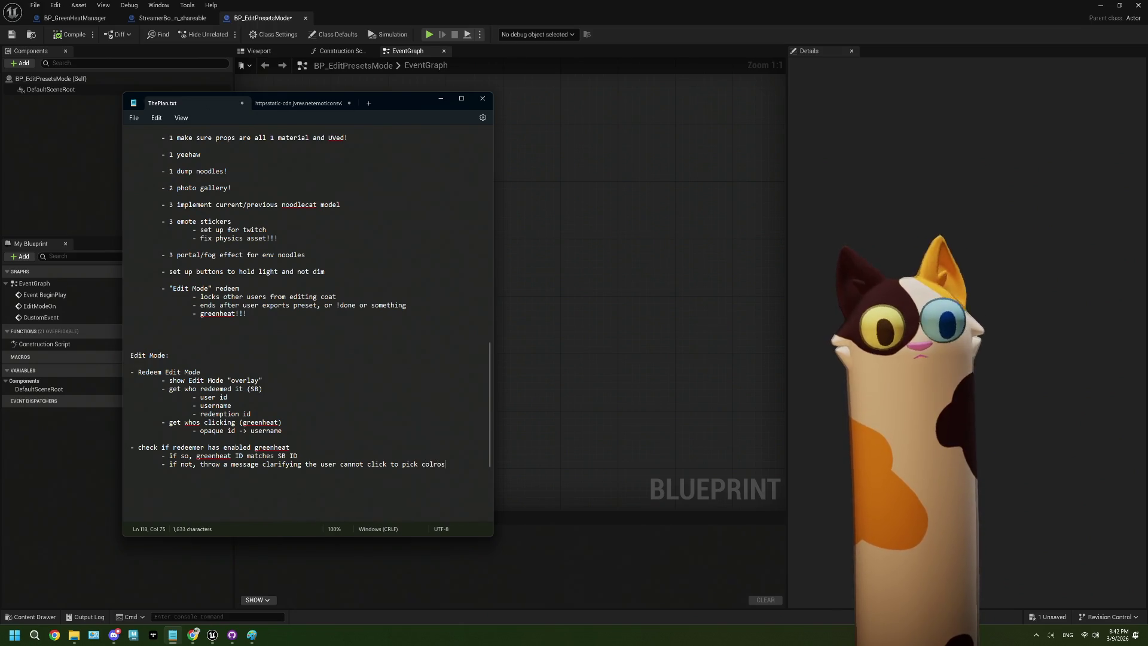
pyautogui.press('BackSpace')
pyautogui.press('BackSpace')
pyautogui.press('BackSpace')
pyautogui.write('o')
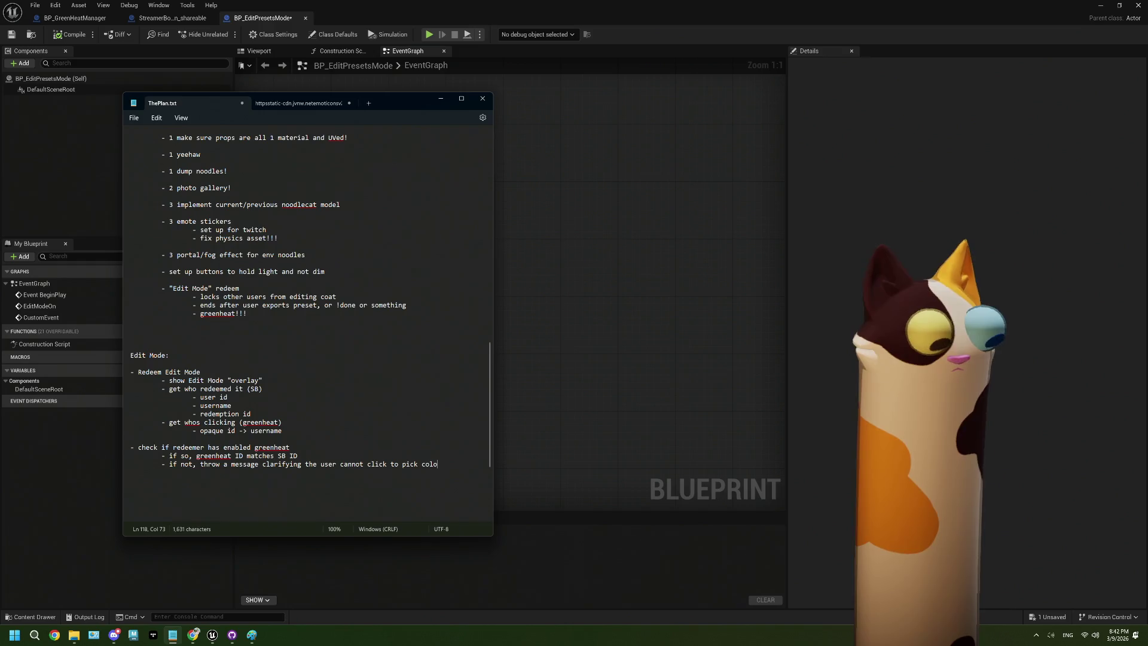
pyautogui.write('rs')
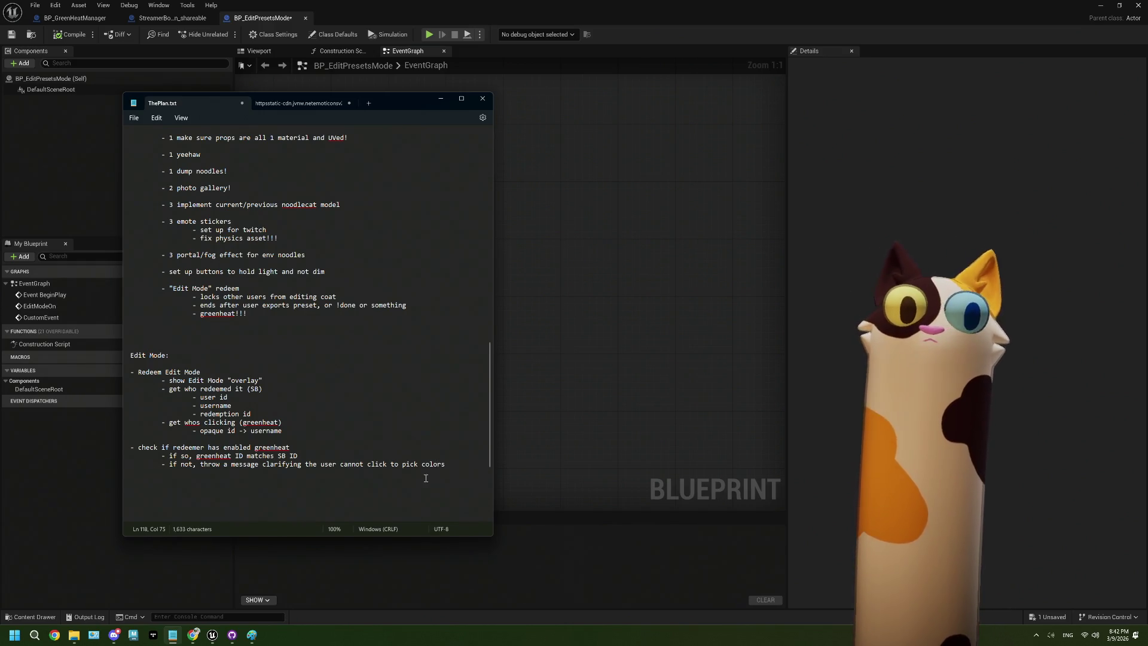
pyautogui.moveTo(446, 464); pyautogui.dragTo(161, 464)
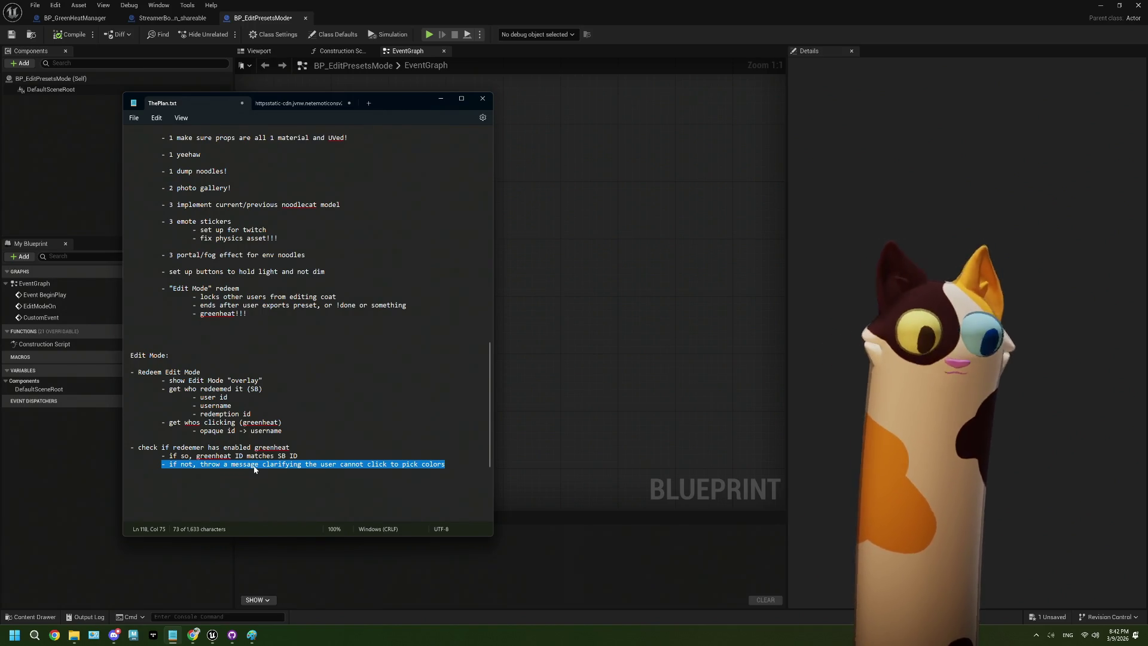
pyautogui.click(314, 469)
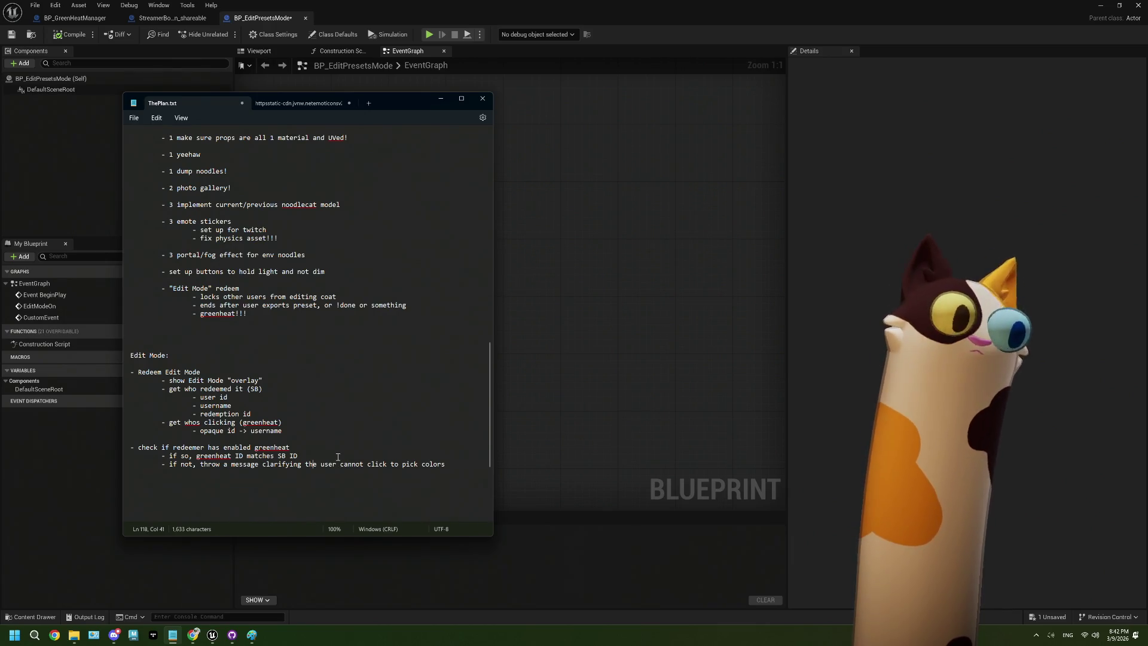
pyautogui.moveTo(289, 431); pyautogui.dragTo(169, 424)
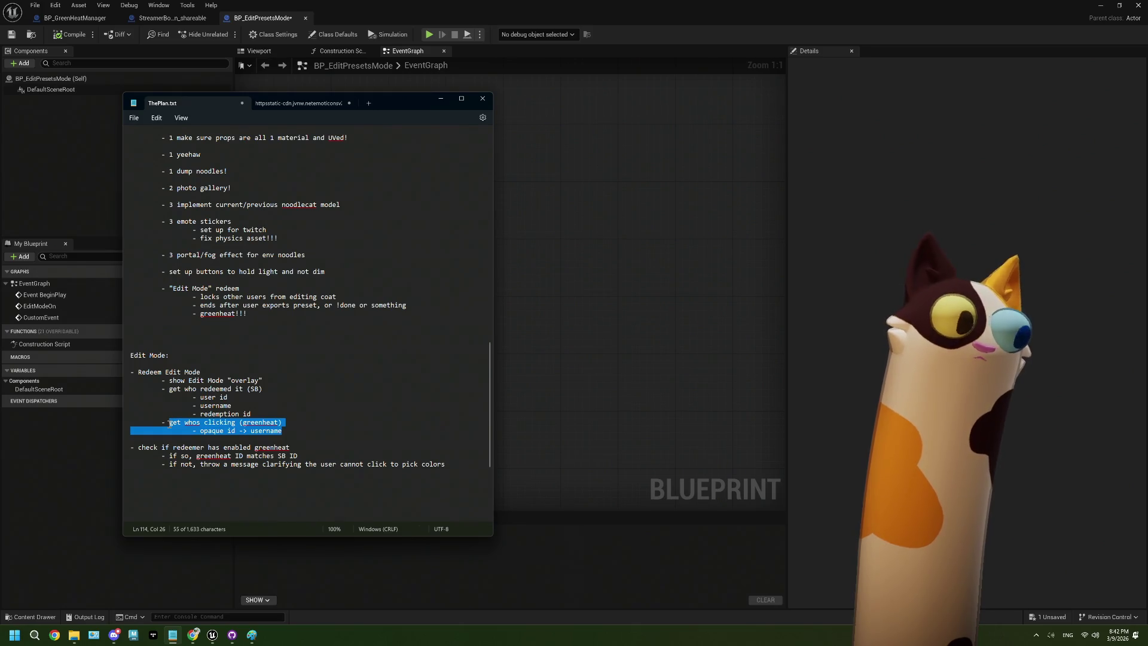
pyautogui.click(201, 431)
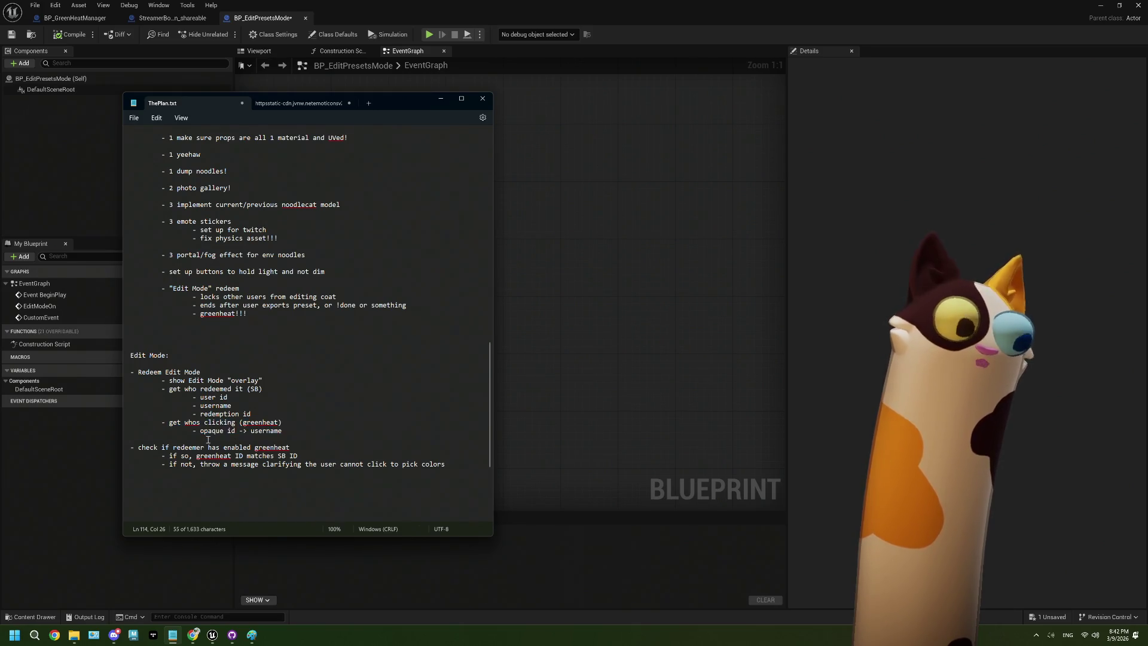
pyautogui.moveTo(201, 432); pyautogui.dragTo(251, 431)
pyautogui.click(303, 418)
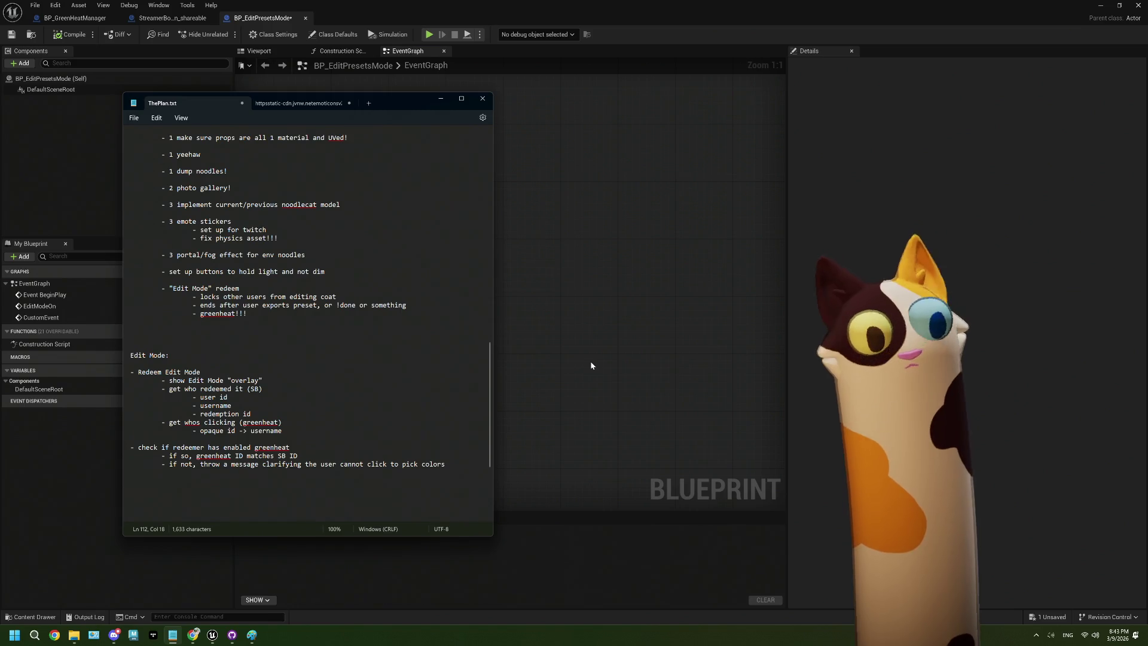
pyautogui.scroll(-2, 446, 432)
# Start a new '- Redeem Edit Mode' entry below the colors rule
pyautogui.scroll(-4, 448, 419)
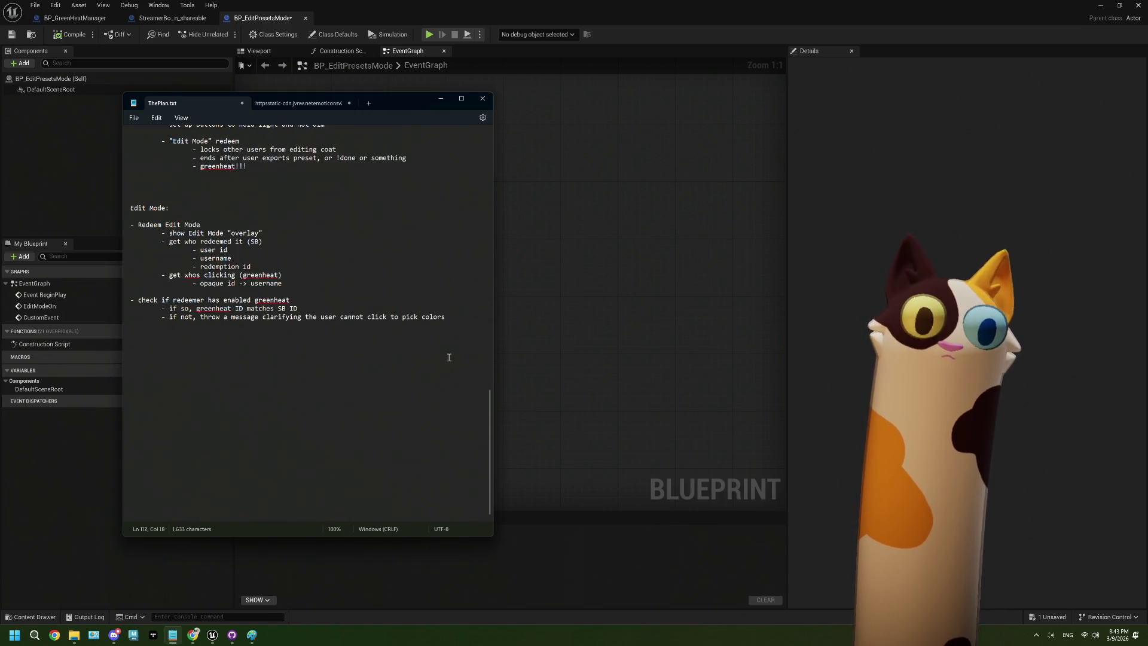
pyautogui.click(449, 317)
pyautogui.press('Return')
pyautogui.press('Return')
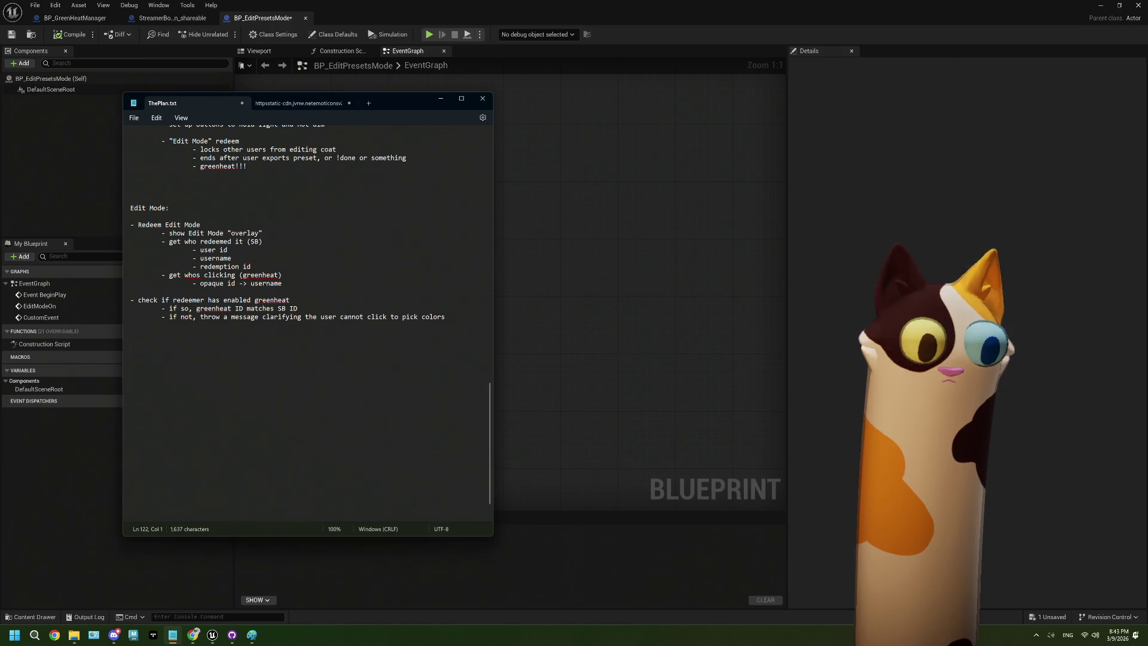
pyautogui.write('-')
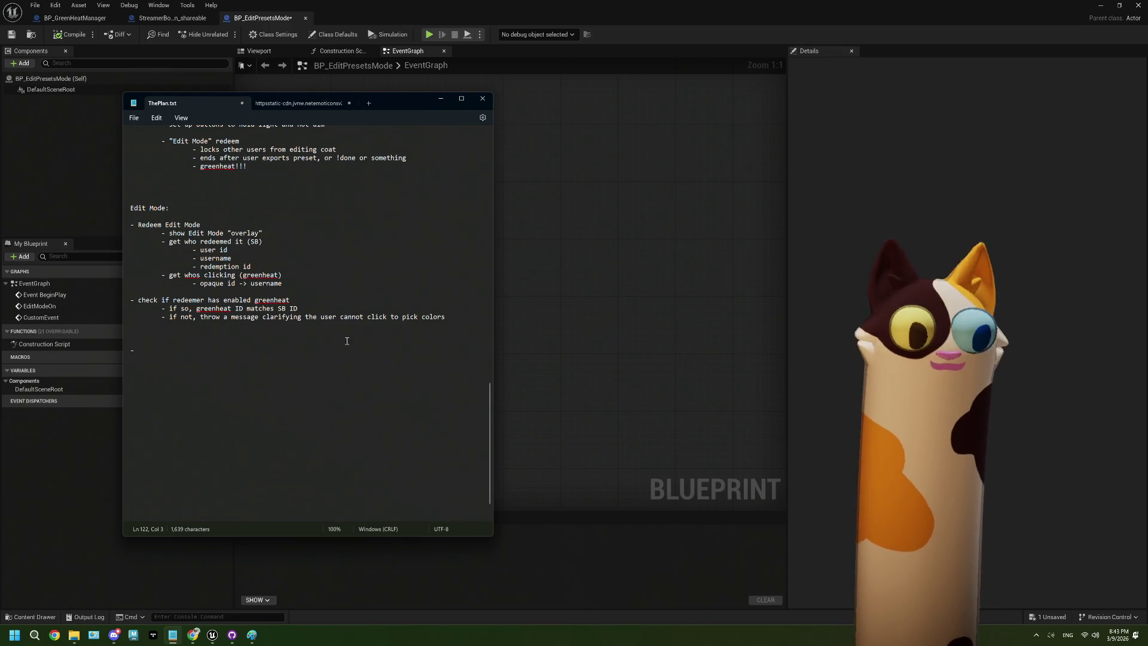
pyautogui.click(175, 356)
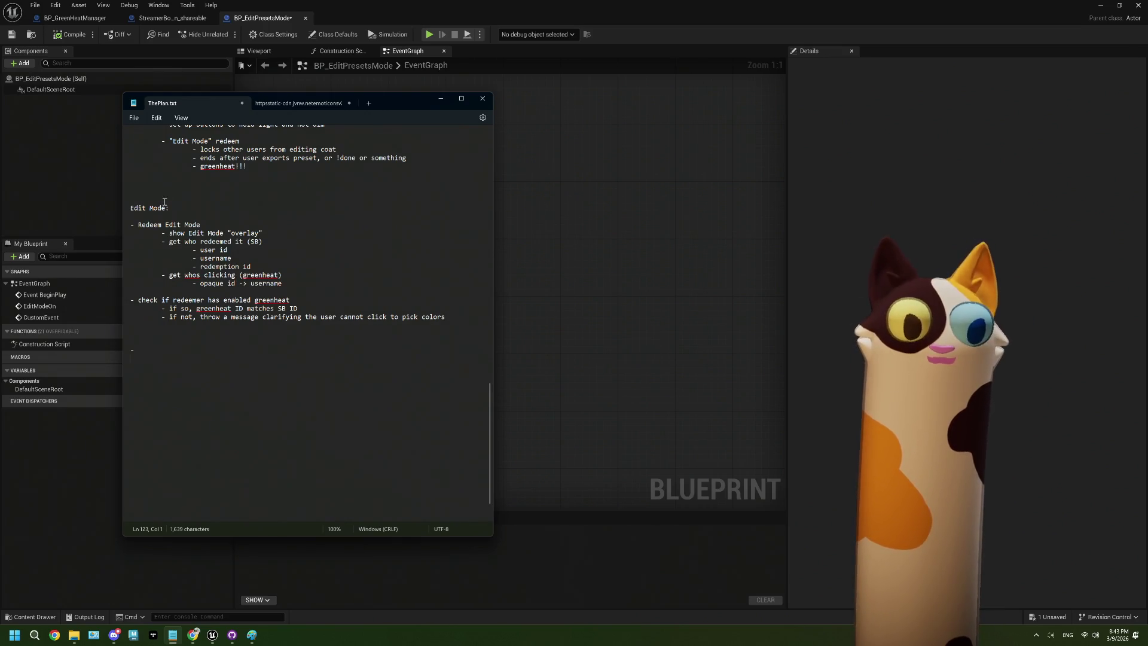
pyautogui.click(162, 353)
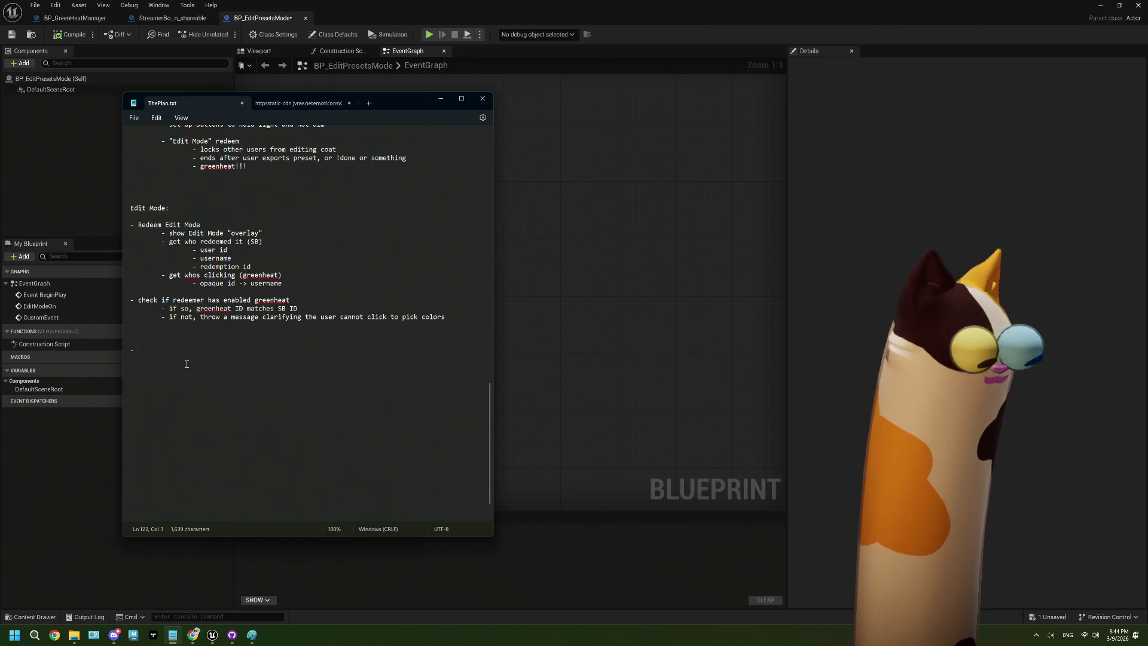
pyautogui.write('Ed')
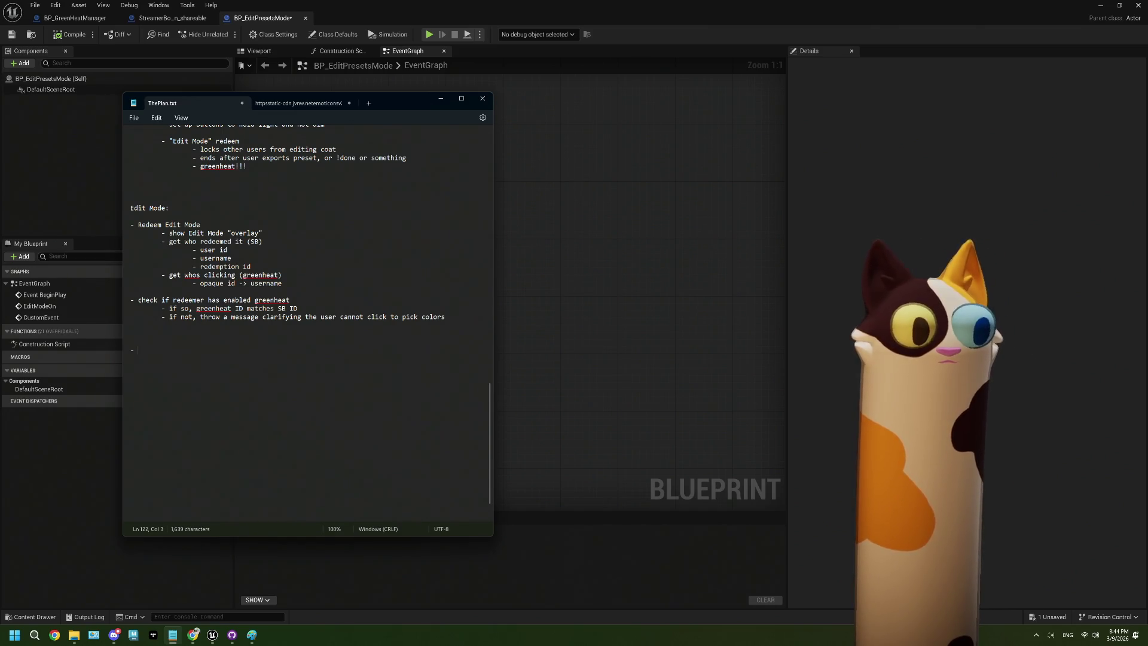
pyautogui.write('ed')
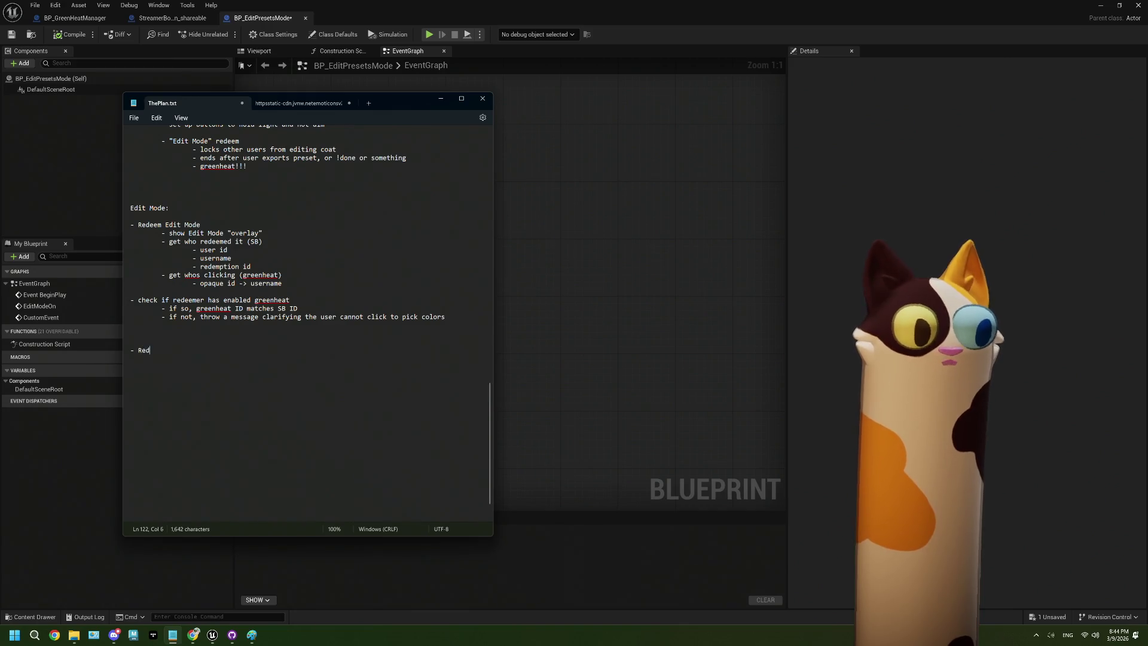
pyautogui.write('eem Edit ')
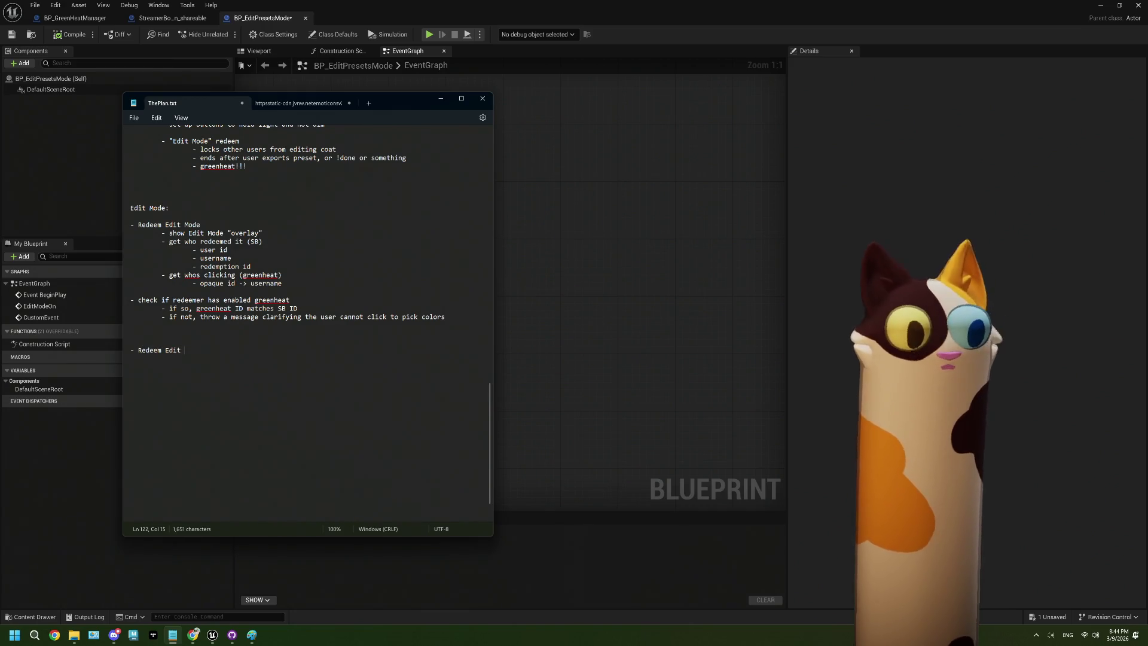
pyautogui.write('Mode')
# Add an indented '<username> has enabled edit mode!' sub-point without a leading dash
pyautogui.press('Return')
pyautogui.press('Tab')
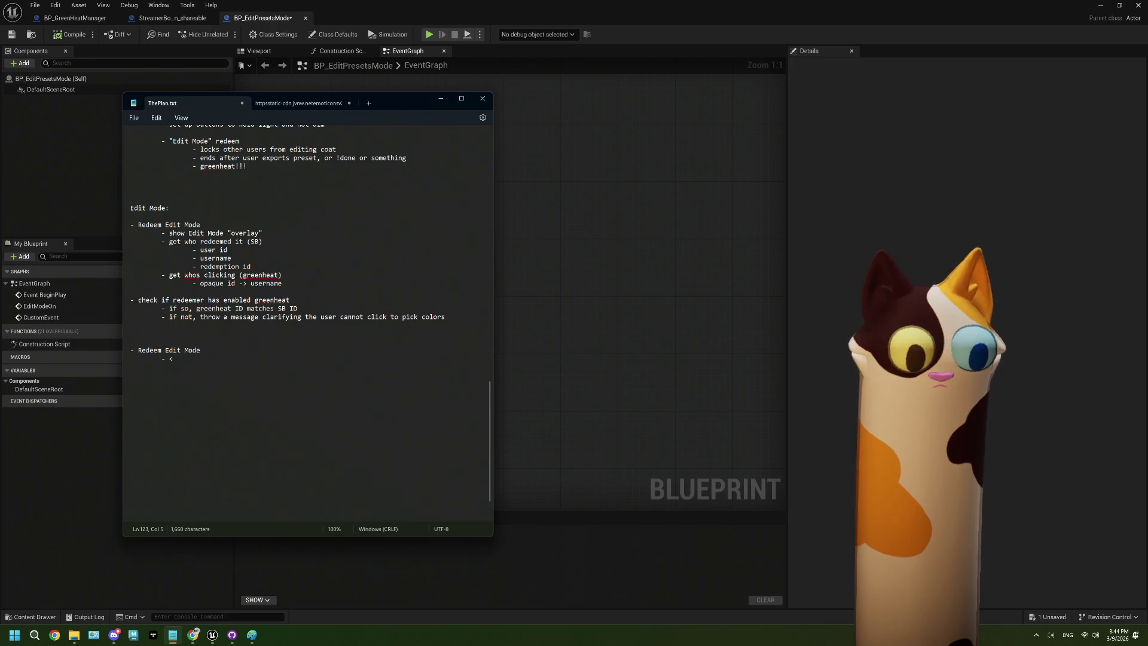
pyautogui.write('<username')
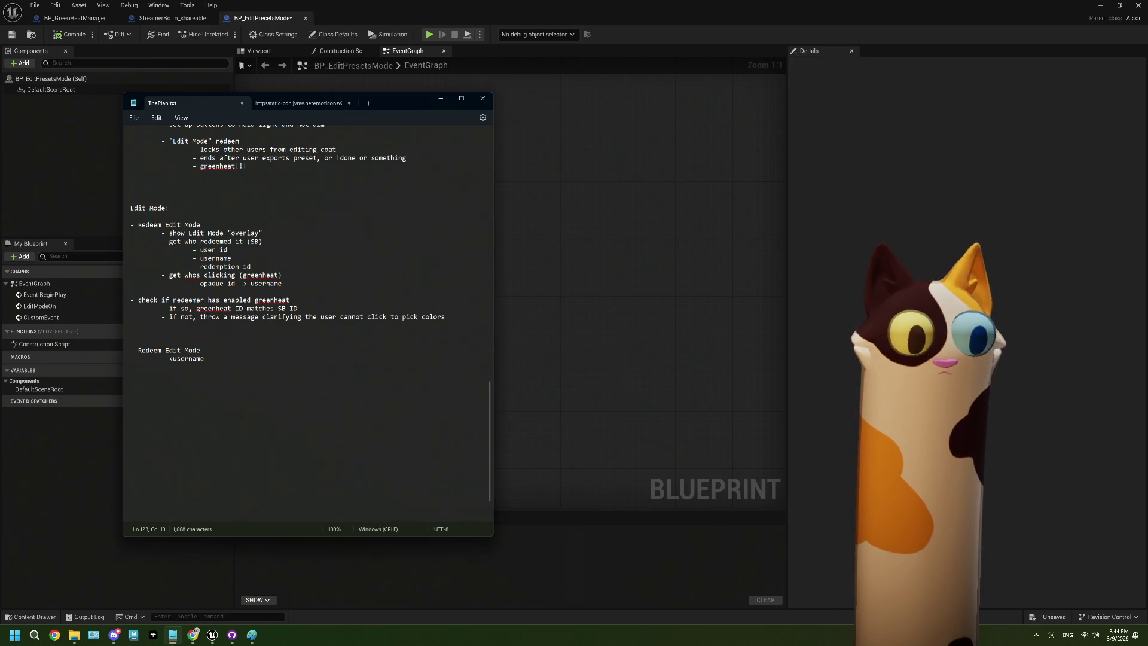
pyautogui.write('> has enable')
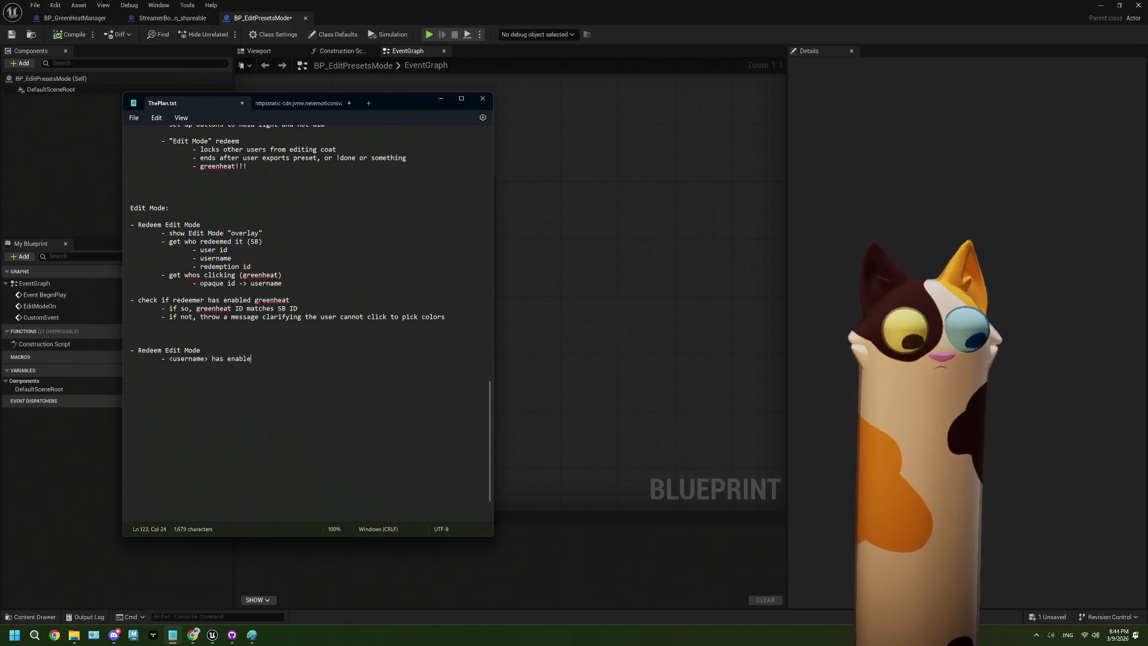
pyautogui.write('d edit')
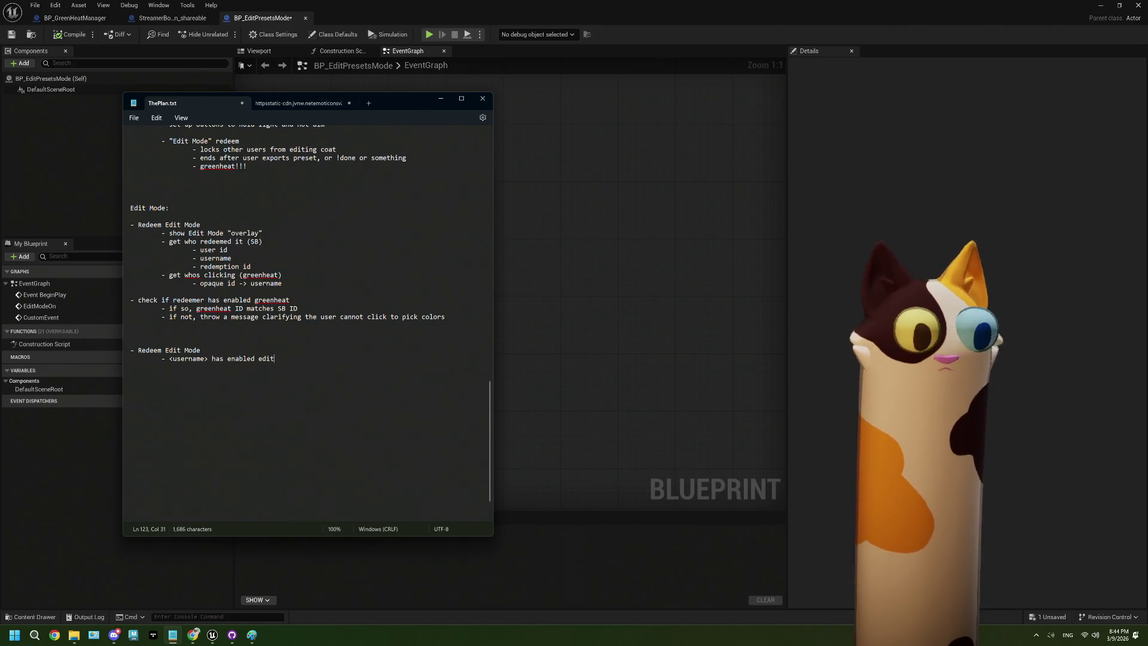
pyautogui.write(' mode!')
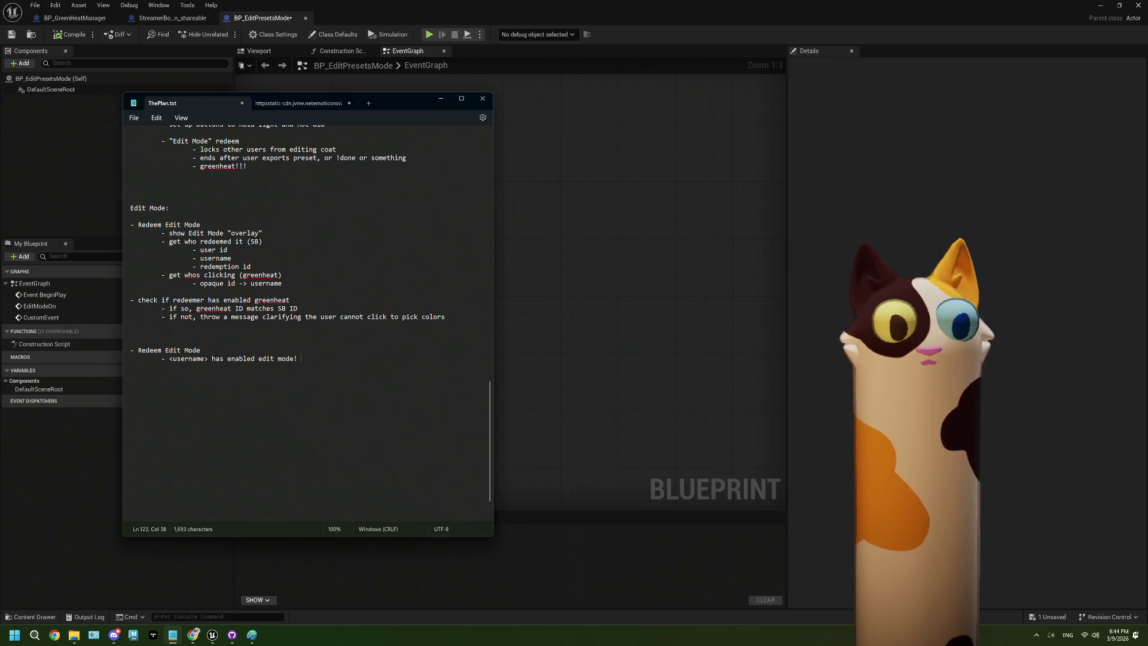
pyautogui.press('Return')
pyautogui.press('Tab')
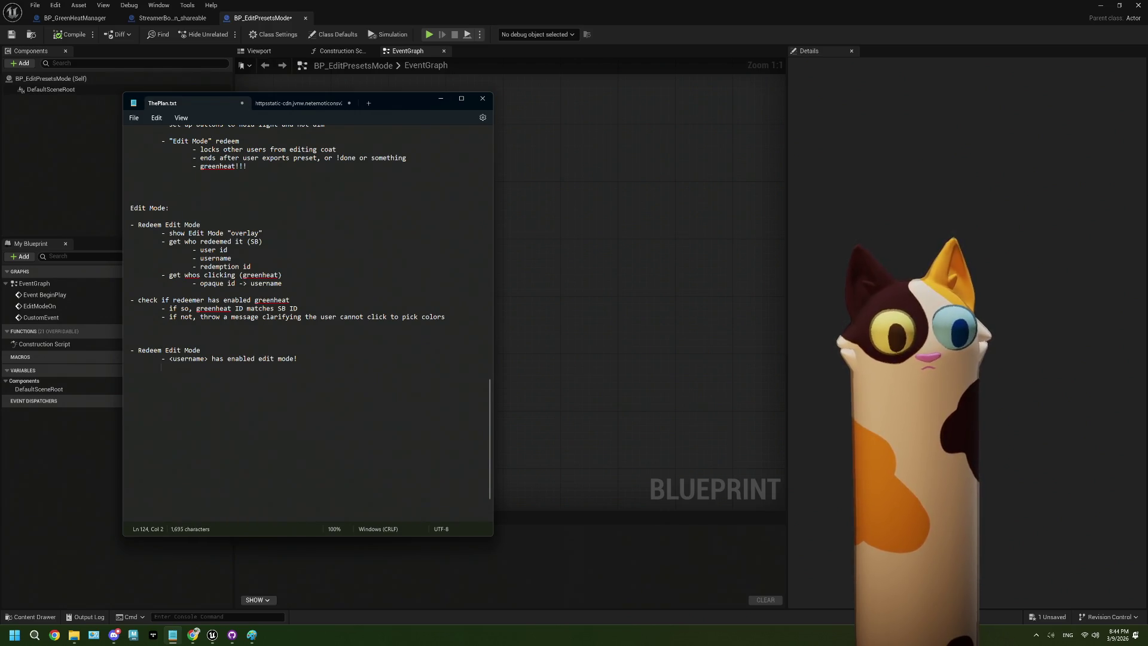
pyautogui.click(170, 359)
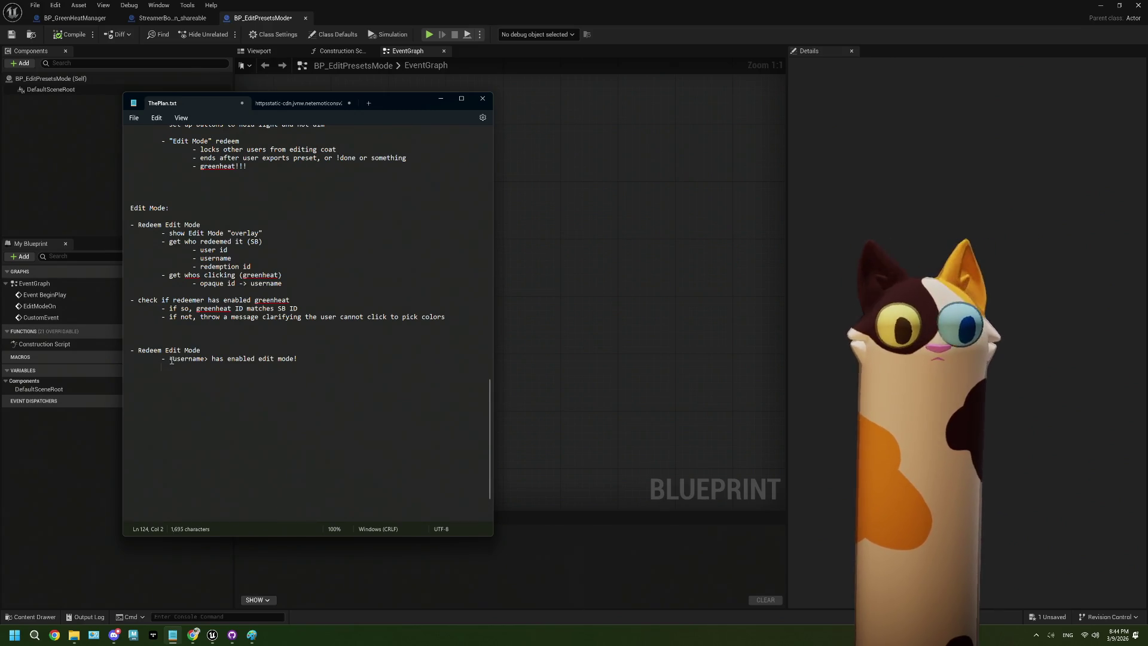
pyautogui.press('BackSpace')
pyautogui.press('BackSpace')
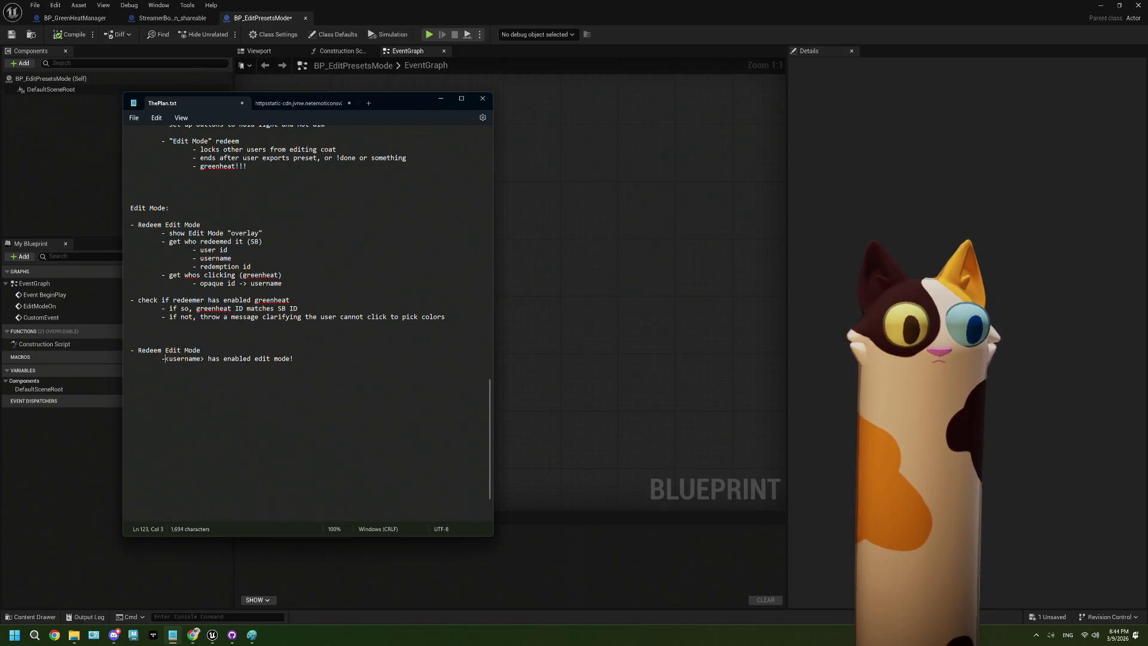
pyautogui.click(224, 370)
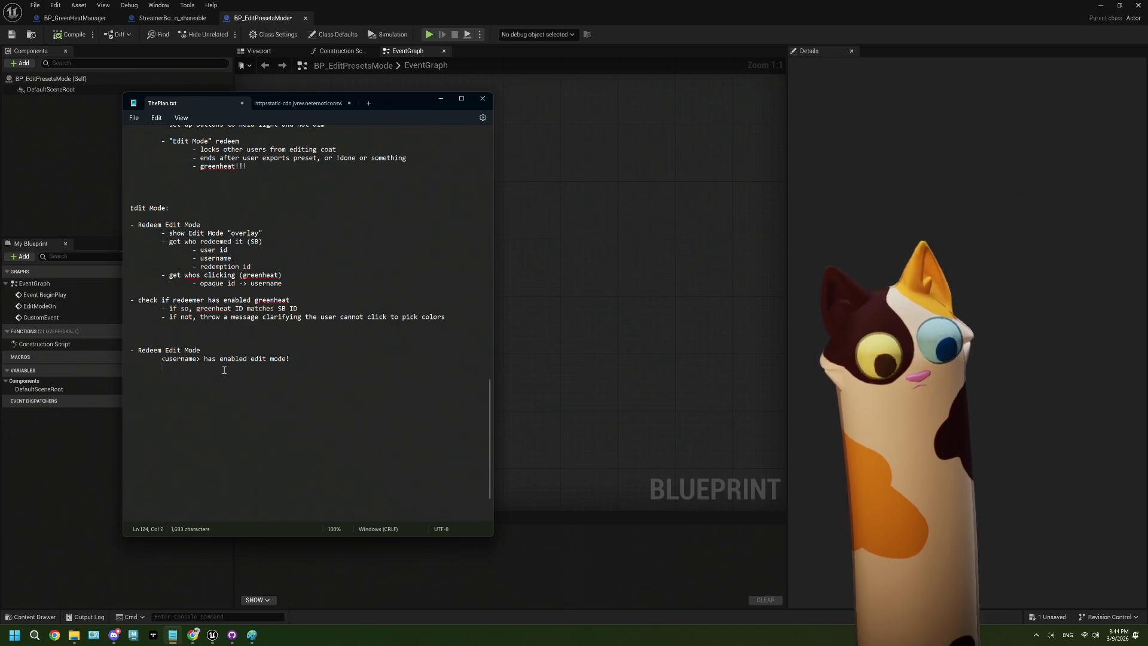
# Open the message with a quote, add a '(further instructions"' line and a '- show edit mode overlay' item
pyautogui.press('Up')
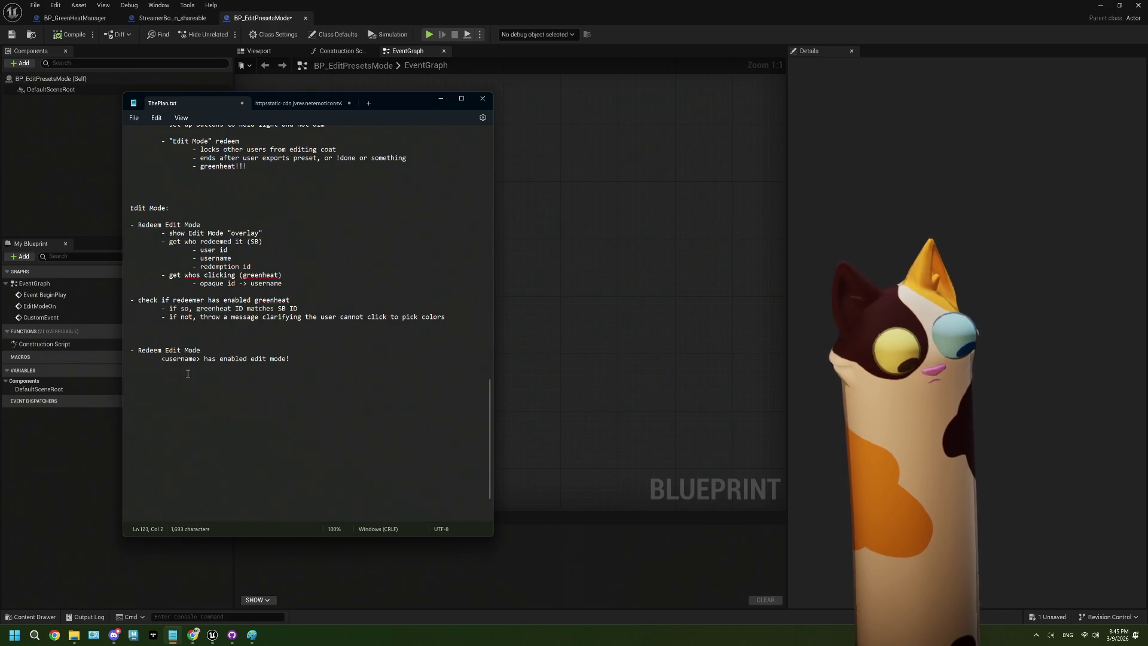
pyautogui.write('"')
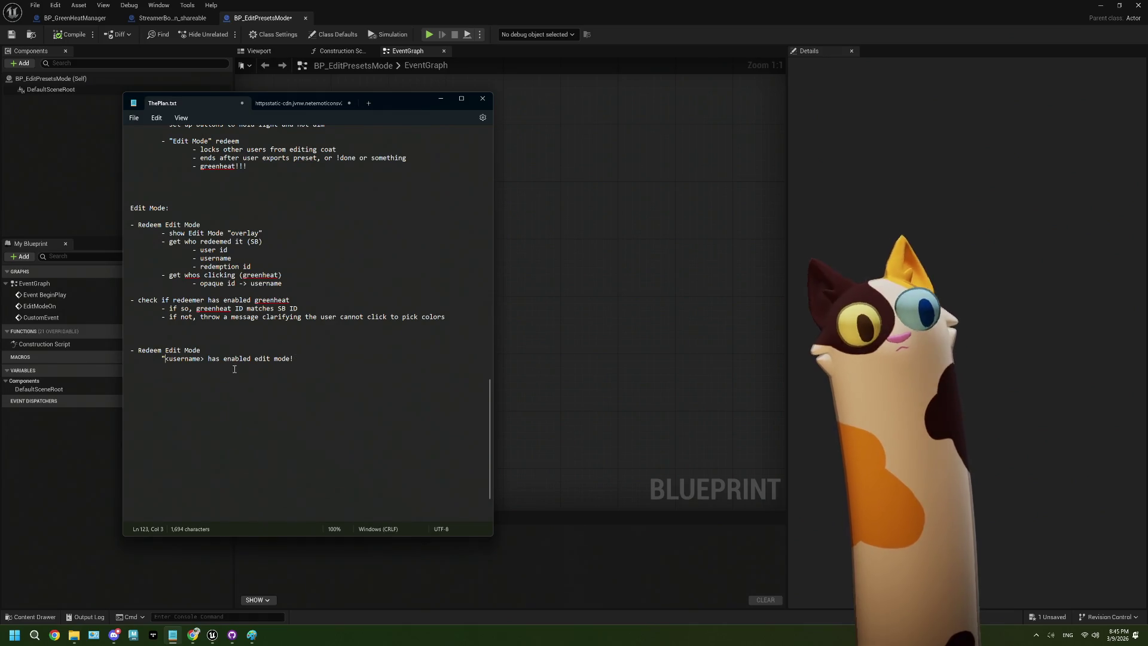
pyautogui.press('Down')
pyautogui.write('(')
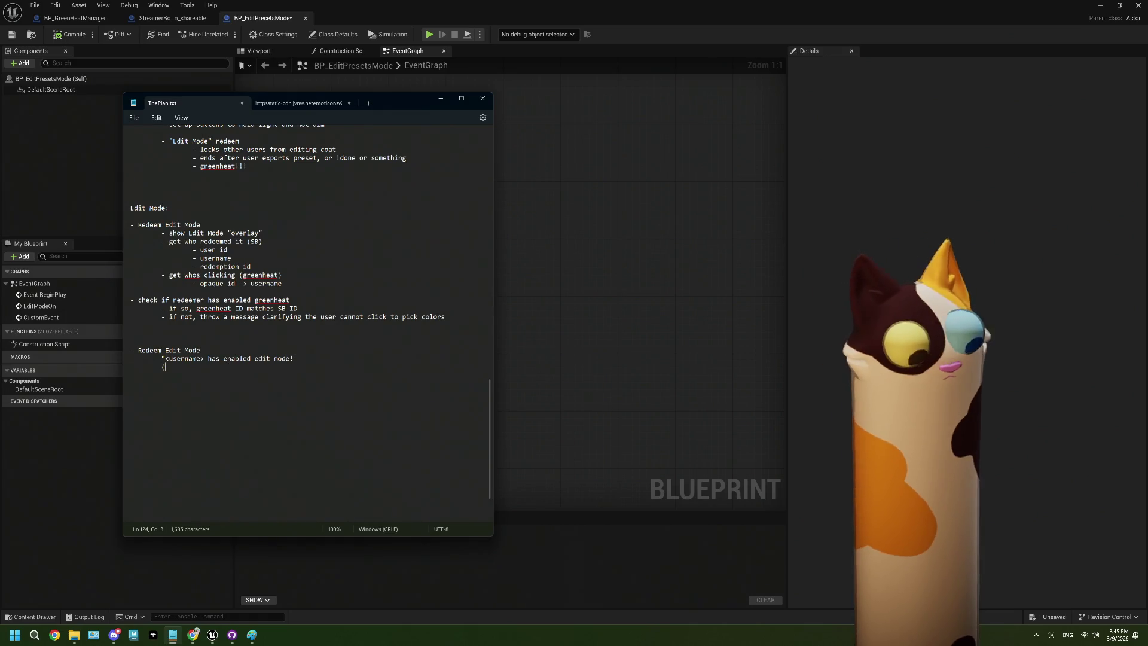
pyautogui.write('further in')
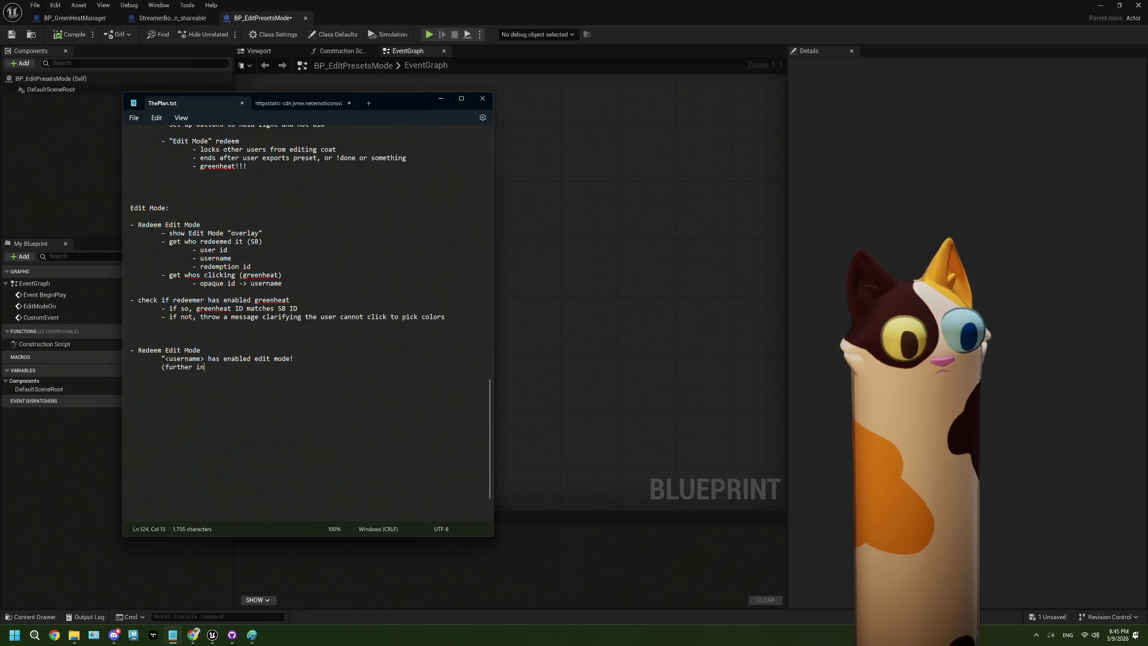
pyautogui.write('structions"')
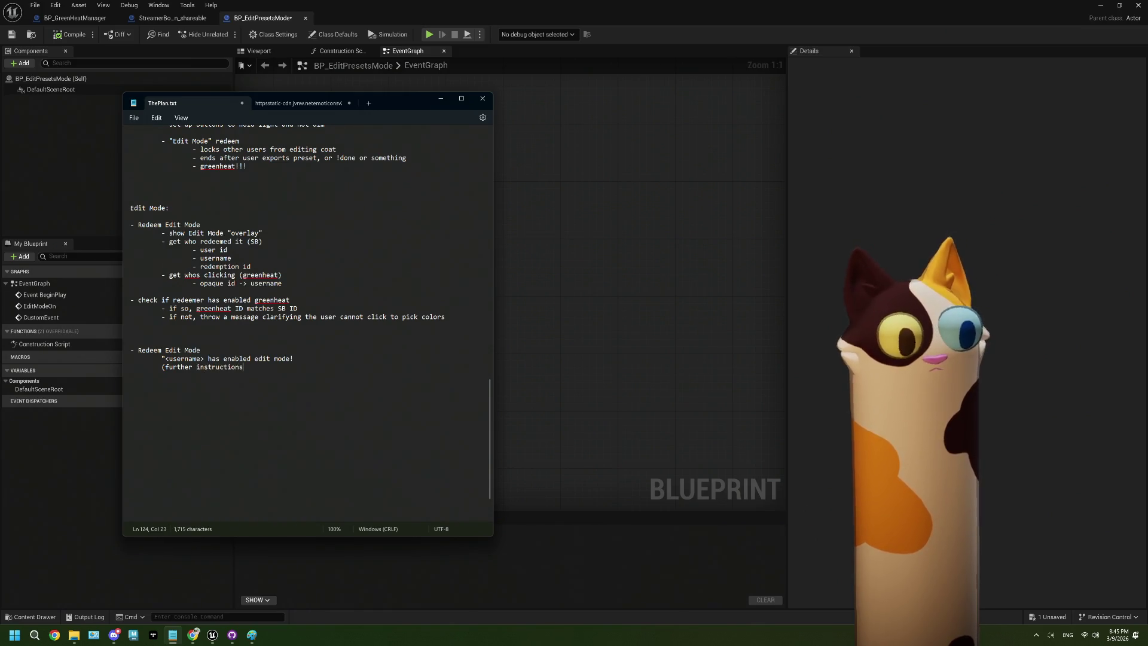
pyautogui.press('Return')
pyautogui.press('Tab')
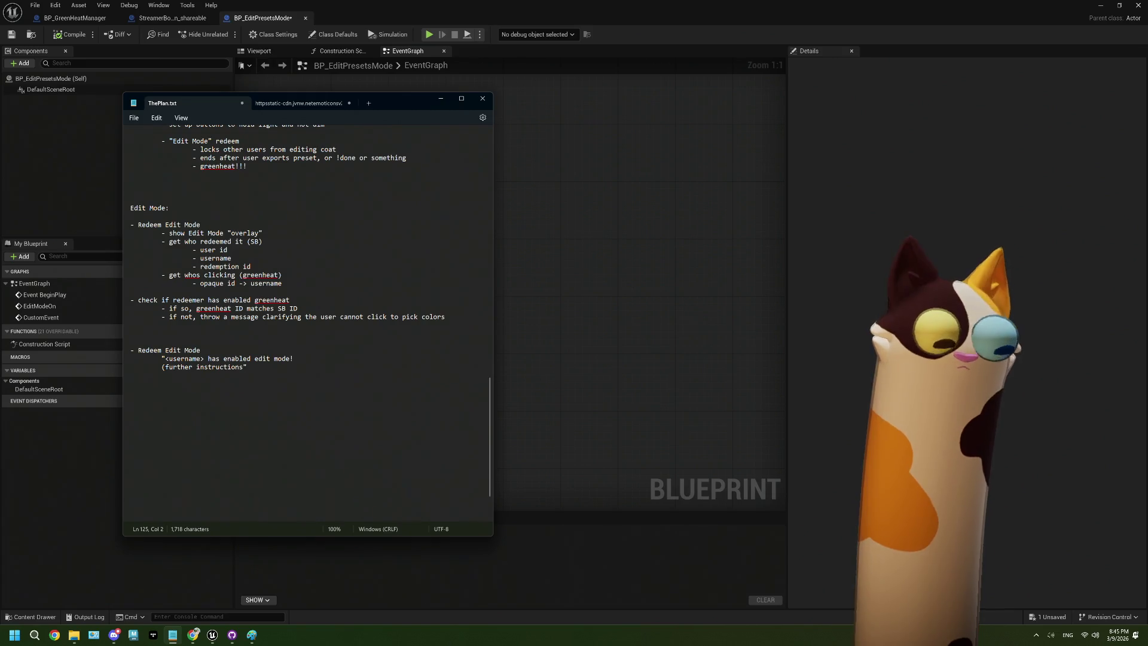
pyautogui.write('- ')
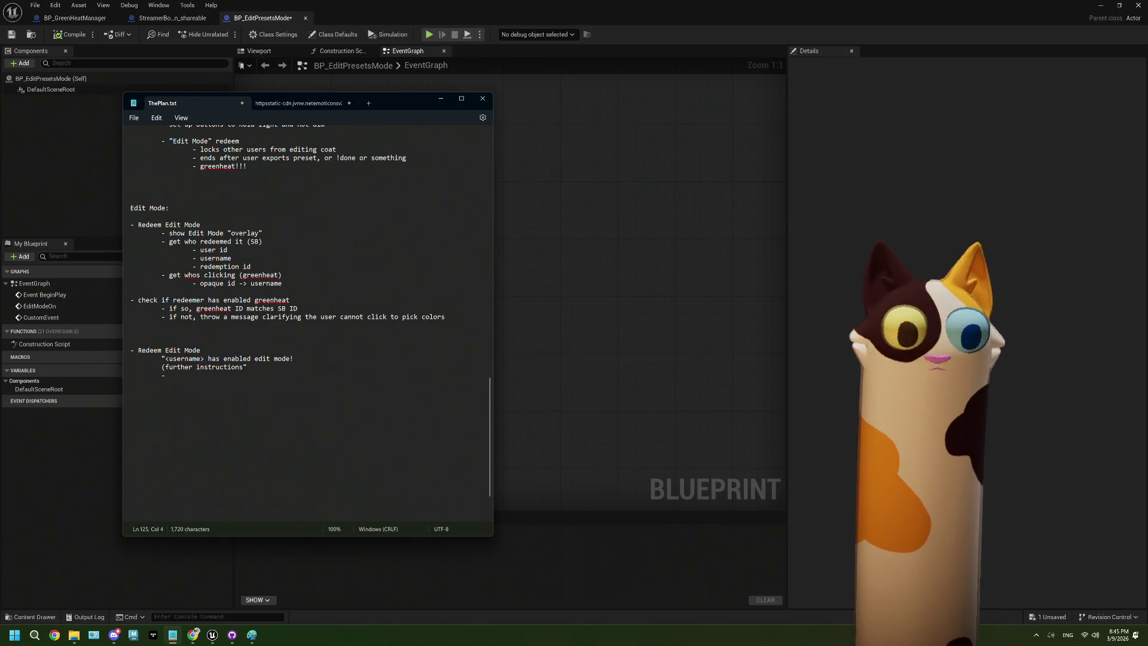
pyautogui.write('show edit')
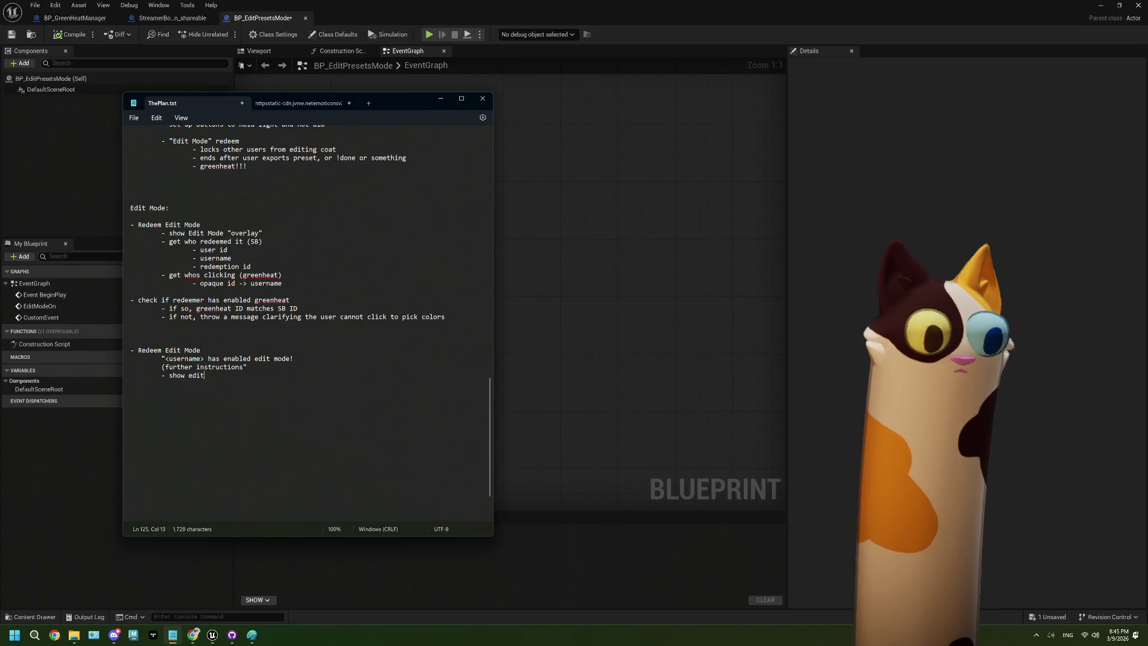
pyautogui.write(' mode overlay')
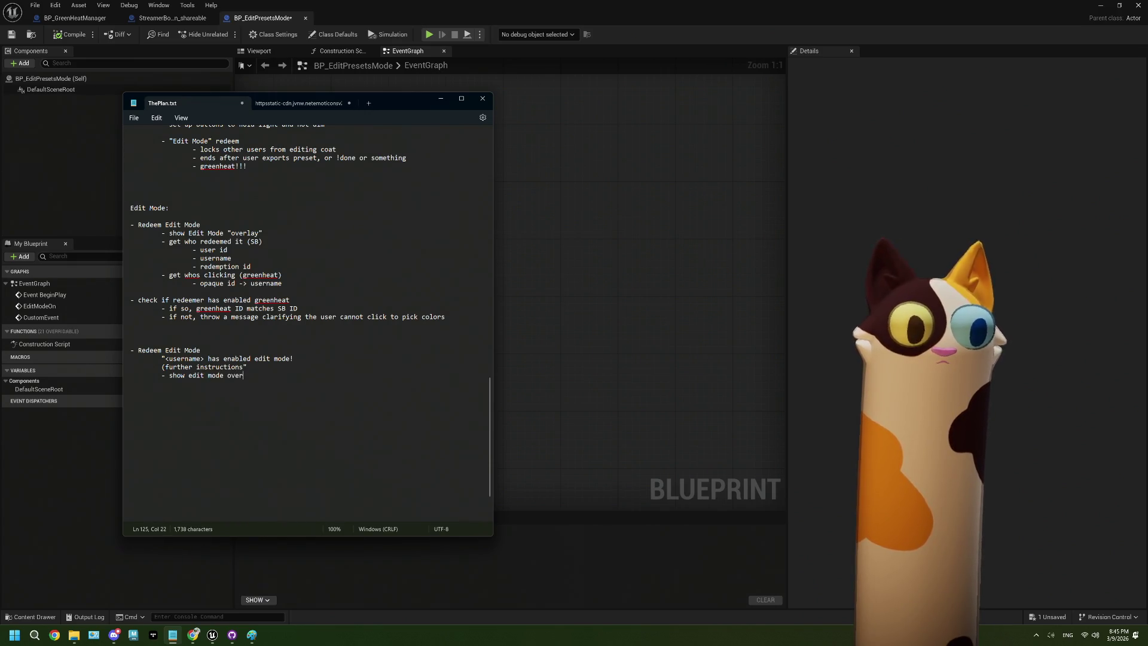
# Begin a new indented bullet under 'show edit mode overlay' and highlight the 'further instructions' placeholder
pyautogui.press('Return')
pyautogui.press('Tab')
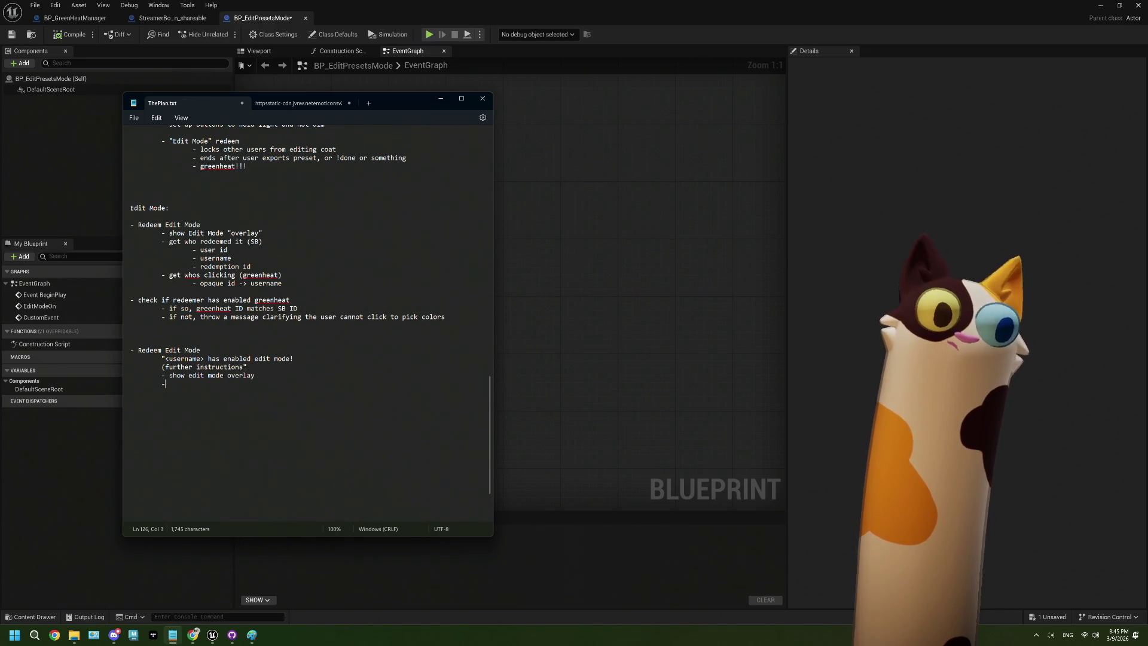
pyautogui.moveTo(244, 367); pyautogui.dragTo(163, 367)
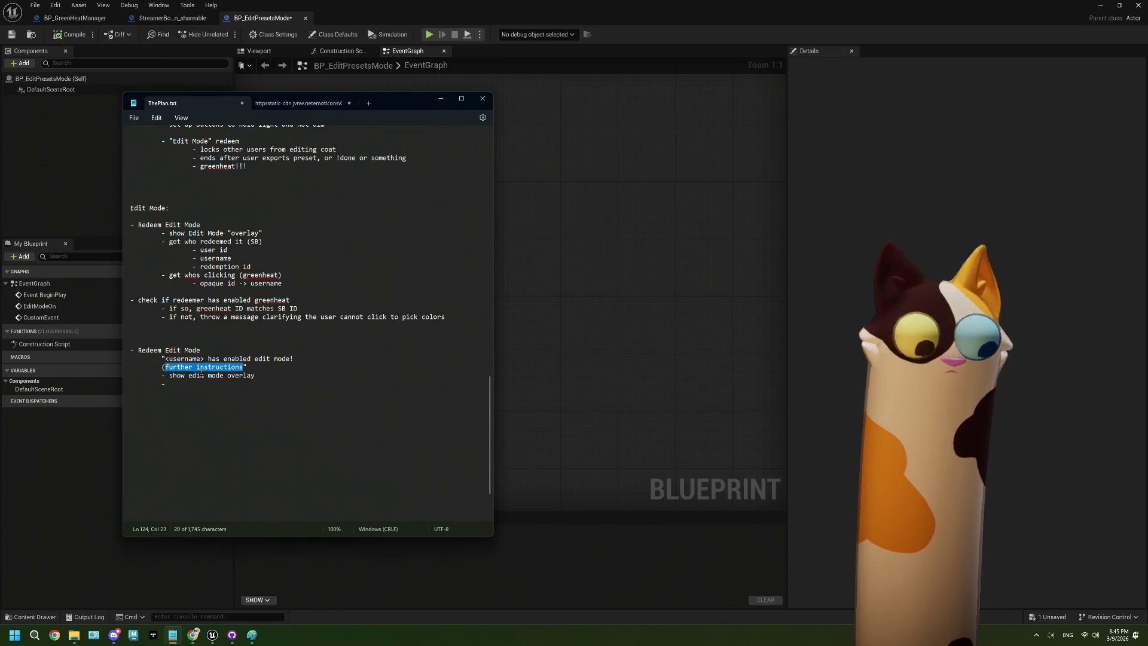
# Replace the placeholder with 'You have enabled the GreenHeat extension, click/tap the screen to pick a color'
pyautogui.press('BackSpace')
pyautogui.press('BackSpace')
pyautogui.write('If y')
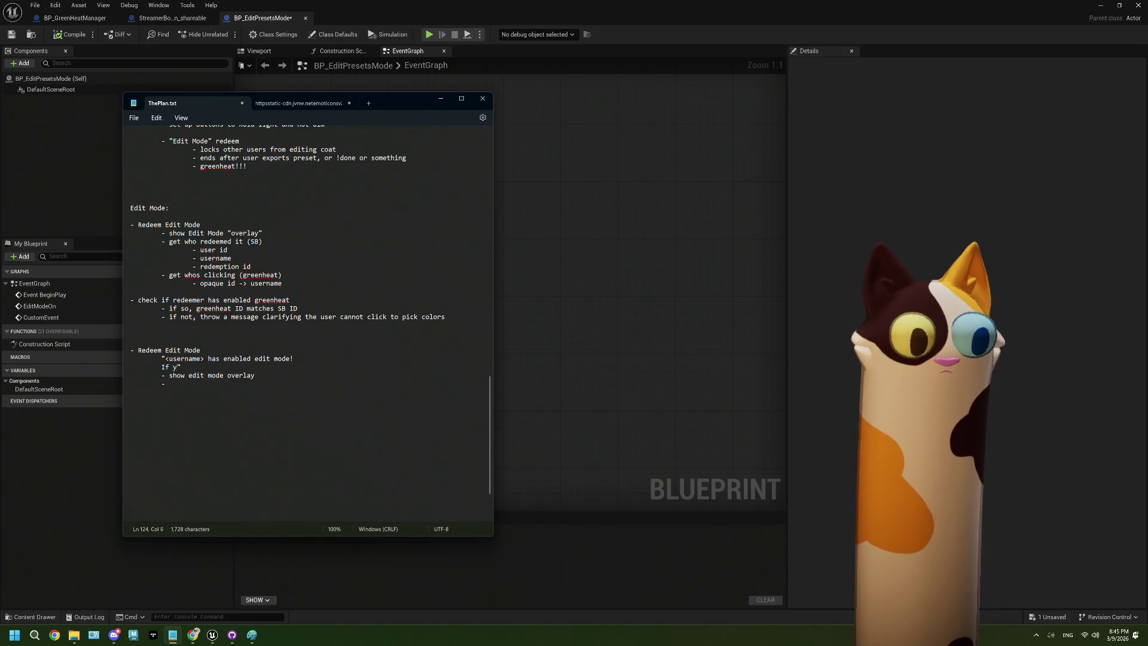
pyautogui.write('ou ')
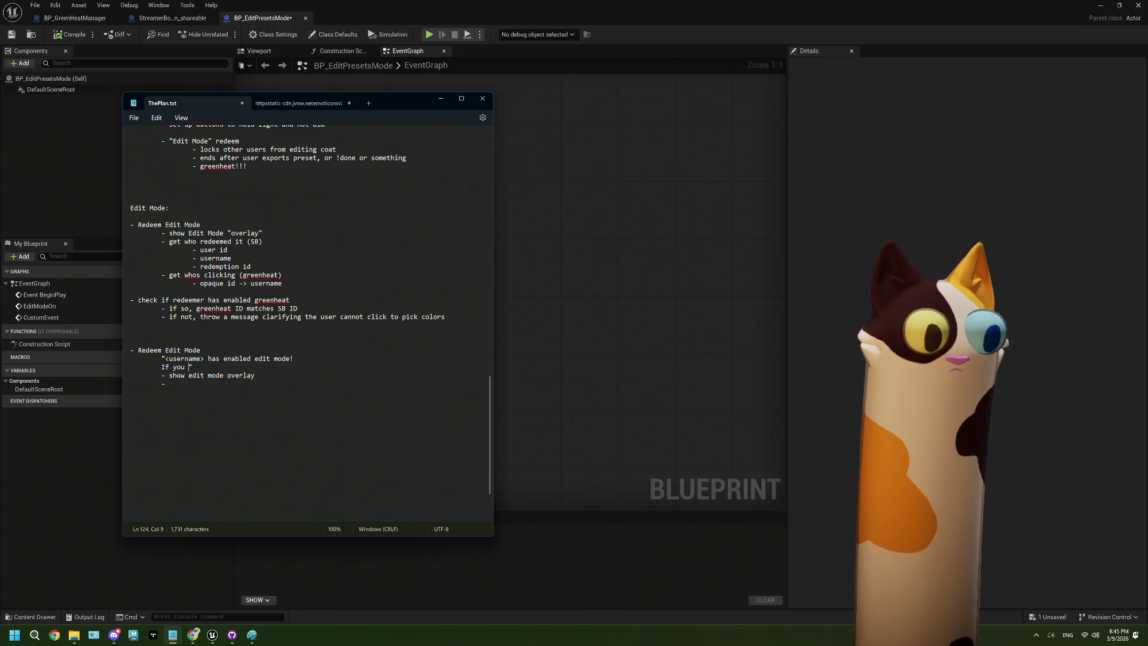
pyautogui.write('have eb')
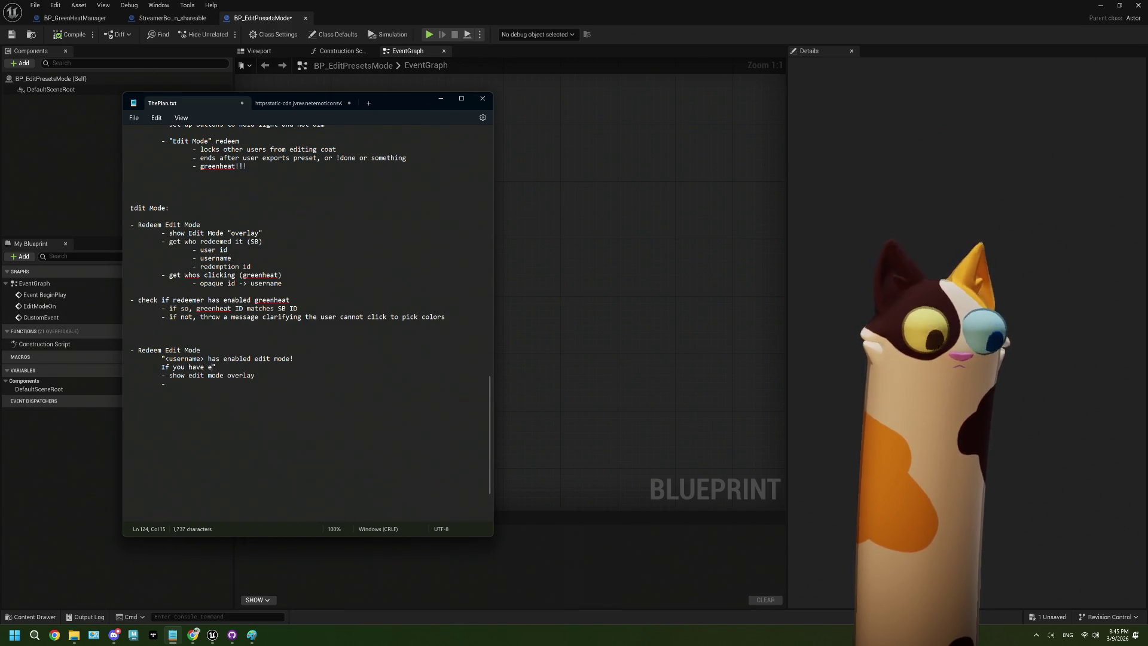
pyautogui.write('nabled the ')
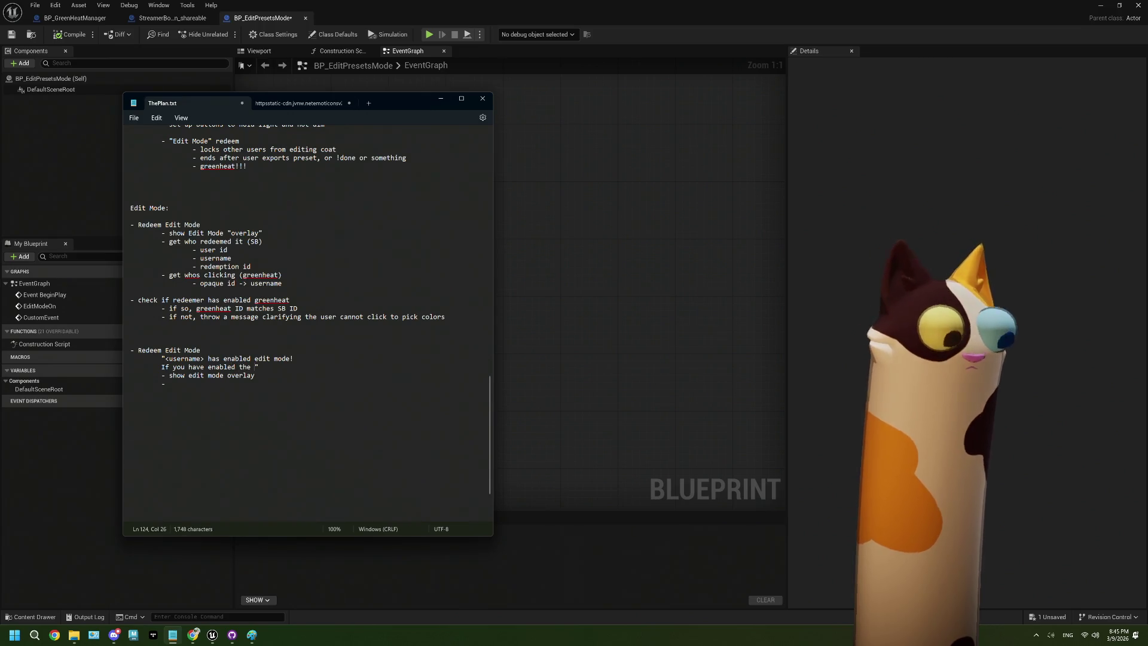
pyautogui.write('GreenHeat ')
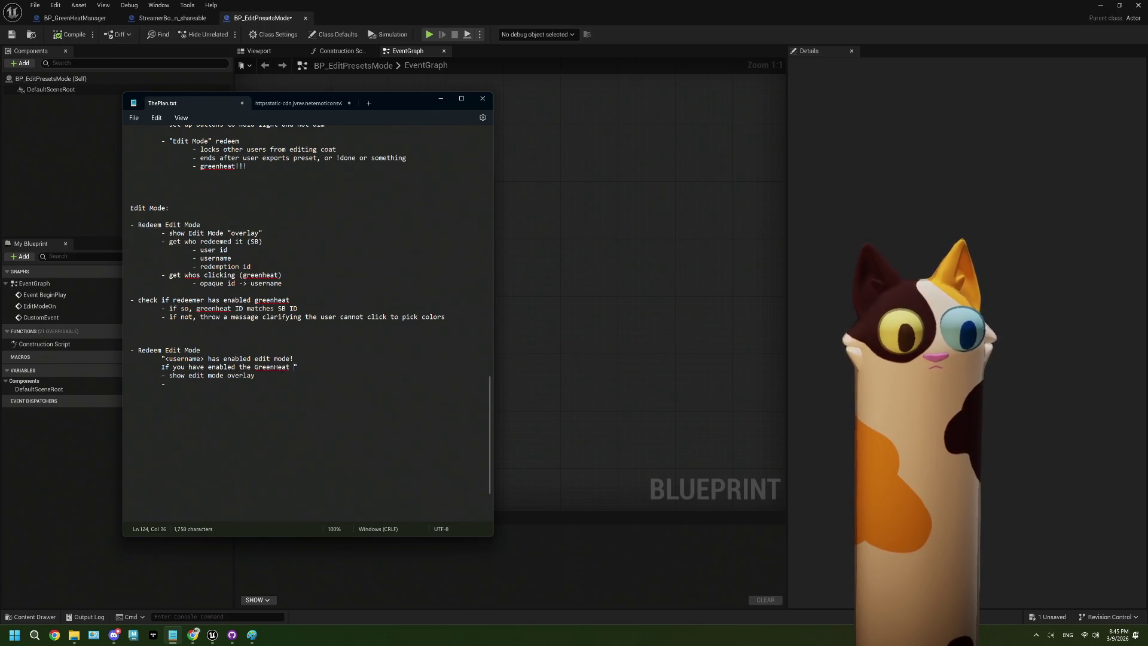
pyautogui.write('exten')
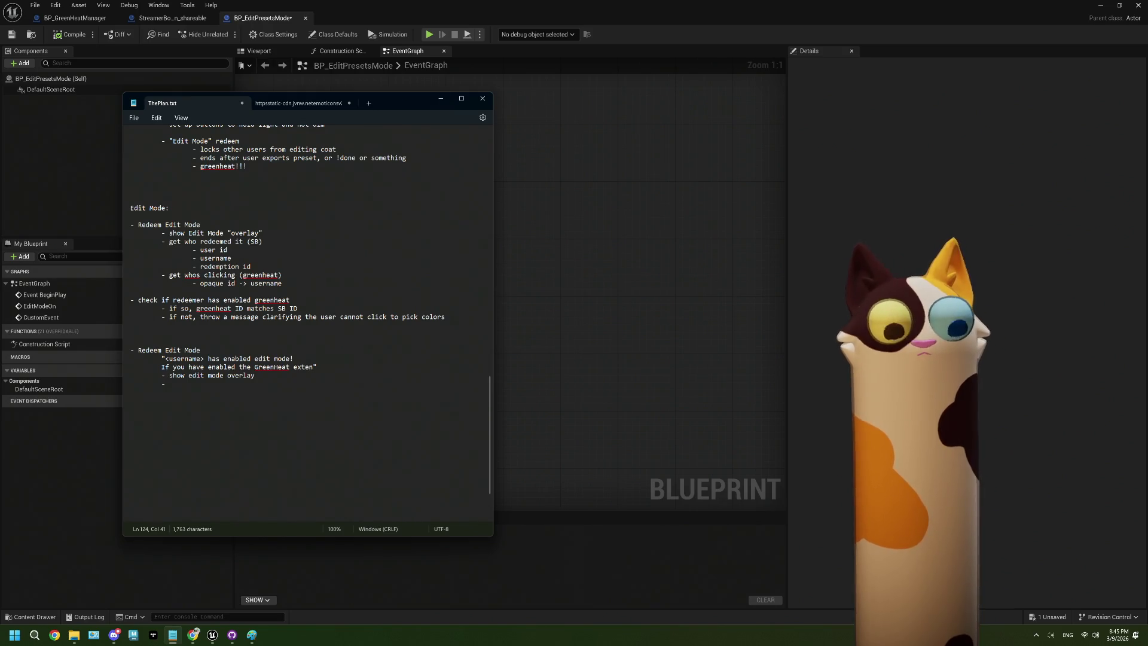
pyautogui.write('sion')
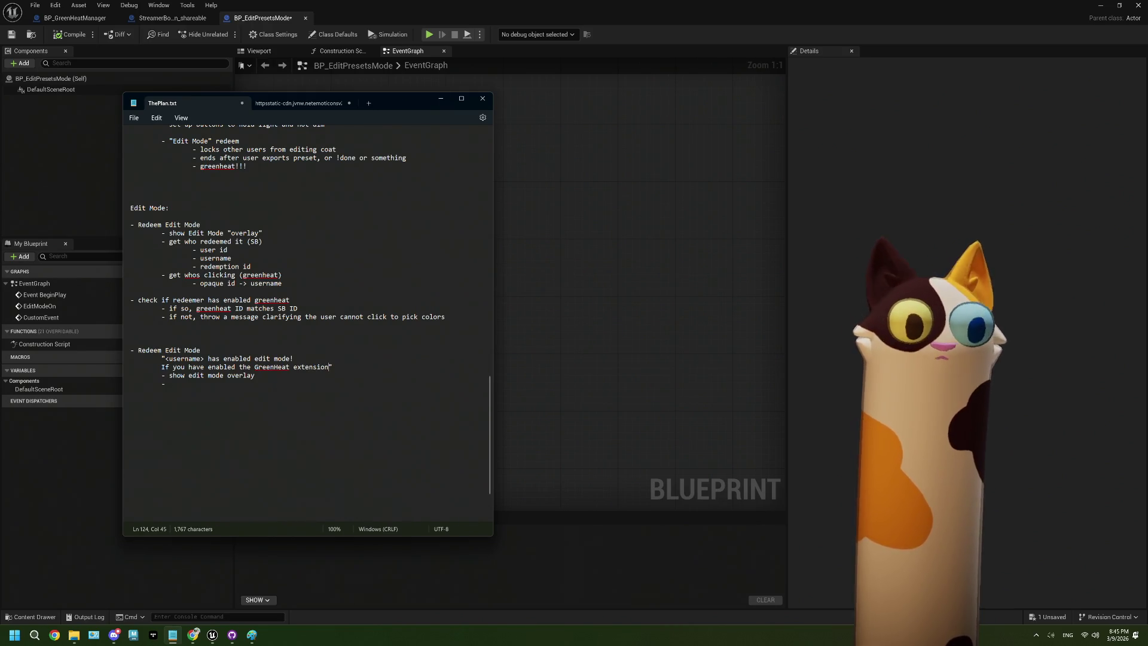
pyautogui.write(', ')
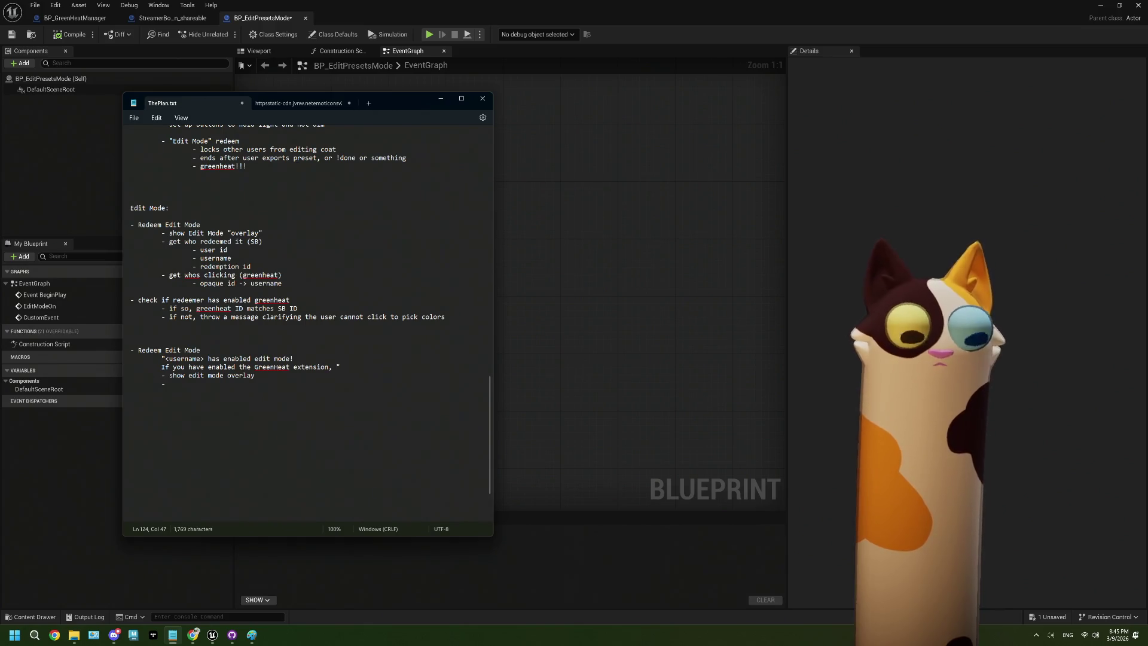
pyautogui.write('u')
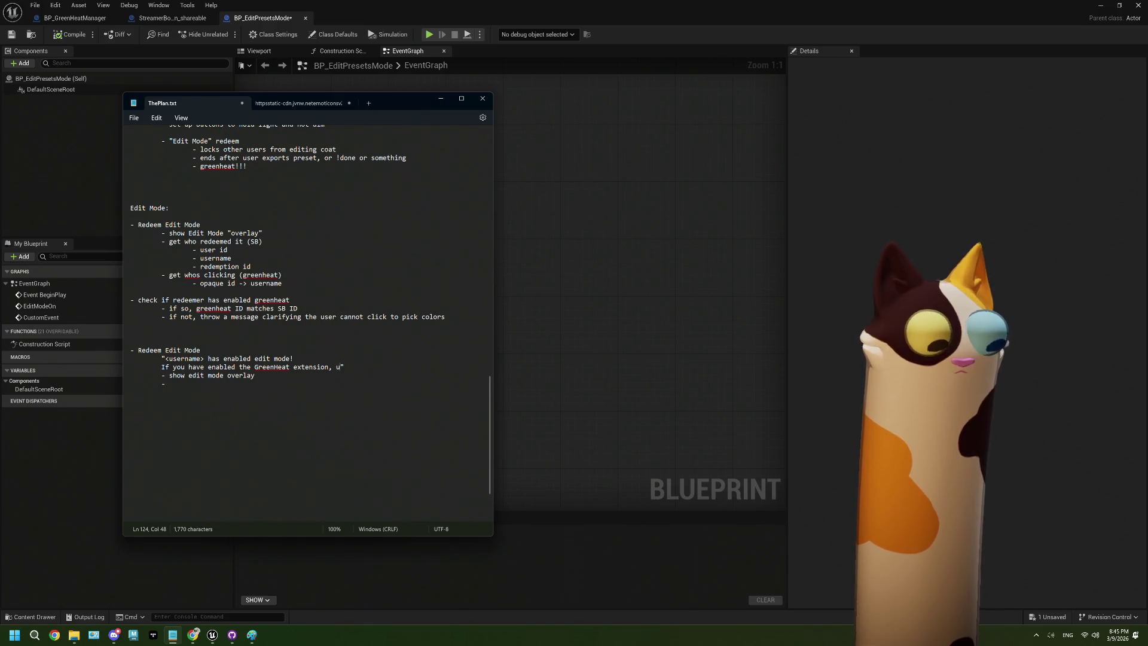
pyautogui.write('click/')
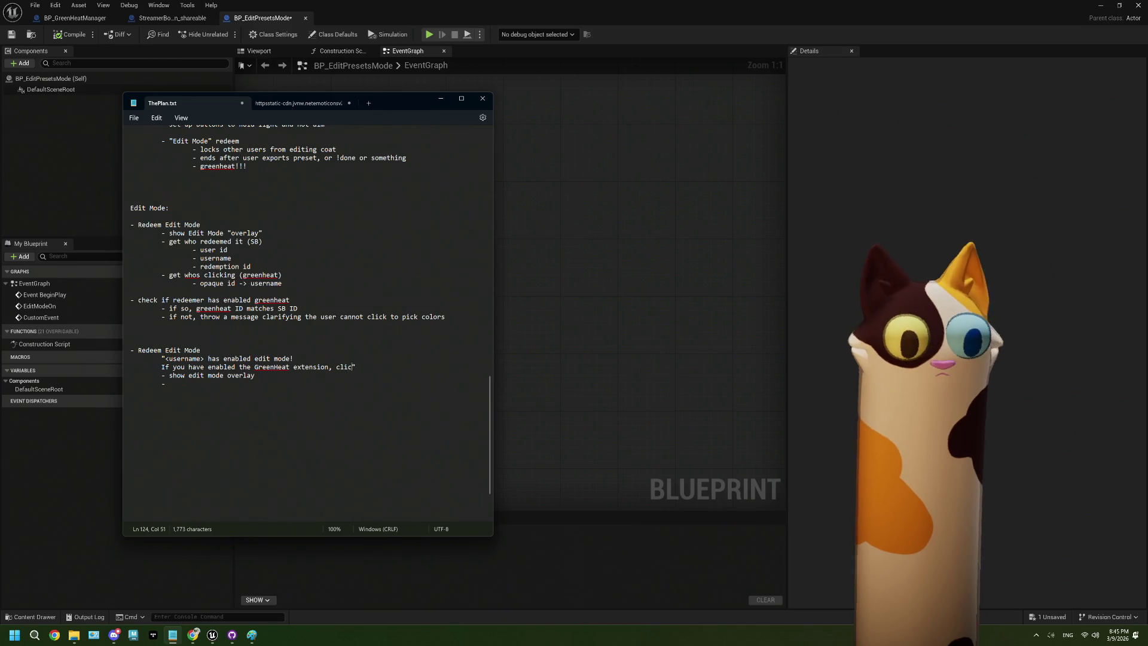
pyautogui.write('tap the s')
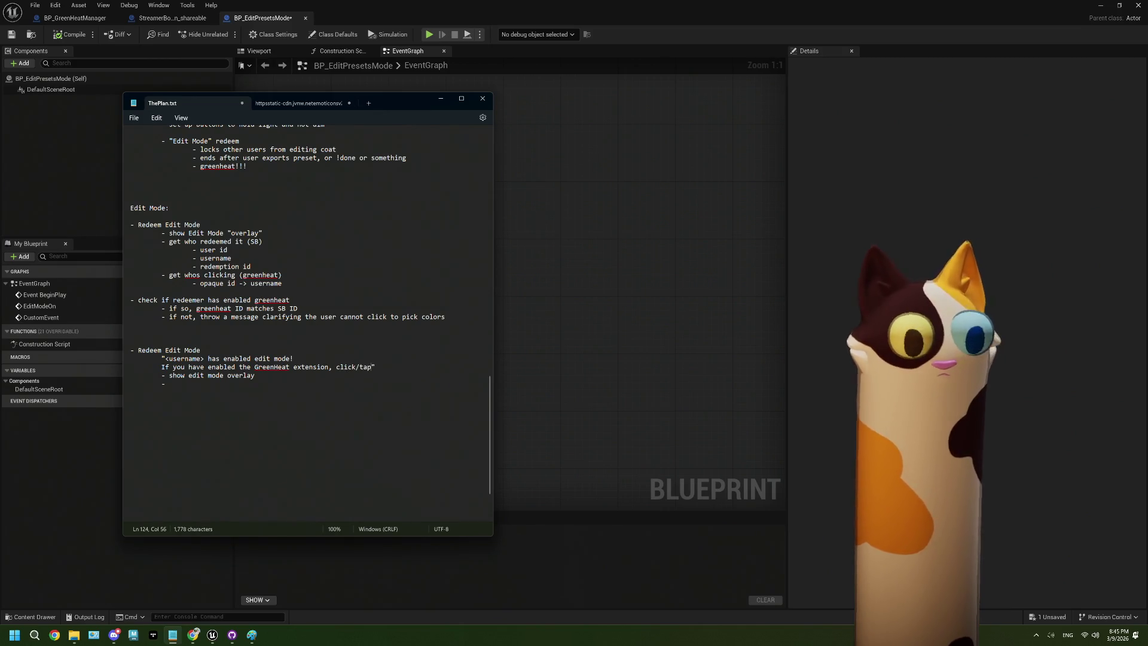
pyautogui.write('creen ')
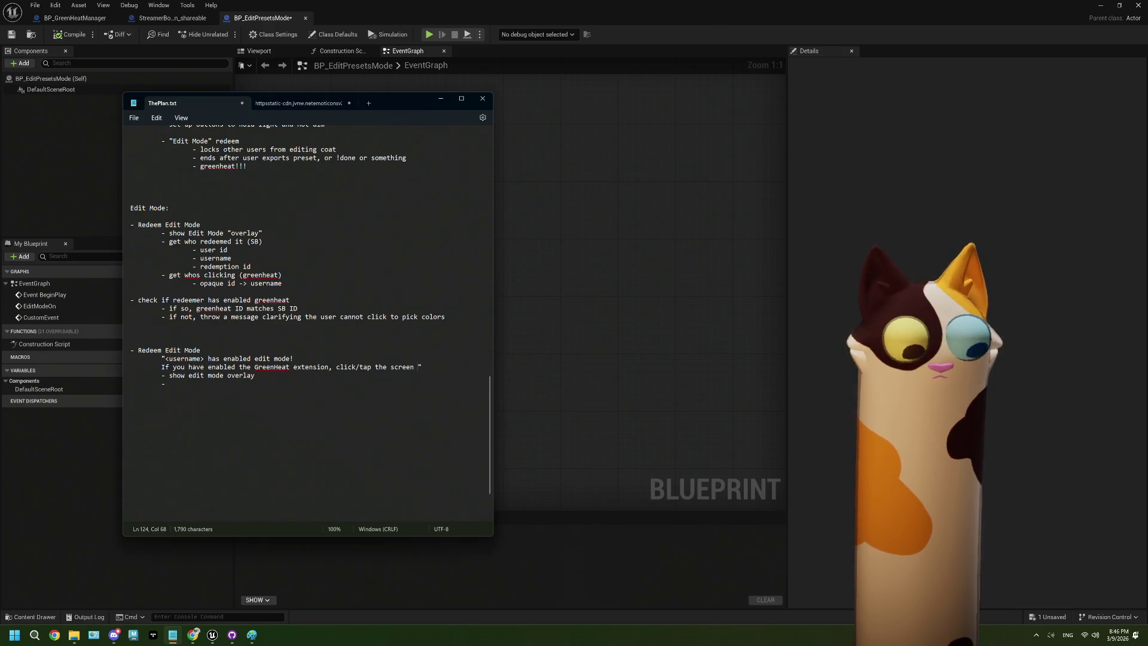
pyautogui.write('to')
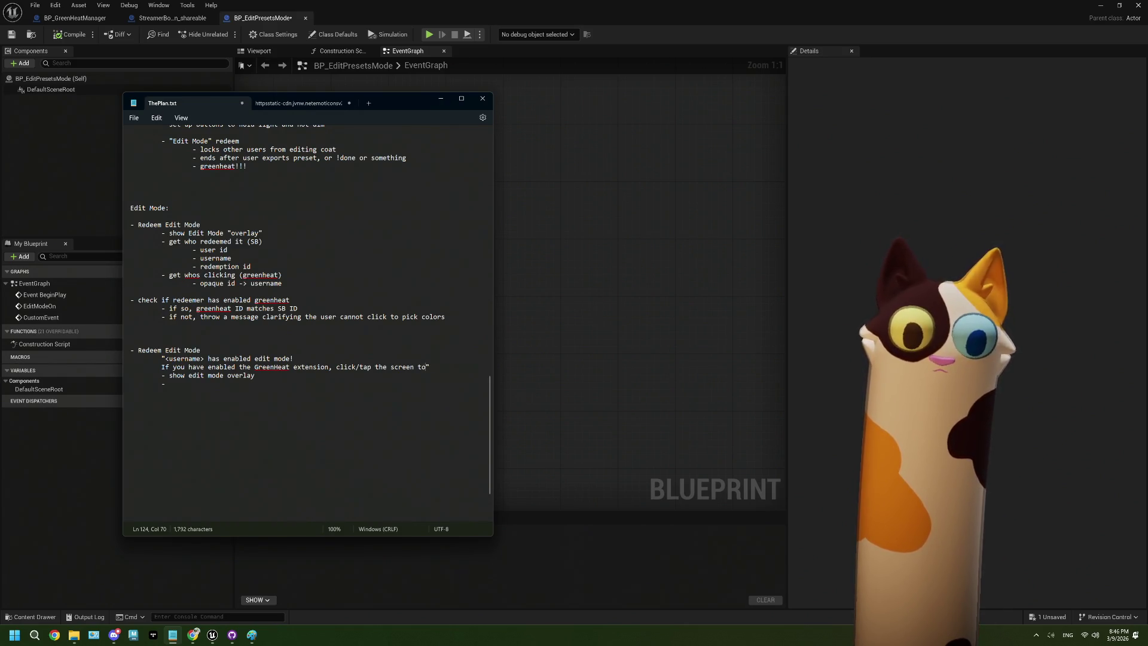
pyautogui.write('pick a ')
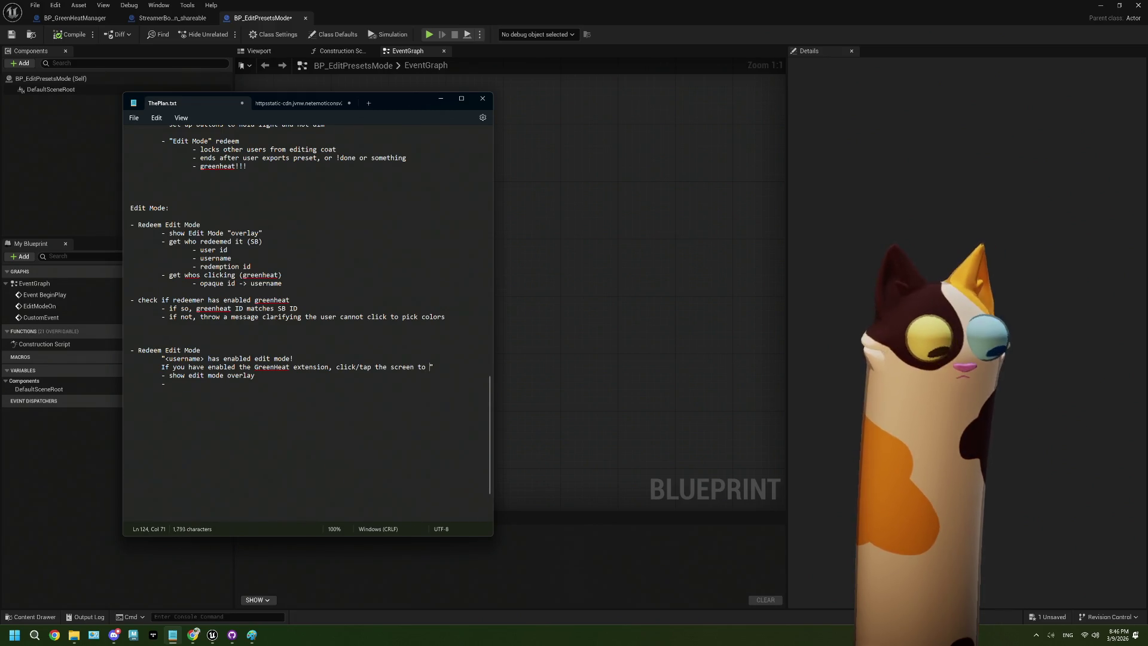
pyautogui.write('color a')
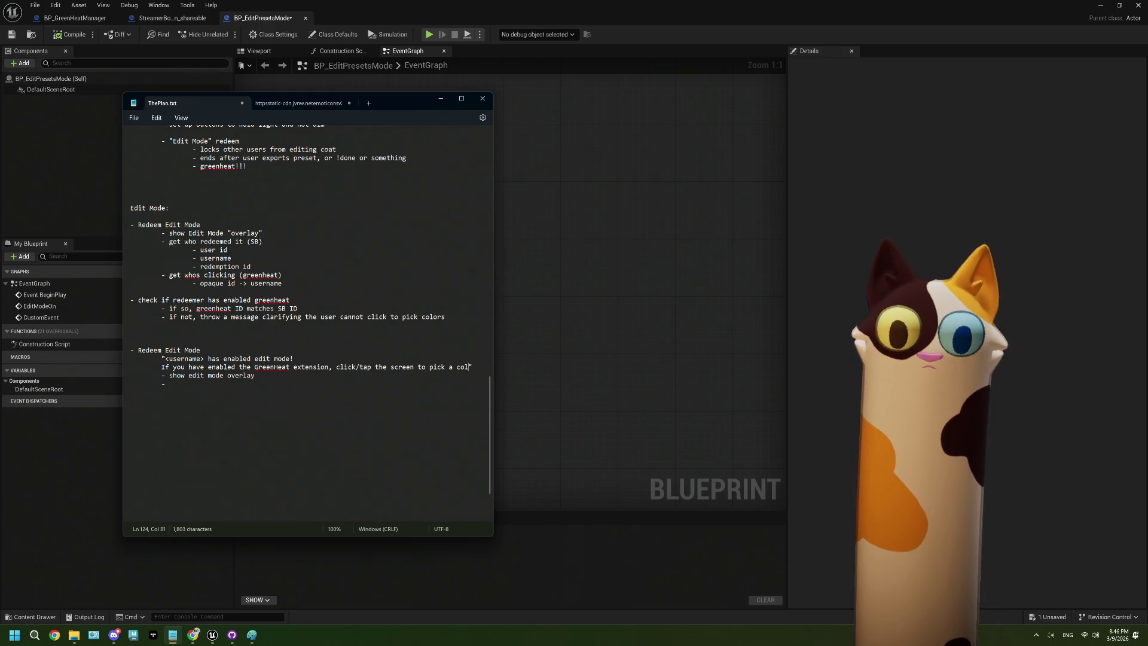
pyautogui.press('BackSpace')
pyautogui.press('BackSpace')
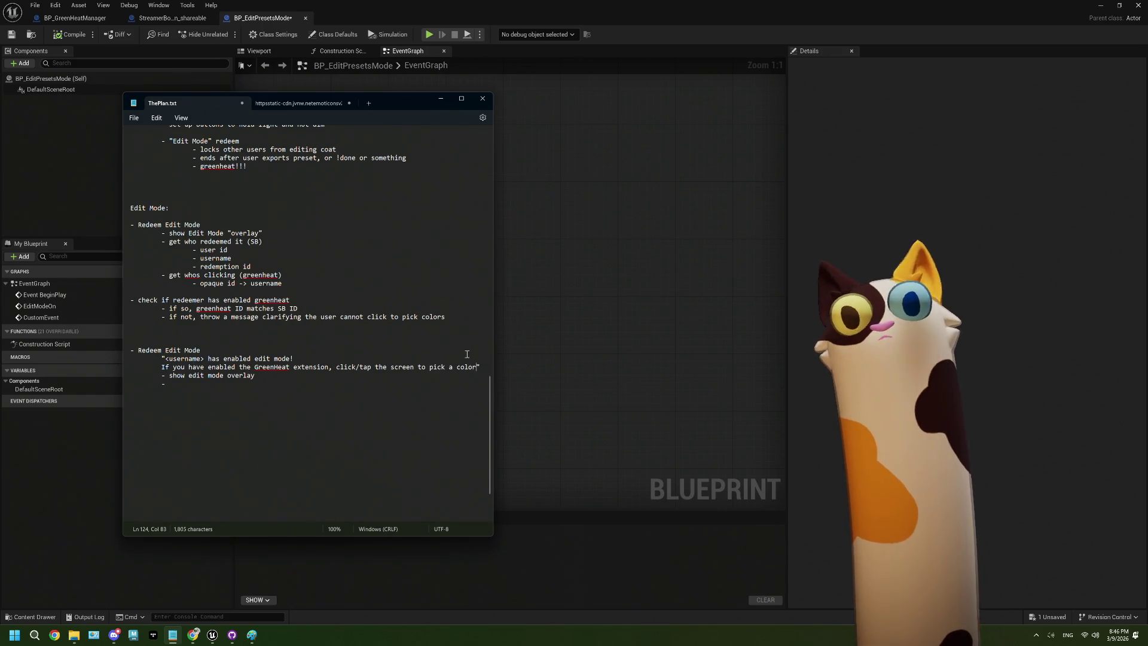
# Delete that GreenHeat line and close the quote right after 'mode!'
pyautogui.moveTo(483, 368); pyautogui.dragTo(162, 359)
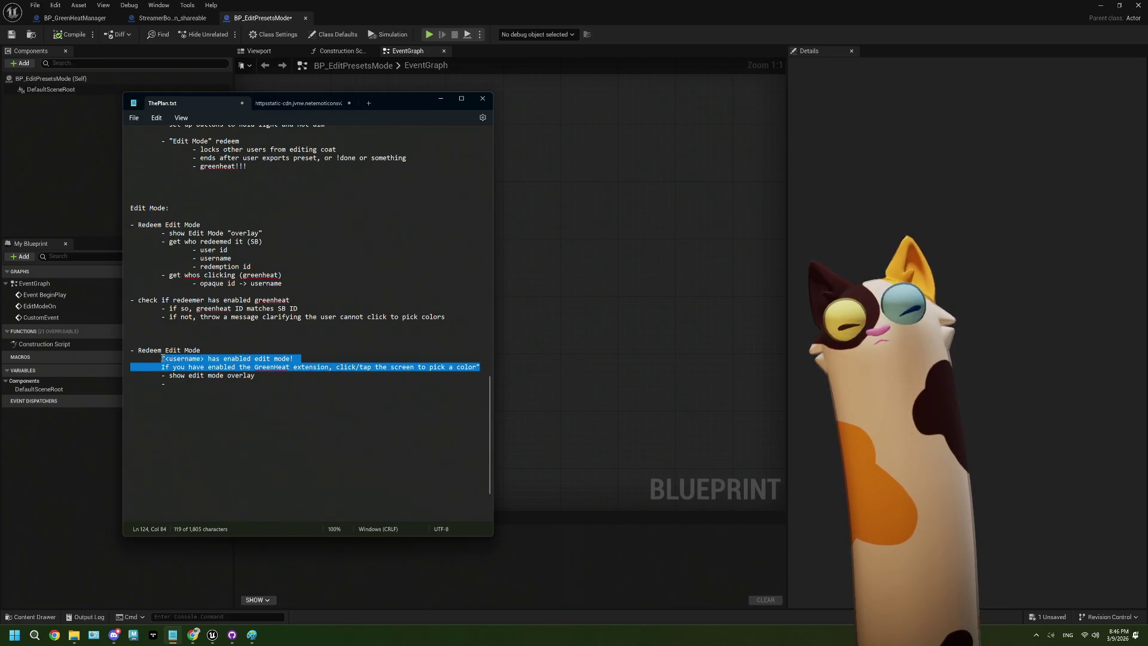
pyautogui.keyDown('shift'); pyautogui.click(297, 359); pyautogui.keyUp('shift')
pyautogui.press('BackSpace')
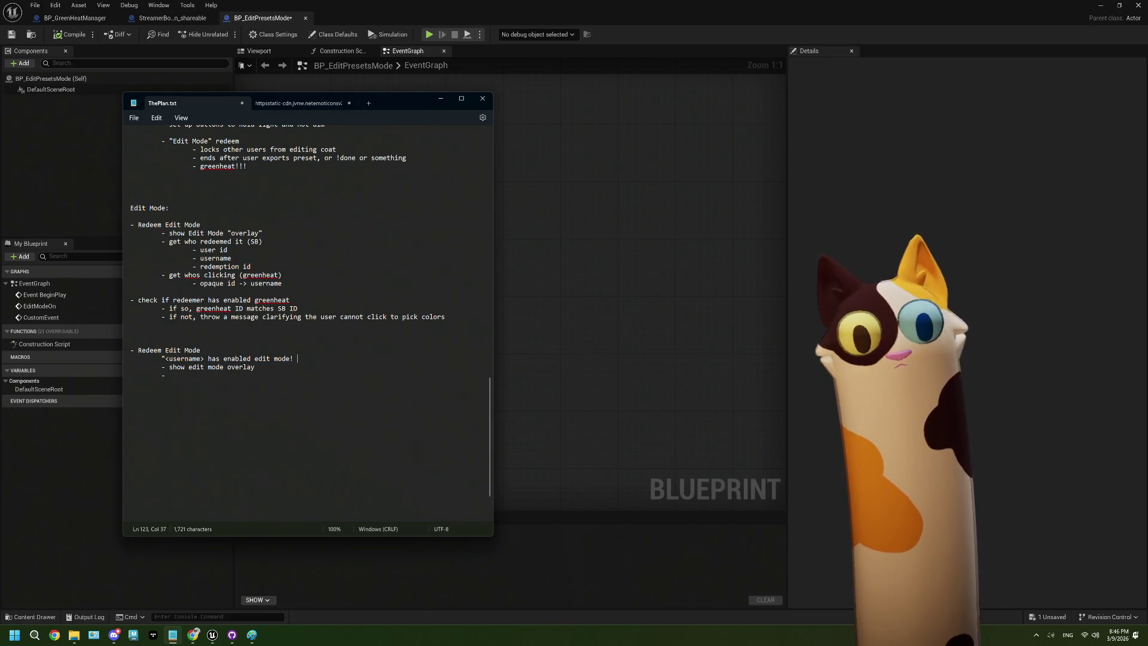
pyautogui.press('BackSpace')
pyautogui.write('"')
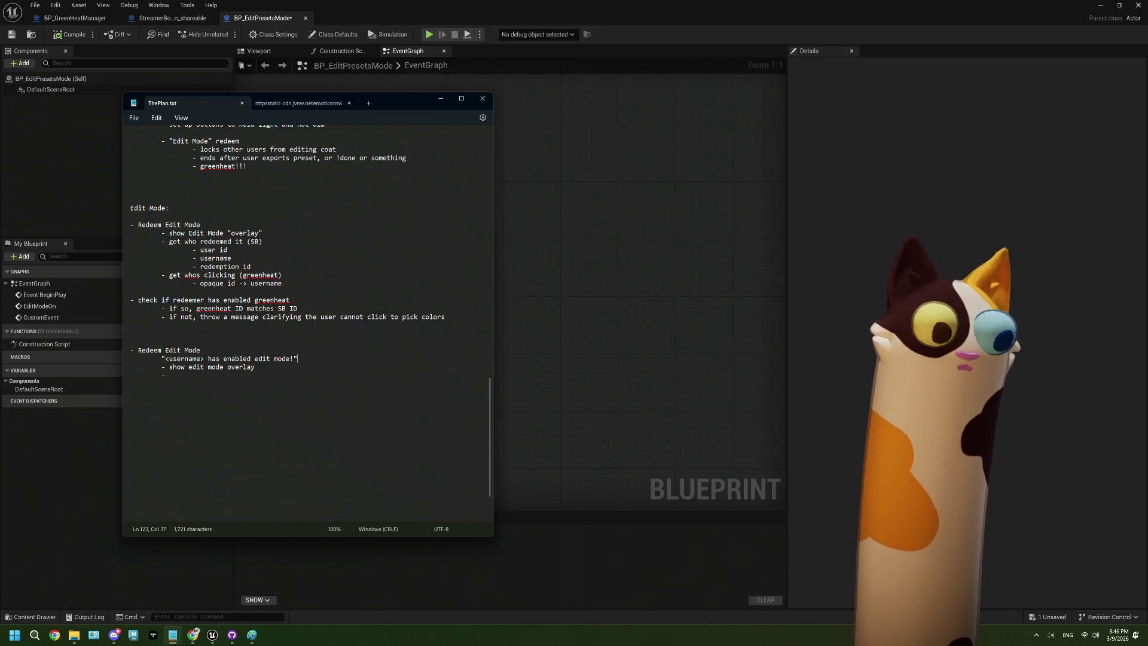
# Insert blank lines to push 'show edit mode overlay' further below the announcement
pyautogui.press('Return')
pyautogui.press('Return')
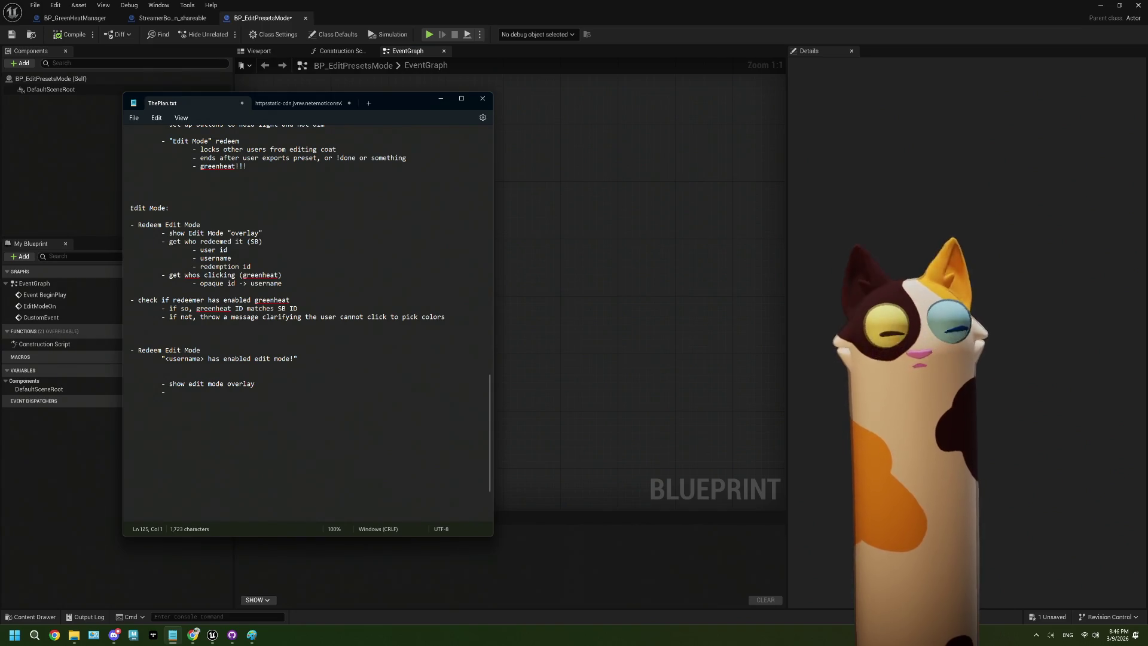
pyautogui.press('Return')
pyautogui.press('Up')
pyautogui.press('Up')
pyautogui.press('Tab')
pyautogui.press('Tab')
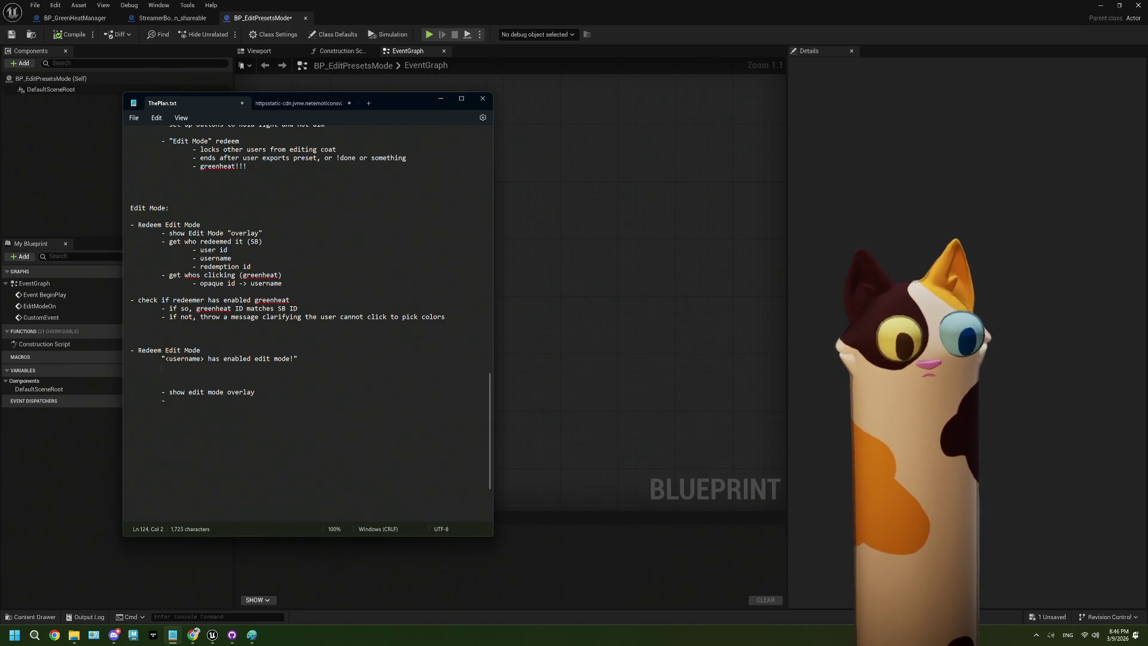
pyautogui.write('-')
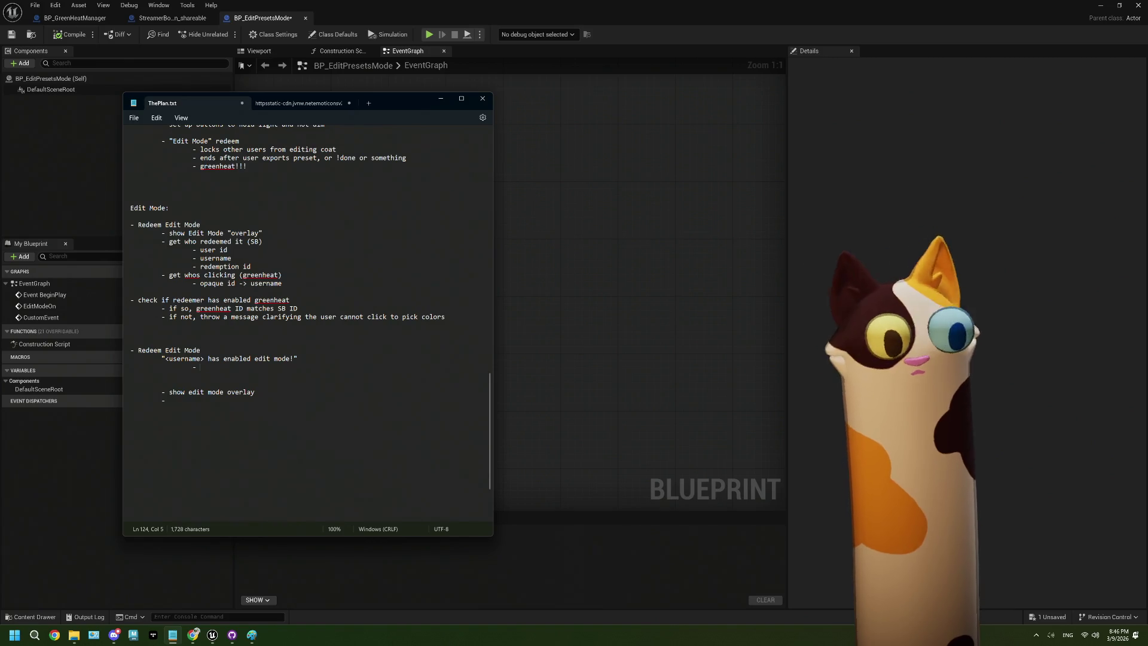
pyautogui.press('BackSpace')
pyautogui.press('BackSpace')
pyautogui.press('BackSpace')
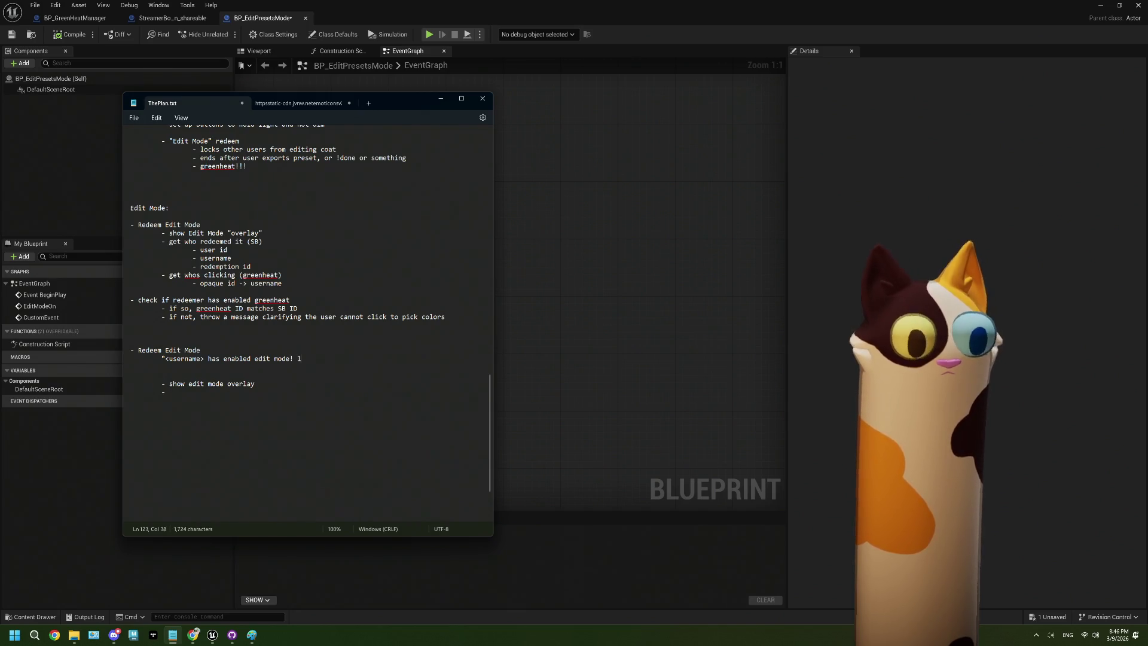
# Append 'click mode or command mode?' inside the announcement's closing quote
pyautogui.write('lick')
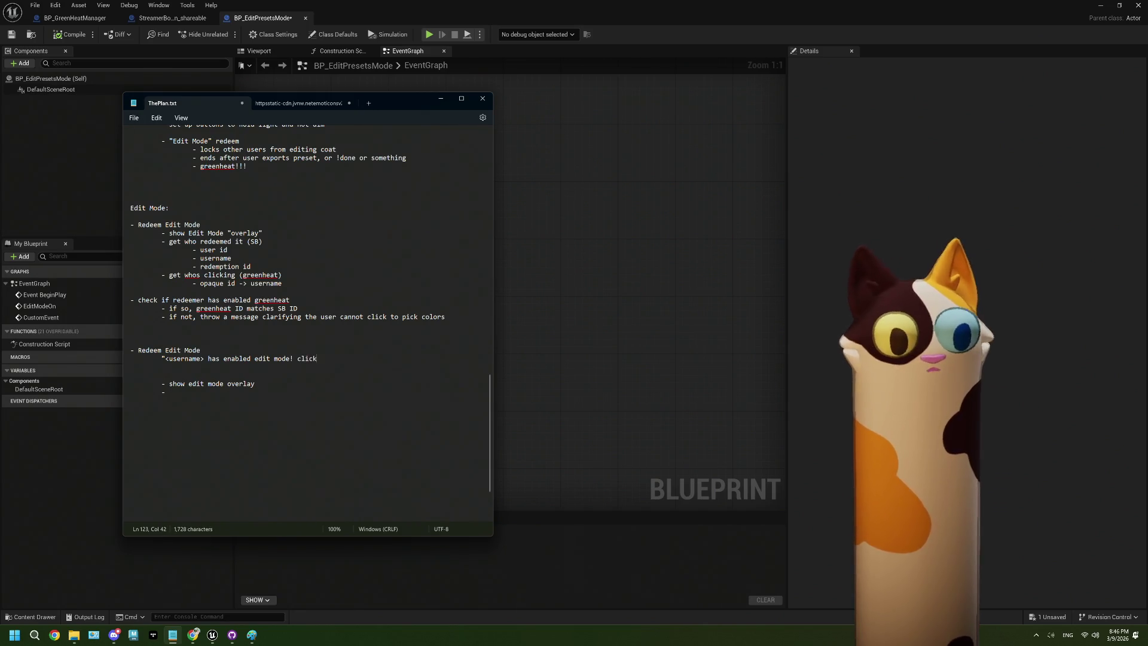
pyautogui.write(' mode o')
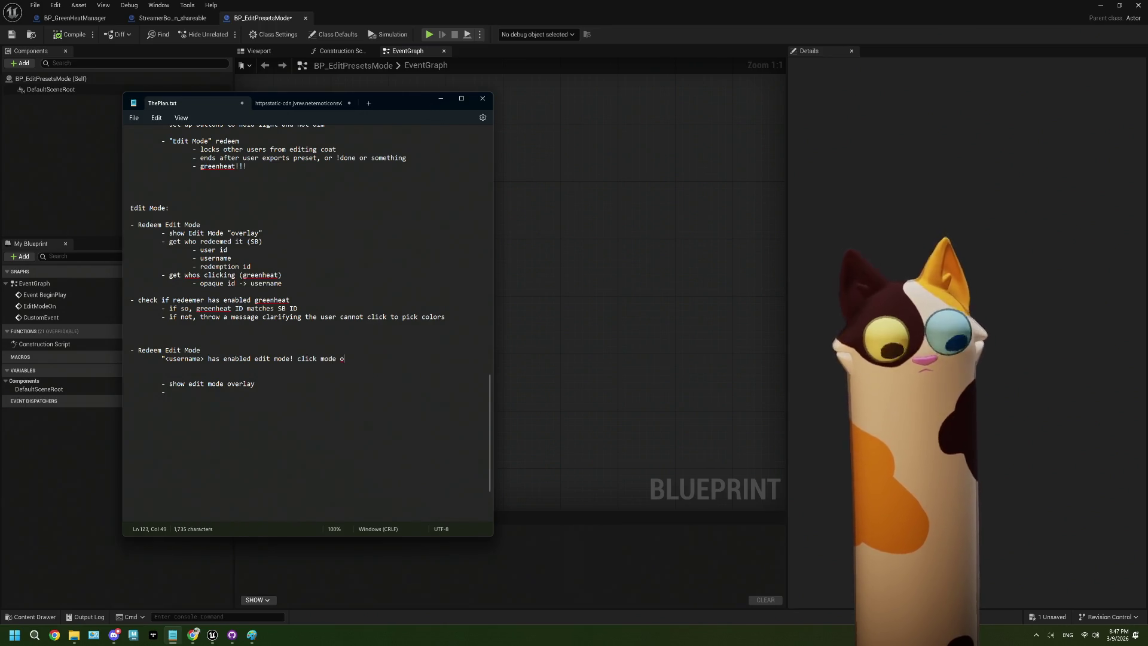
pyautogui.write('r comm')
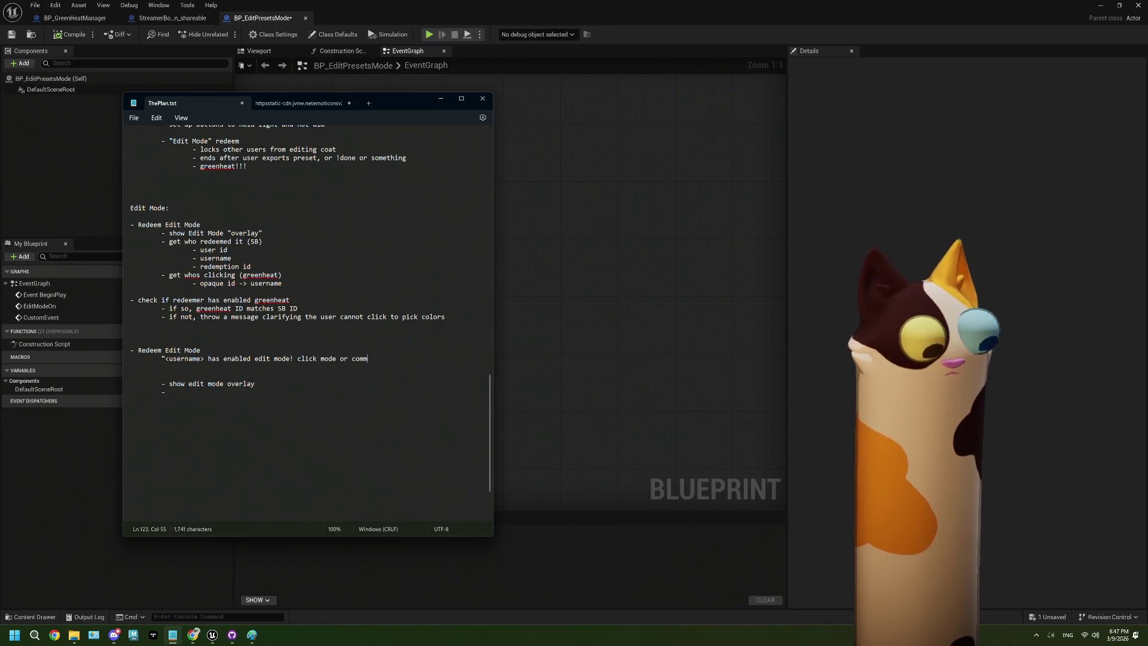
pyautogui.write('and mode?')
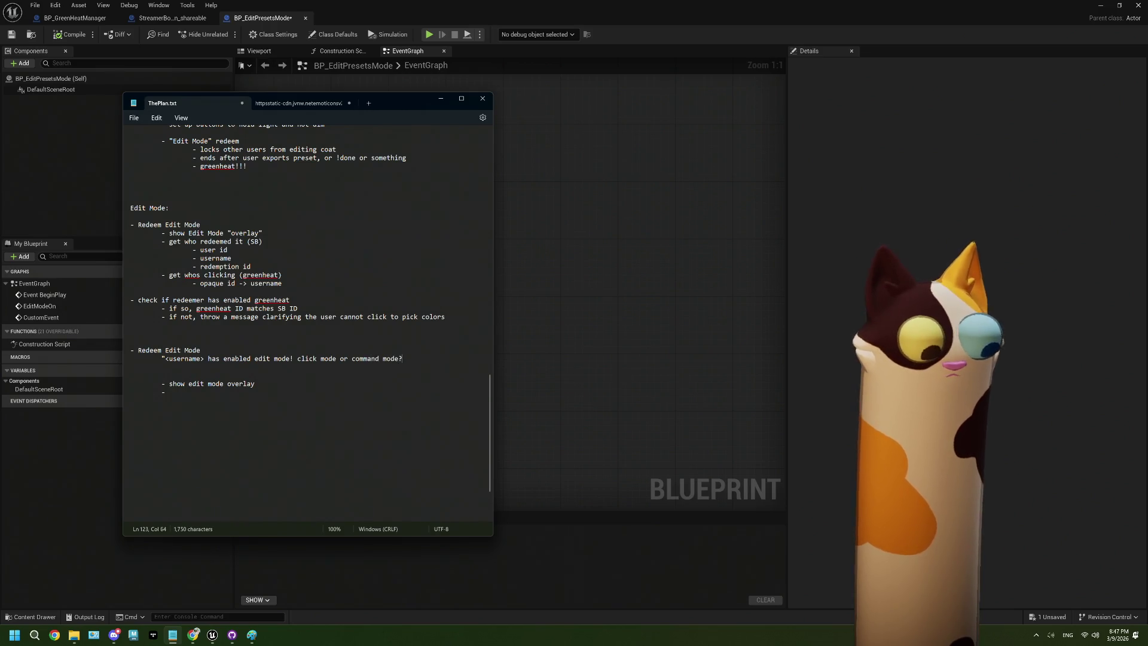
pyautogui.write('"')
pyautogui.press('Return')
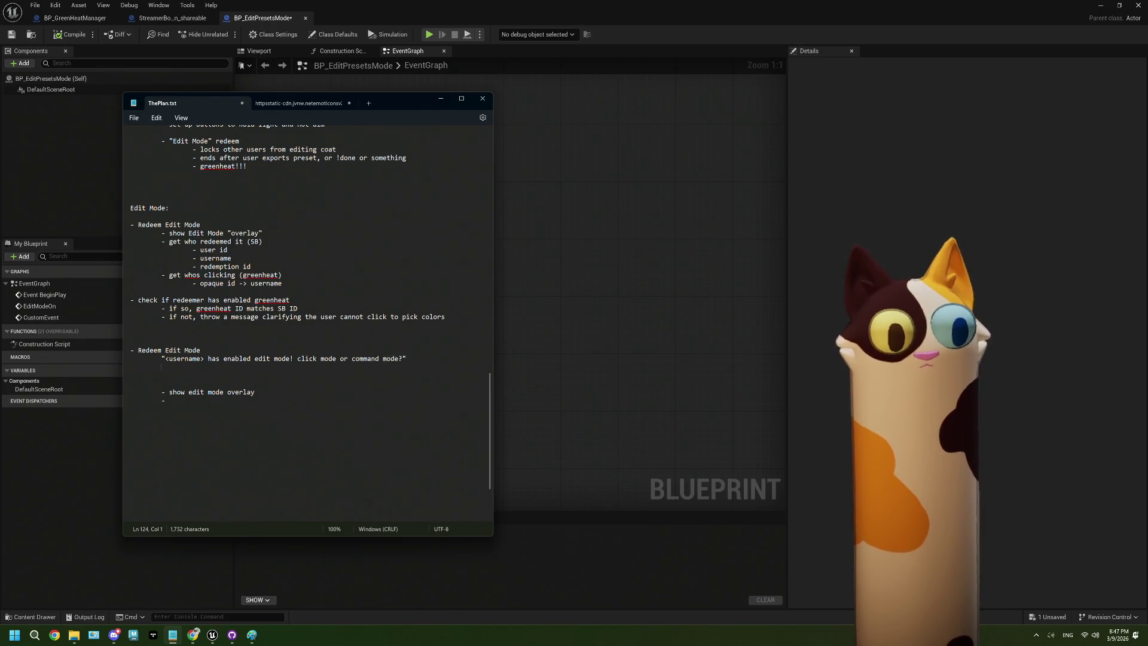
pyautogui.press('Tab')
pyautogui.press('Tab')
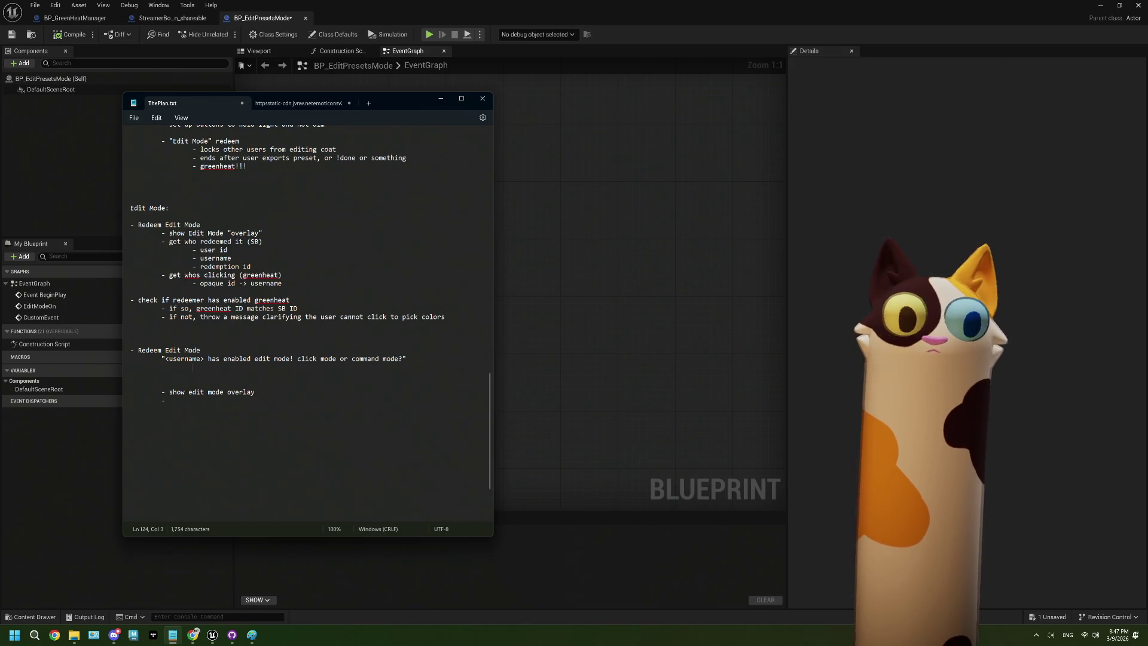
pyautogui.moveTo(222, 372); pyautogui.dragTo(297, 358)
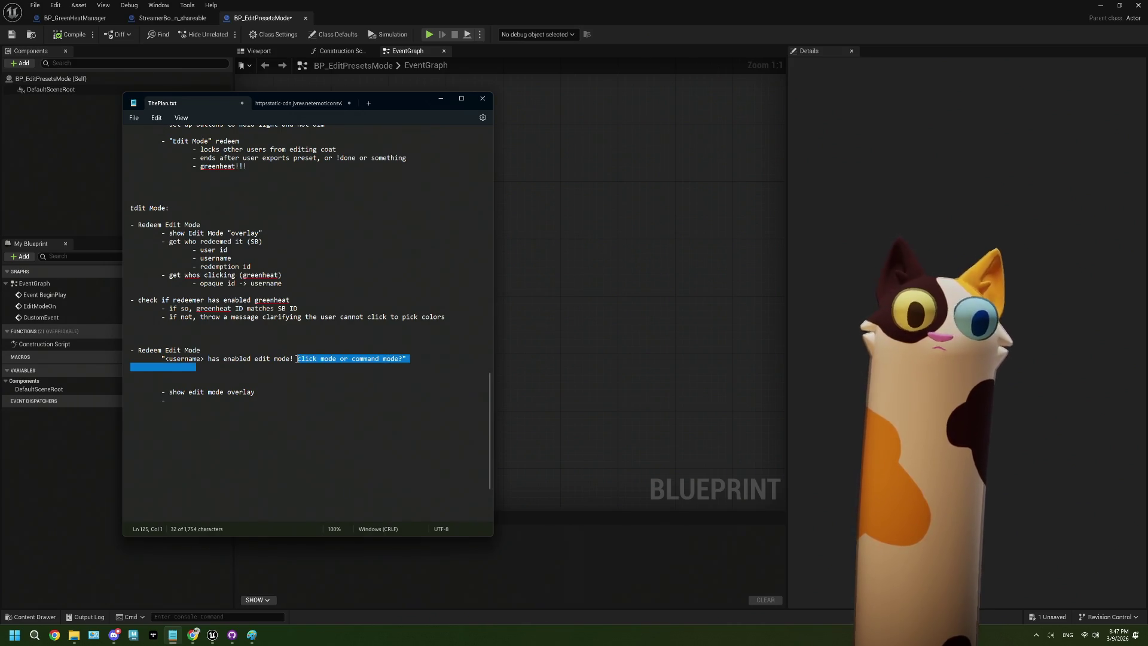
# Delete the 'click mode or command mode?' question and bring the Paint sketch forward
pyautogui.press('BackSpace')
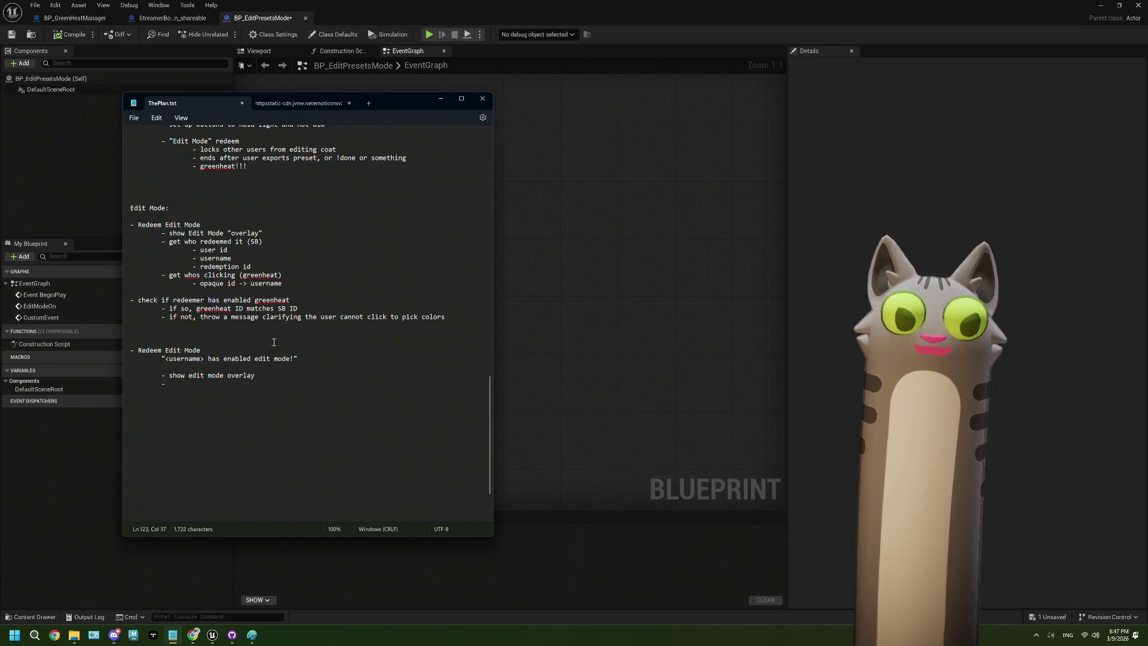
pyautogui.press('Left')
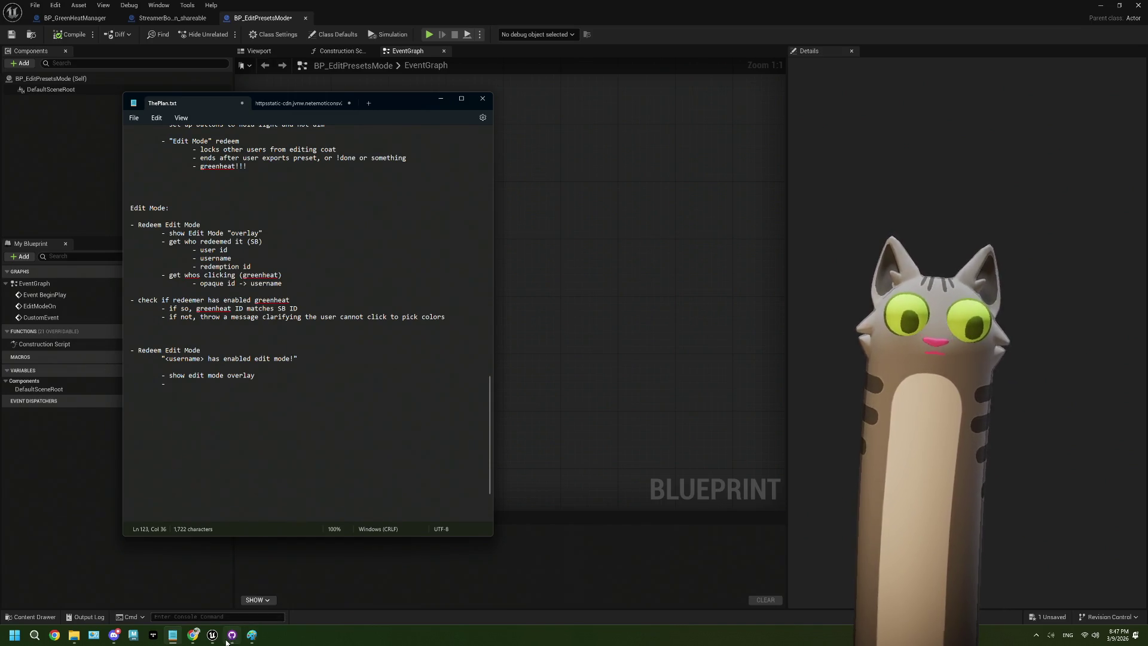
pyautogui.click(252, 634)
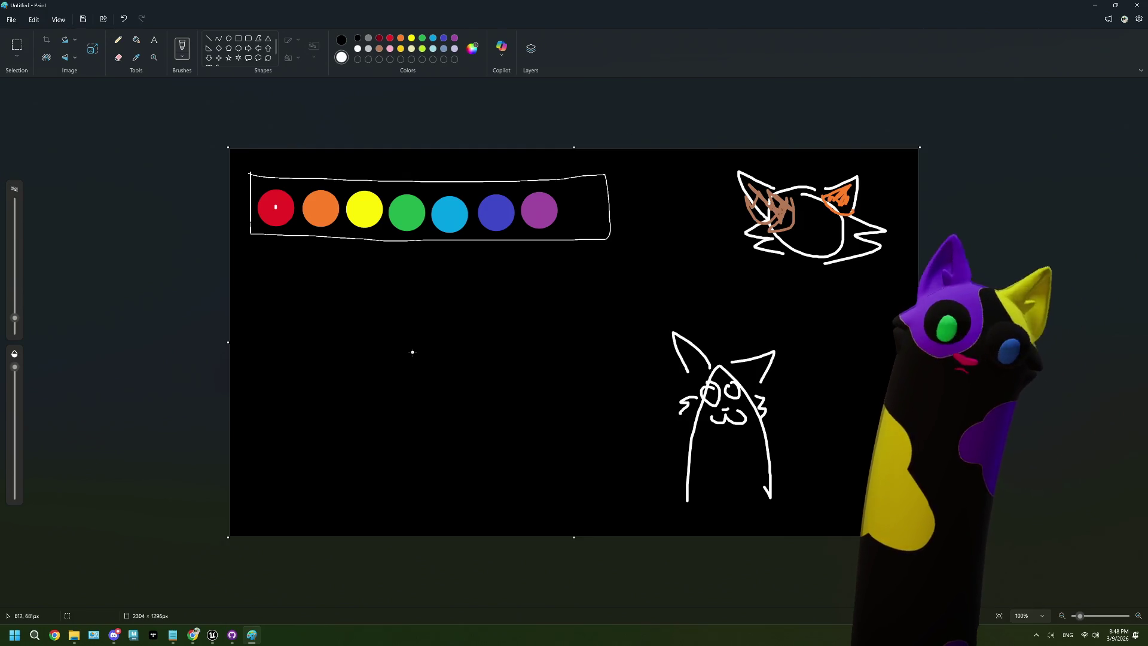
# Scribble a white tangled shape left of the cat in Paint, then return to Notepad
pyautogui.moveTo(391, 332)
pyautogui.mouseDown()
pyautogui.moveTo(419, 359)
pyautogui.moveTo(418, 335)
pyautogui.moveTo(460, 370)
pyautogui.mouseUp()
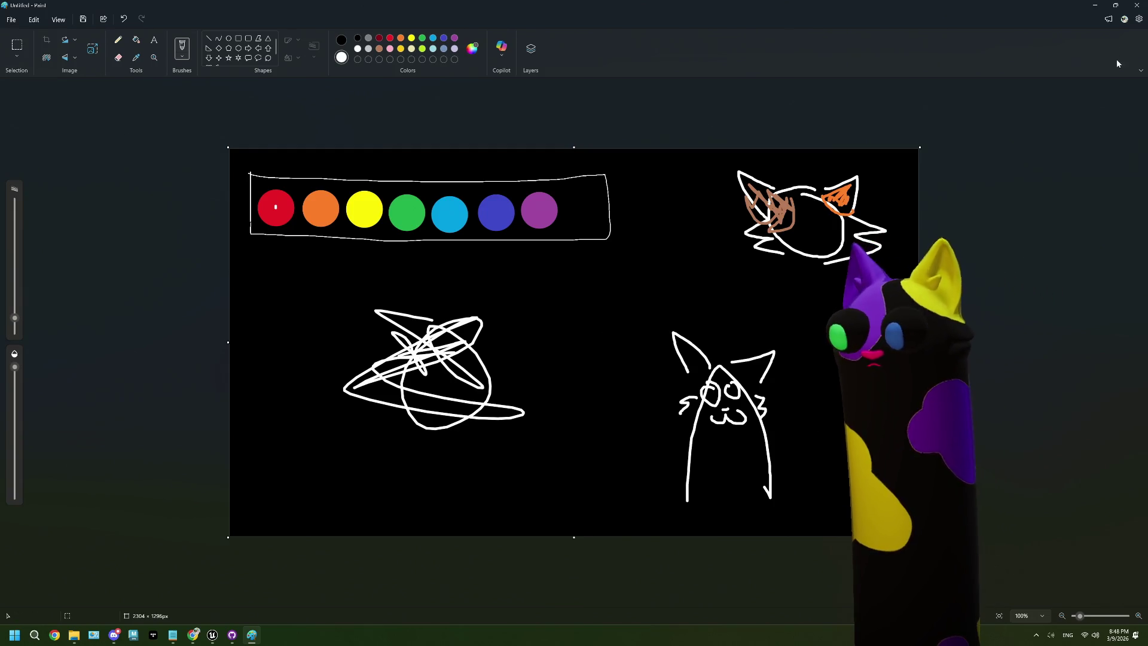
pyautogui.hotkey('alt', 'Tab')
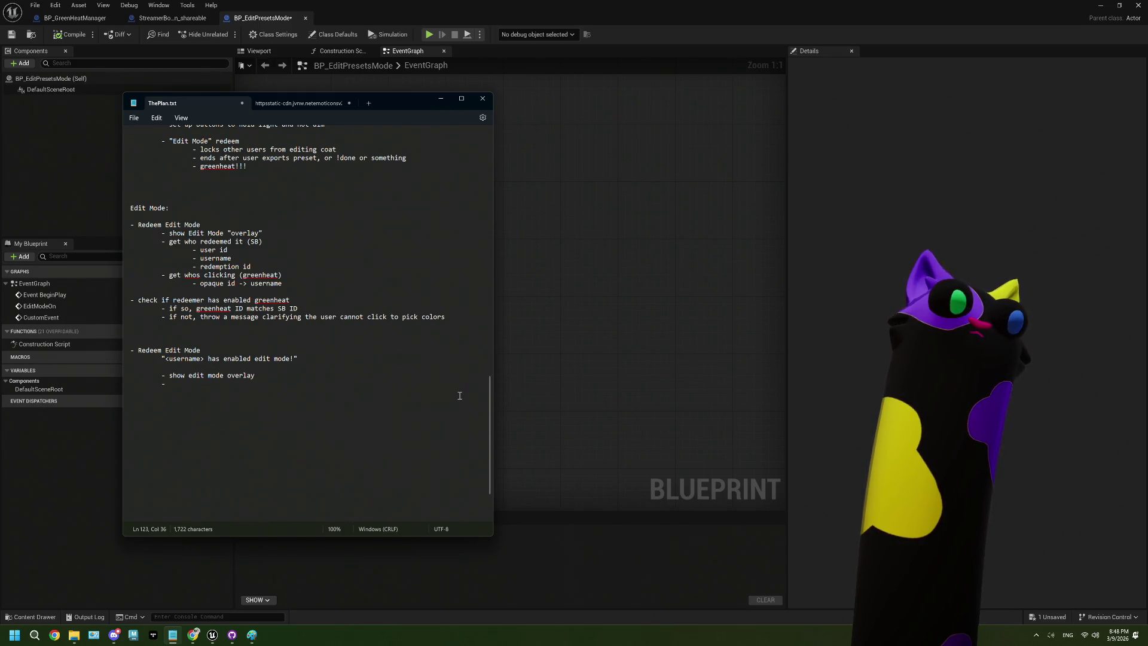
# Highlight the greenheat check line in ThePlan.txt, glancing over at the Unreal blueprint graph
pyautogui.moveTo(290, 300); pyautogui.dragTo(140, 305)
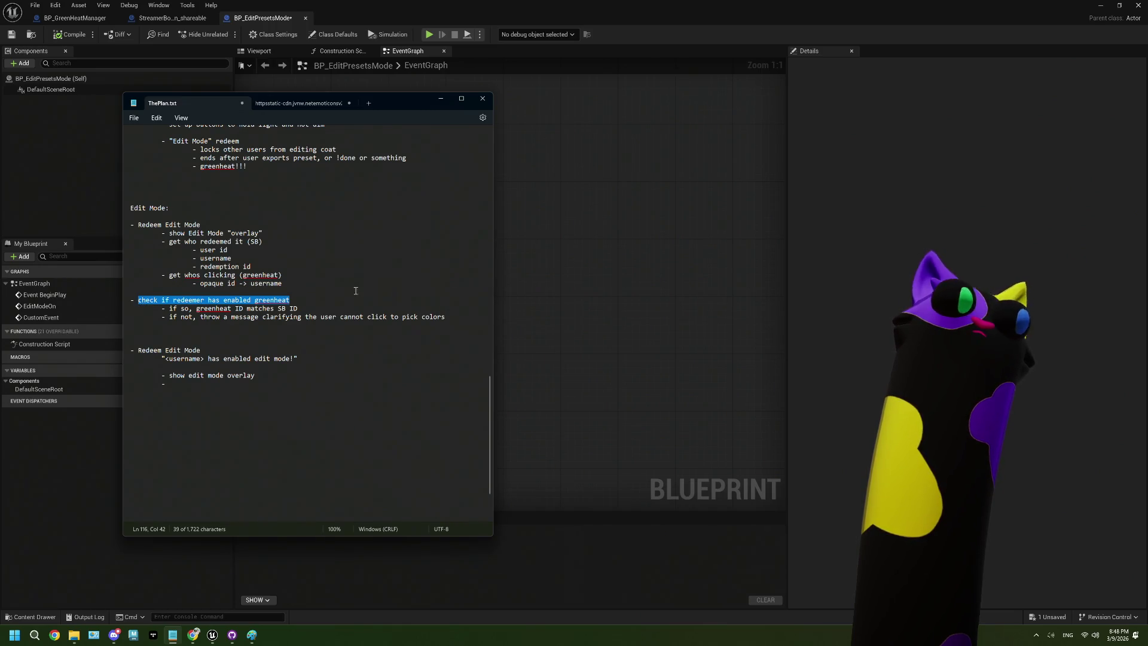
pyautogui.click(613, 270)
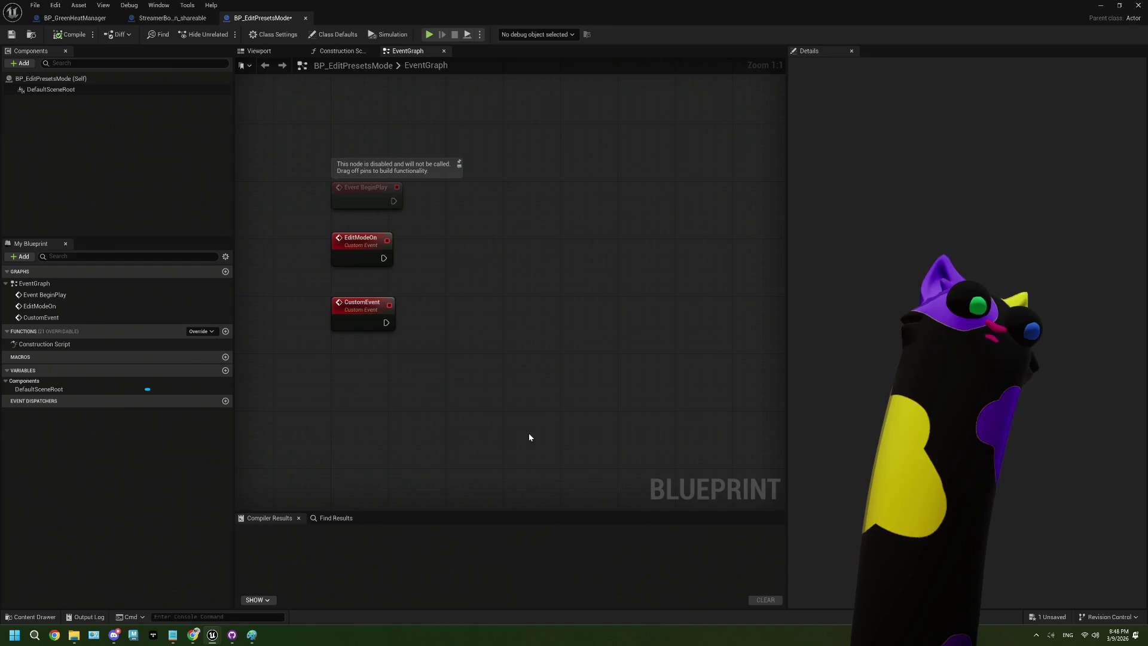
pyautogui.click(173, 635)
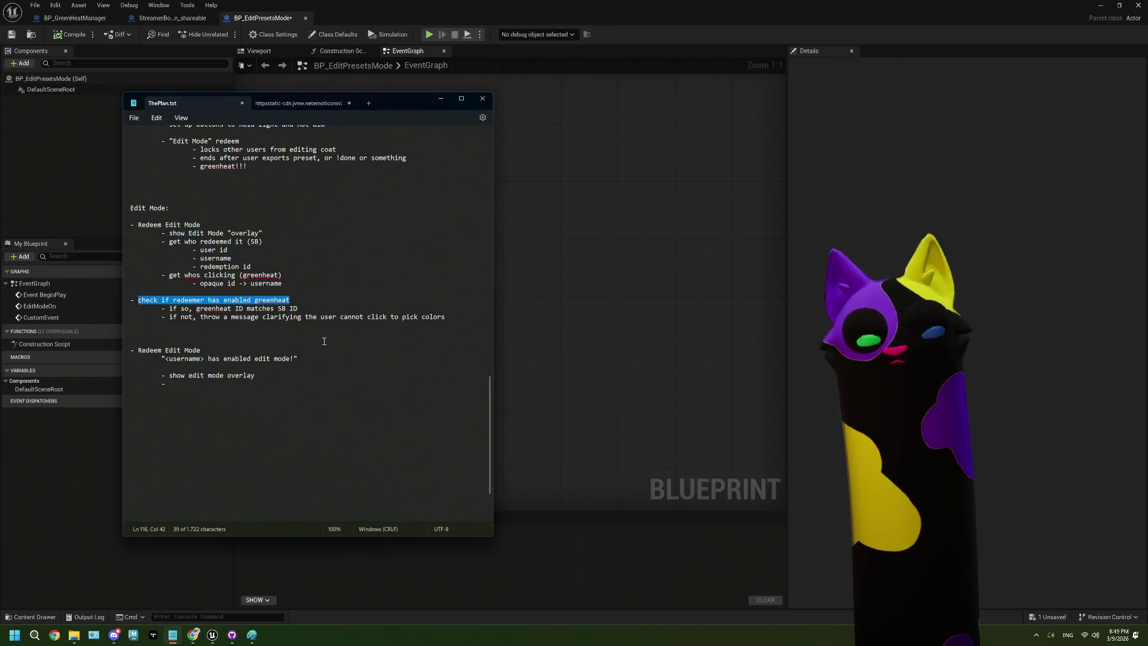
# Review the 'opaque id -> username' line word by word, then bring the Unreal blueprint forward
pyautogui.moveTo(200, 282); pyautogui.dragTo(287, 283)
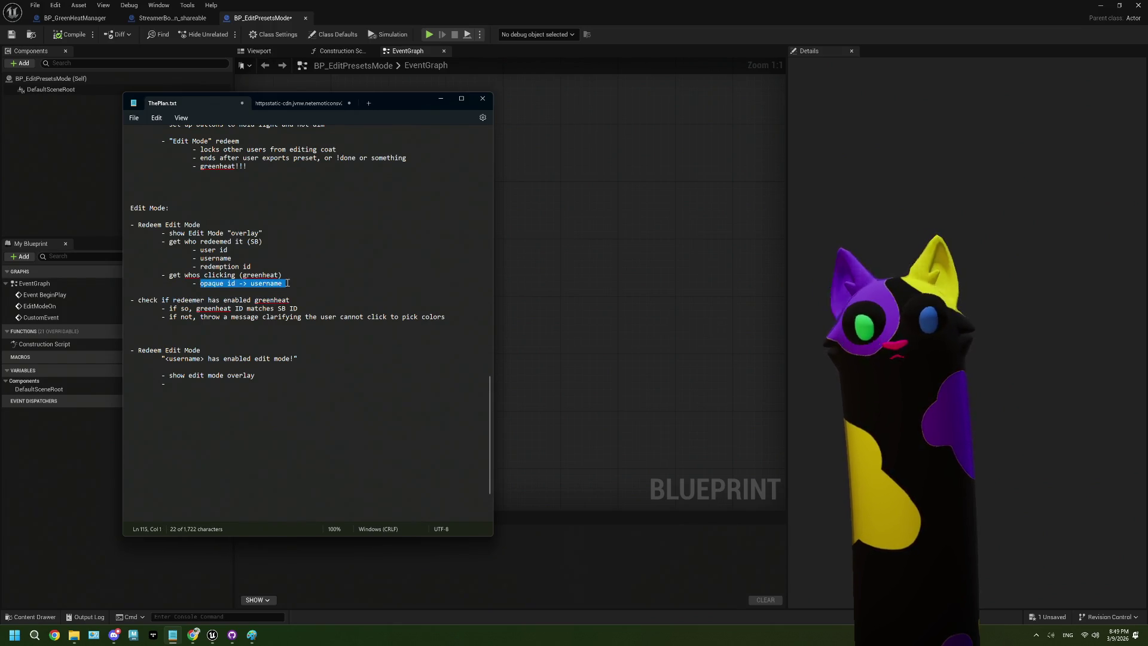
pyautogui.click(287, 283)
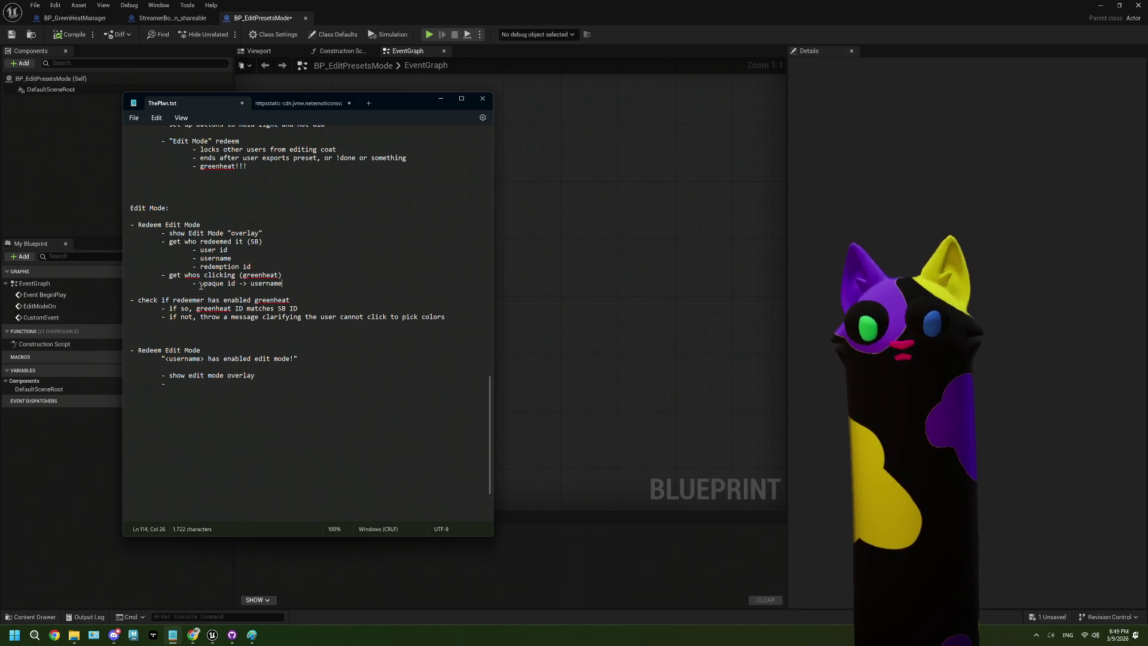
pyautogui.moveTo(201, 283); pyautogui.dragTo(237, 284)
pyautogui.click(273, 284)
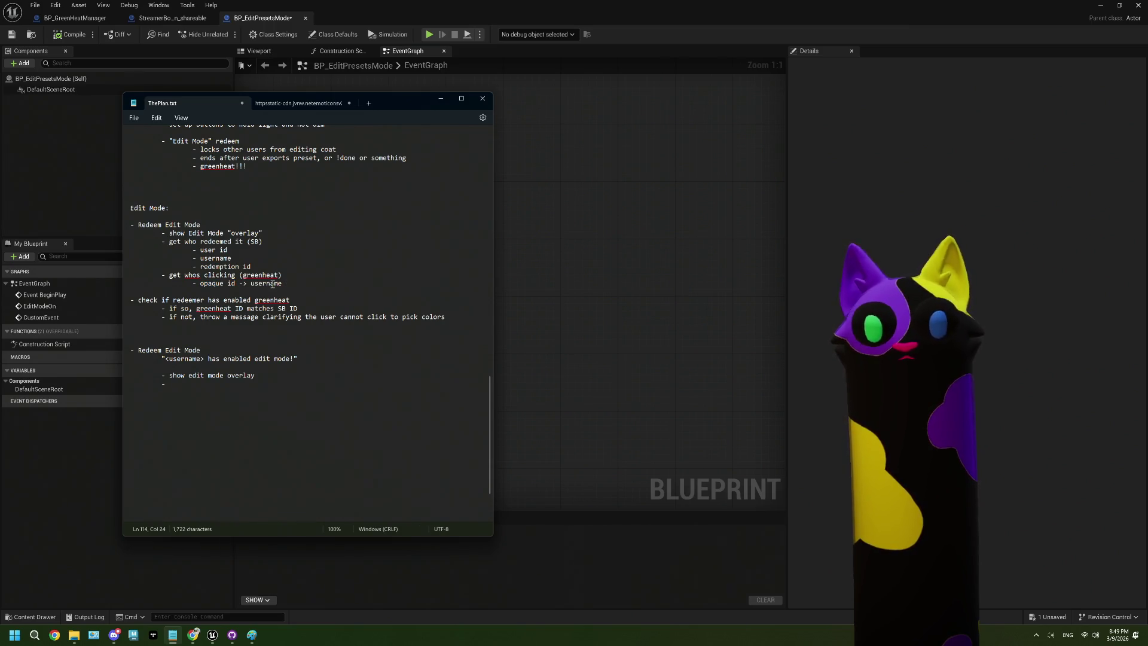
pyautogui.doubleClick(273, 285)
pyautogui.click(292, 282)
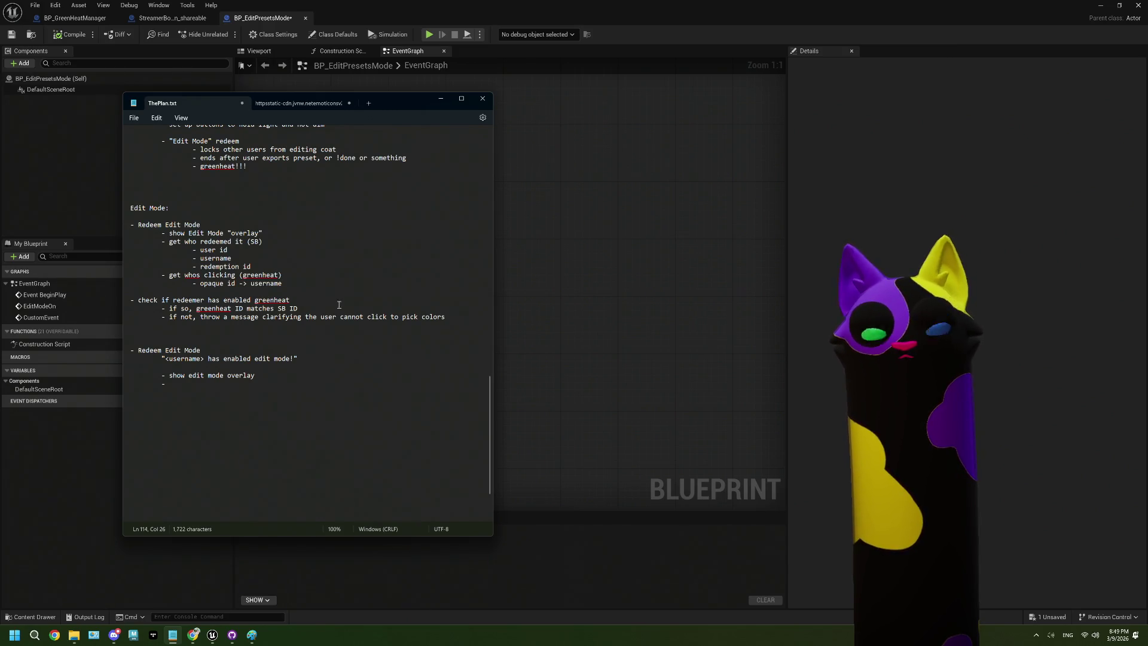
pyautogui.click(600, 336)
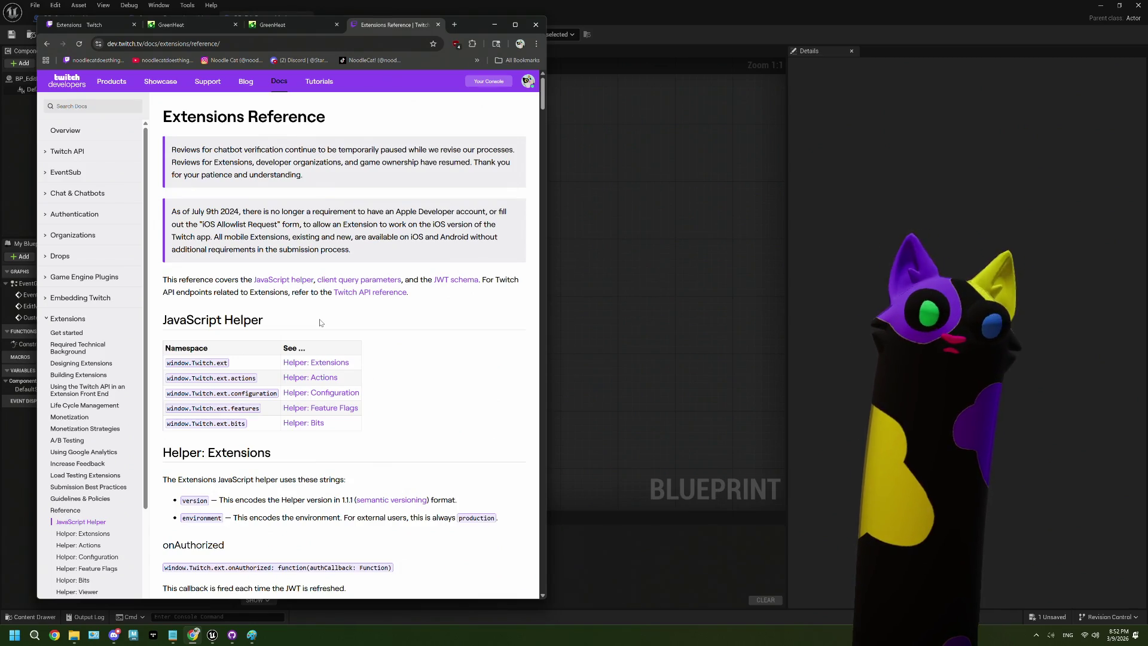
# Scroll the Extensions Reference and highlight when the onAuthorized callback fires
pyautogui.scroll(-2, 320, 323)
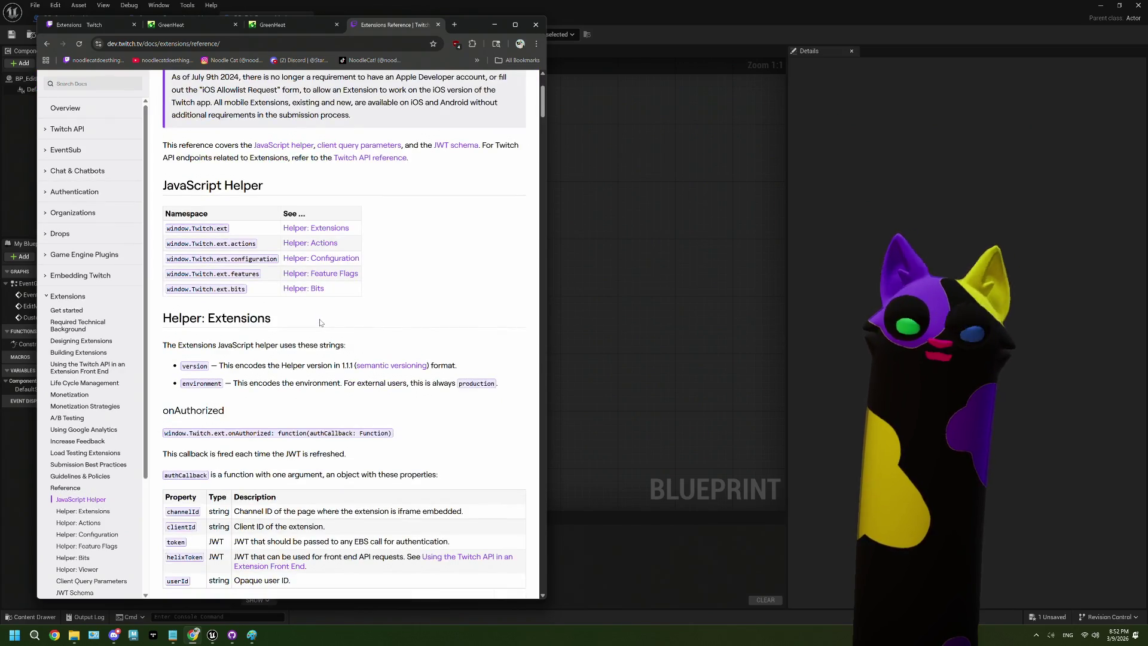
pyautogui.scroll(-3, 320, 323)
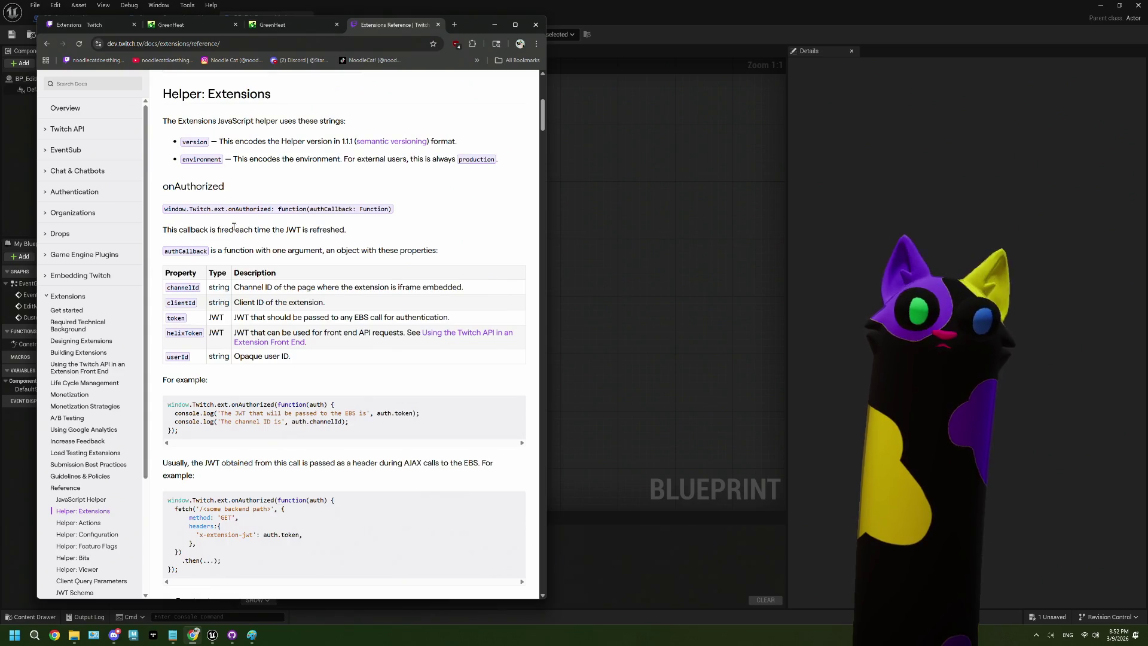
pyautogui.moveTo(265, 230); pyautogui.dragTo(344, 228)
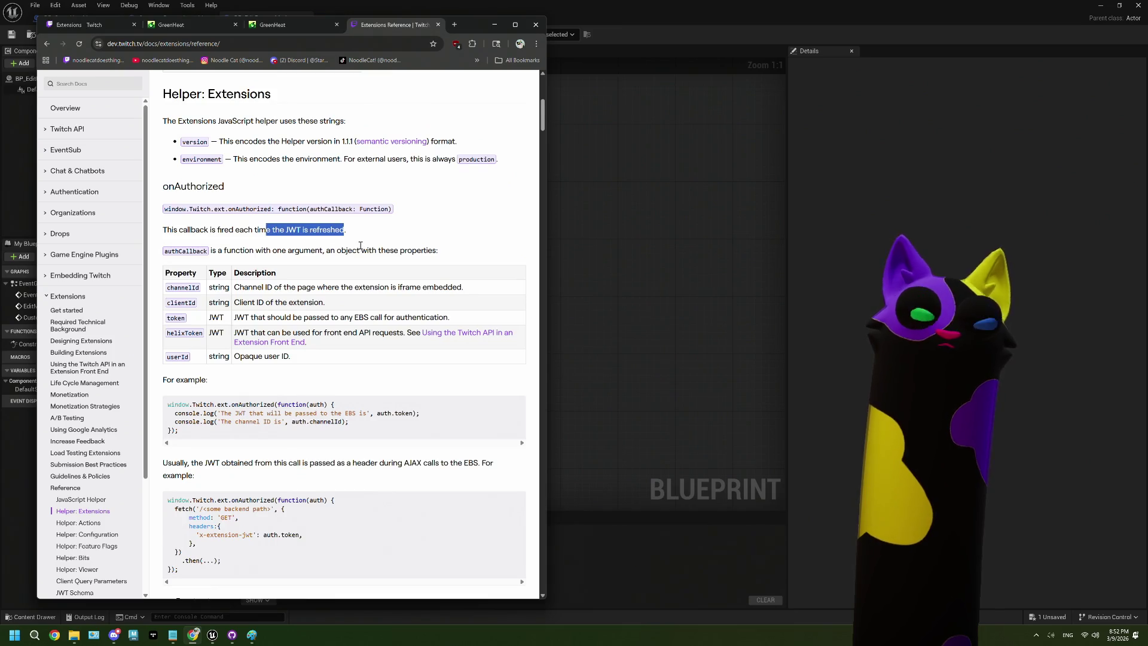
pyautogui.scroll(-2, 361, 246)
pyautogui.moveTo(297, 269); pyautogui.dragTo(243, 272)
pyautogui.click(289, 302)
# Scroll past Helper: Configuration down to Helper: Feature Flags, through isChatEnabled and onChanged
pyautogui.scroll(-2, 287, 307)
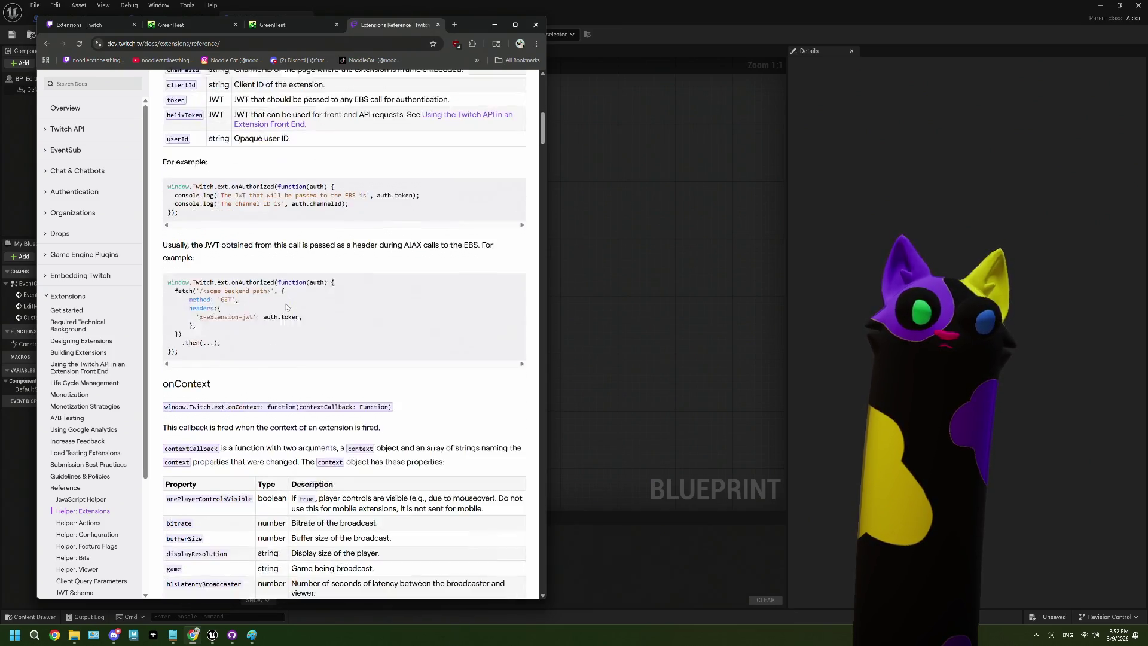
pyautogui.scroll(-3, 287, 307)
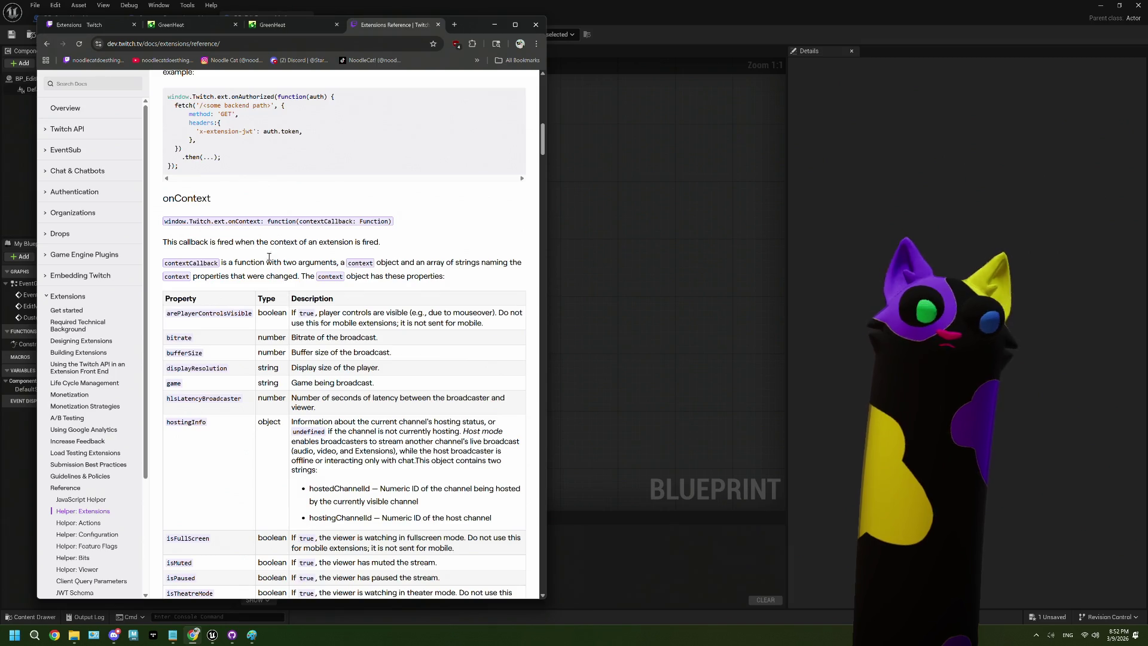
pyautogui.scroll(-7, 259, 254)
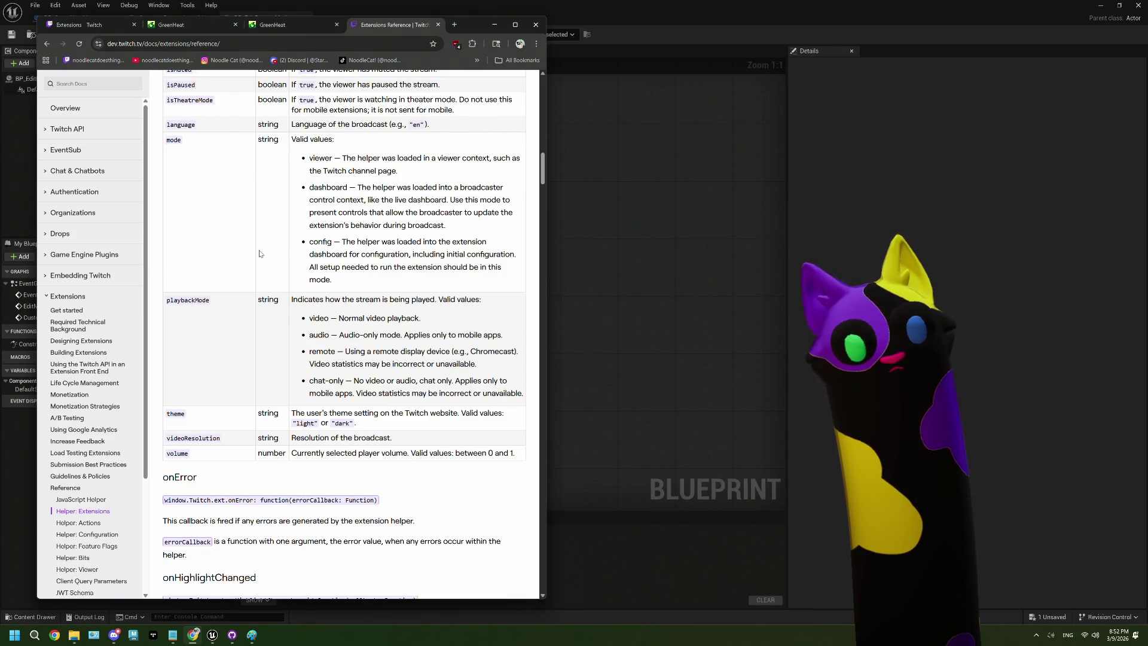
pyautogui.scroll(-5, 260, 253)
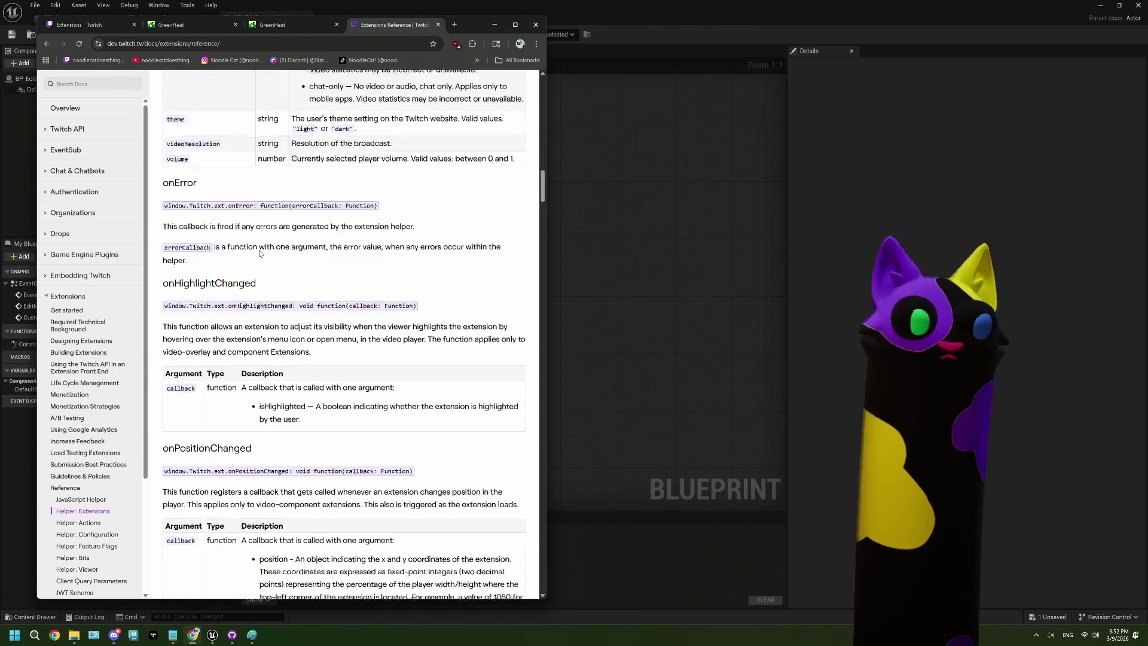
pyautogui.scroll(-7, 259, 253)
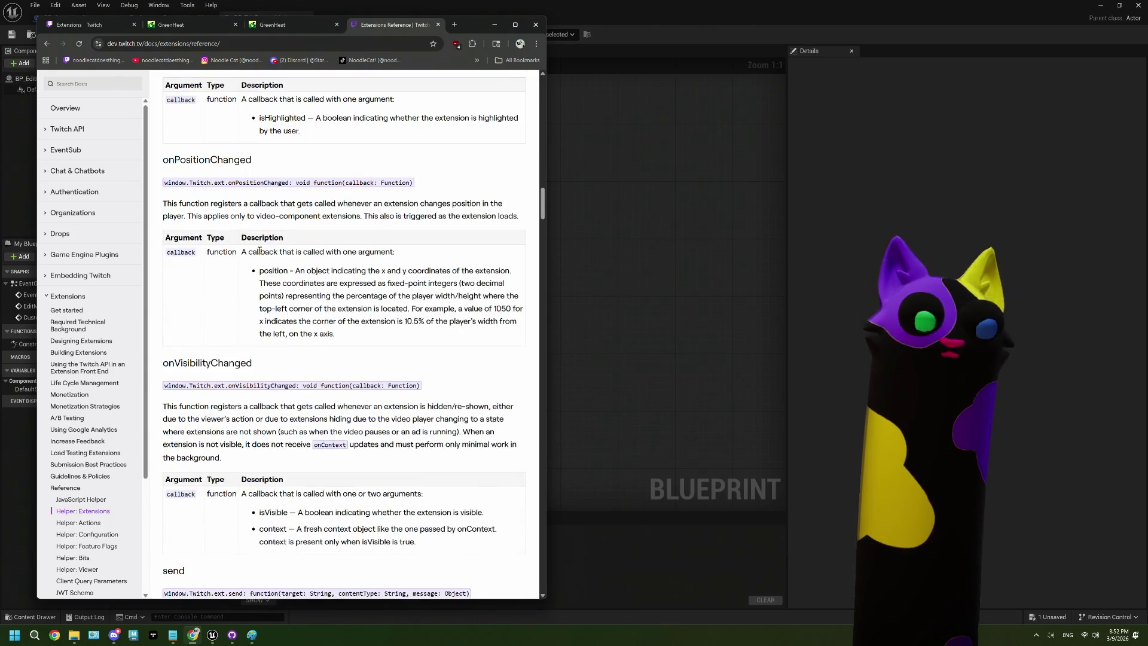
pyautogui.scroll(-7, 259, 250)
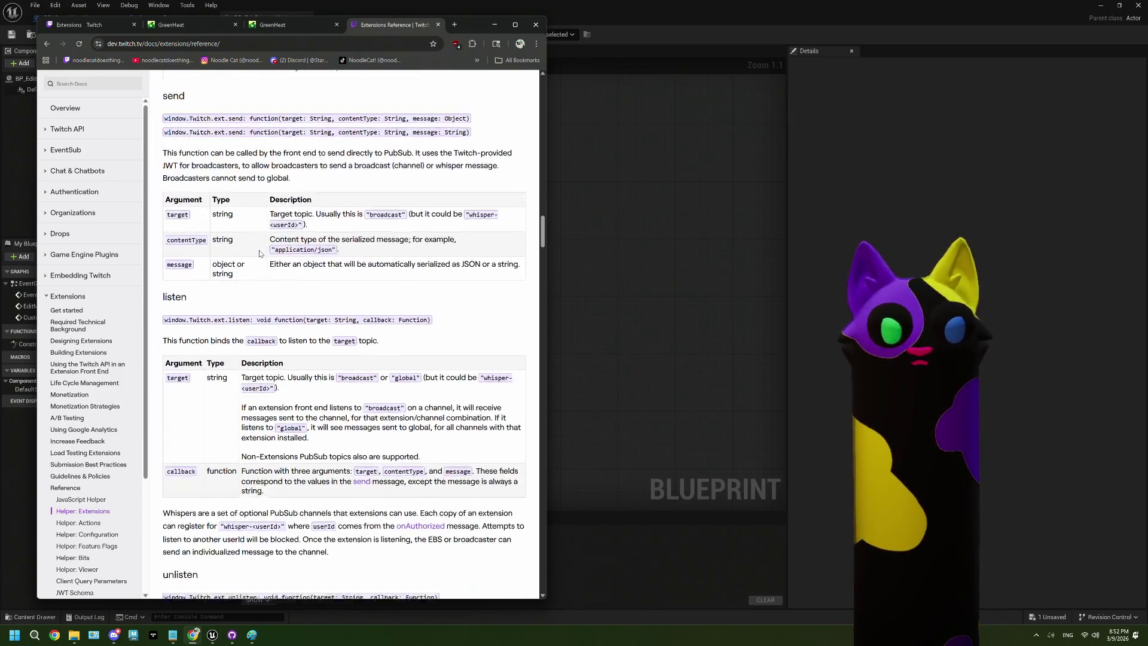
pyautogui.scroll(-7, 260, 253)
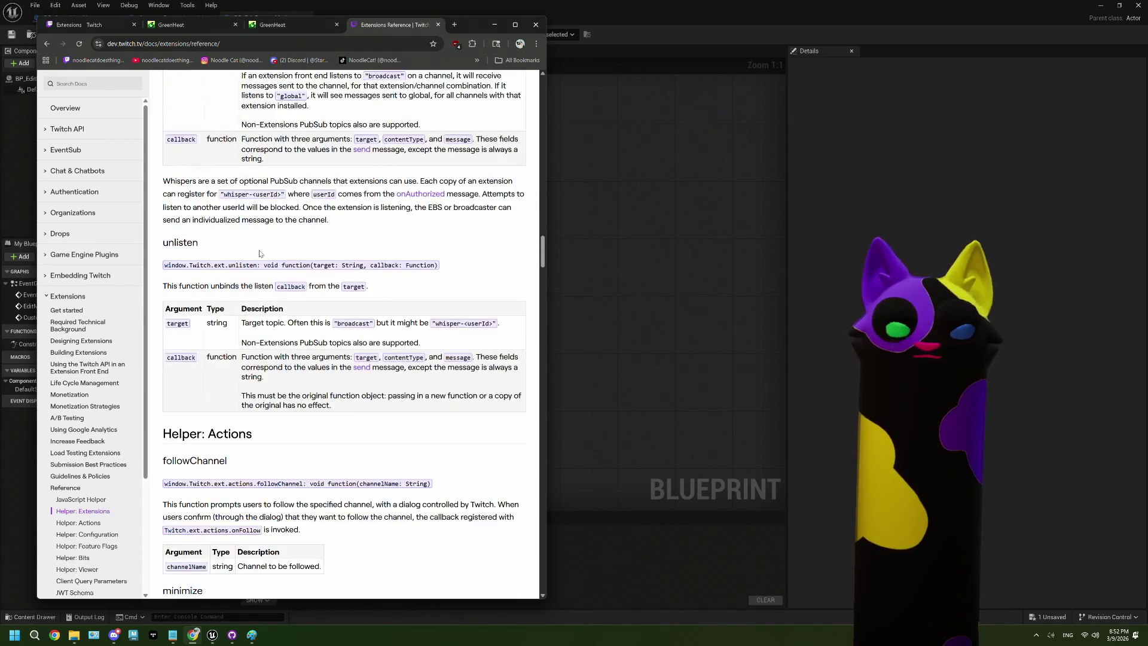
pyautogui.scroll(-8, 260, 254)
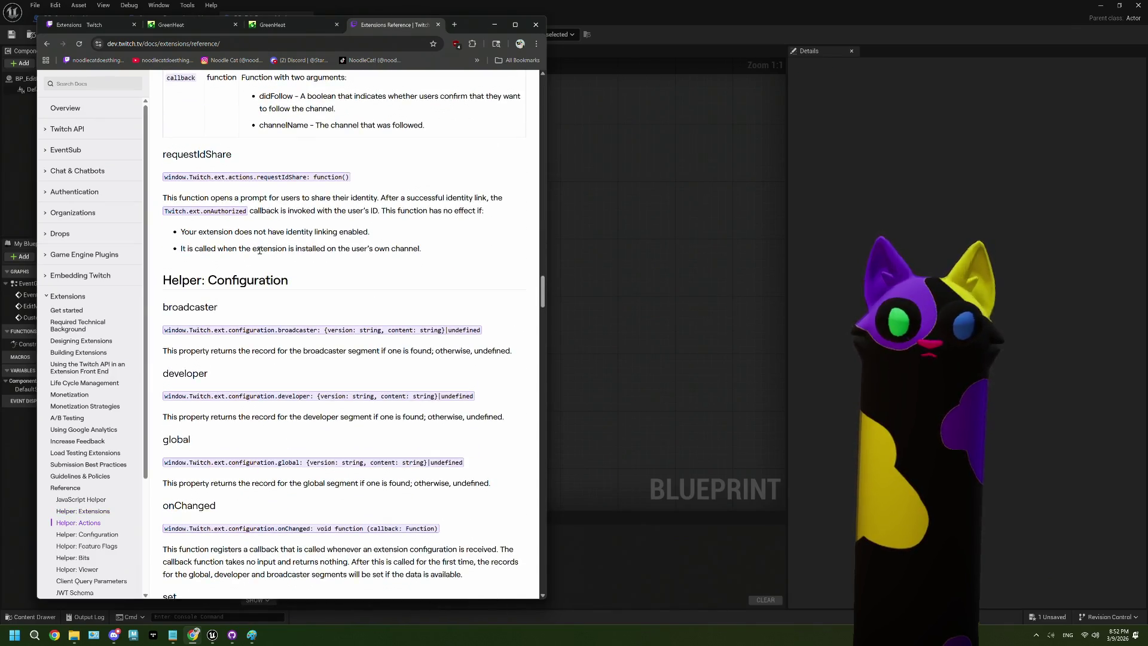
pyautogui.scroll(-2, 272, 277)
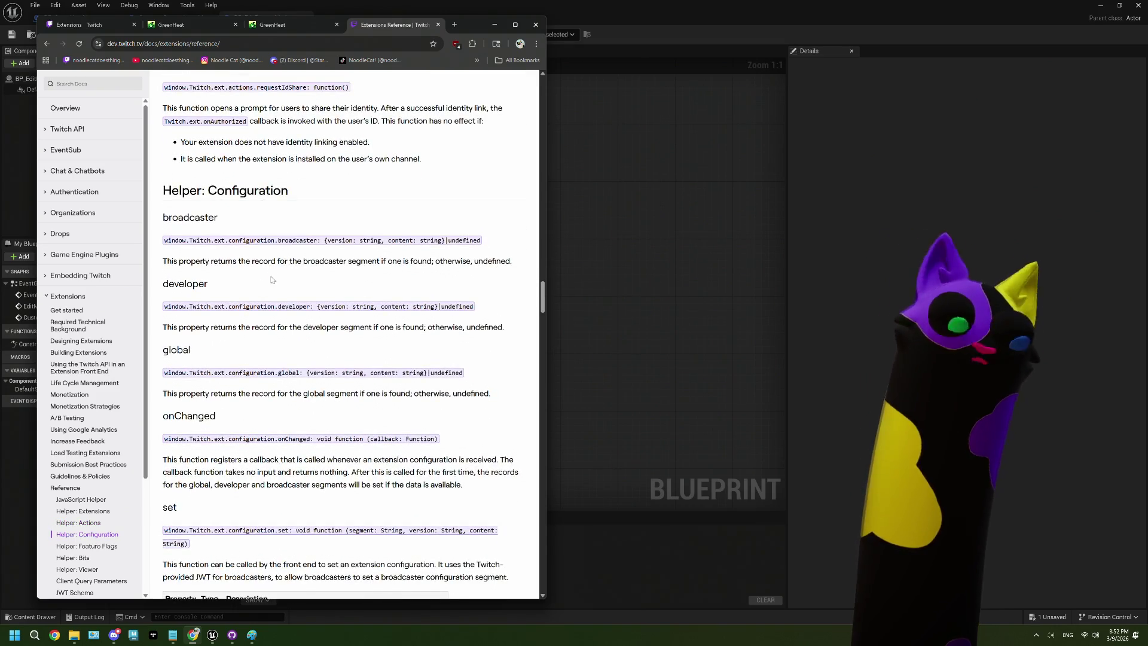
pyautogui.scroll(-4, 272, 278)
pyautogui.scroll(5, 271, 279)
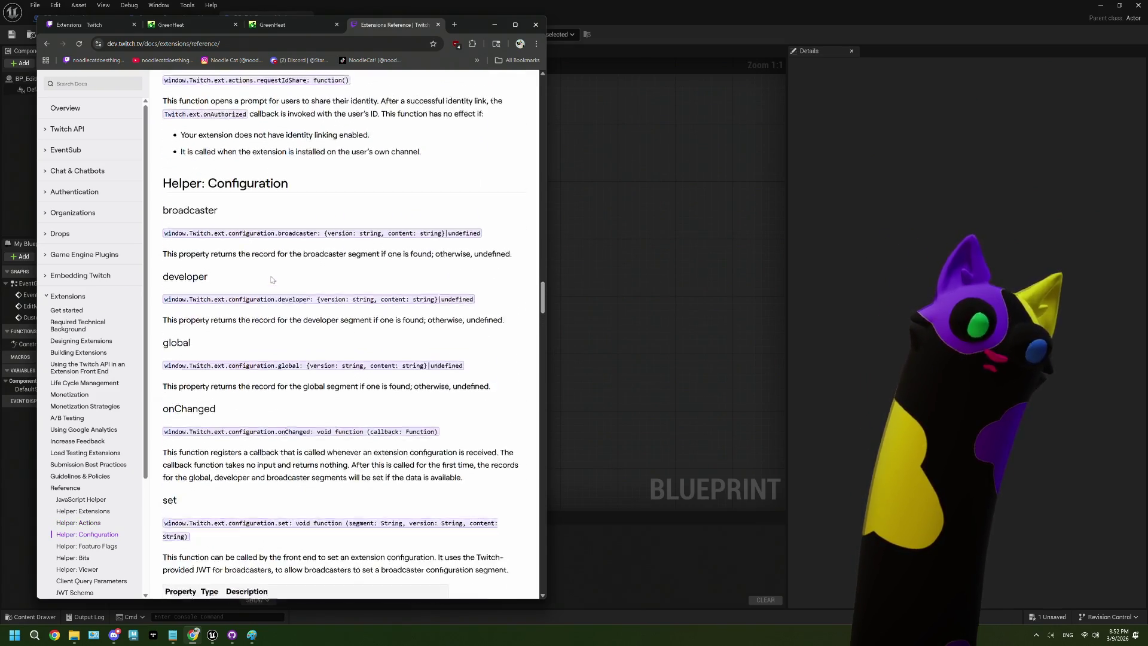
pyautogui.scroll(-9, 272, 278)
pyautogui.scroll(-5, 272, 276)
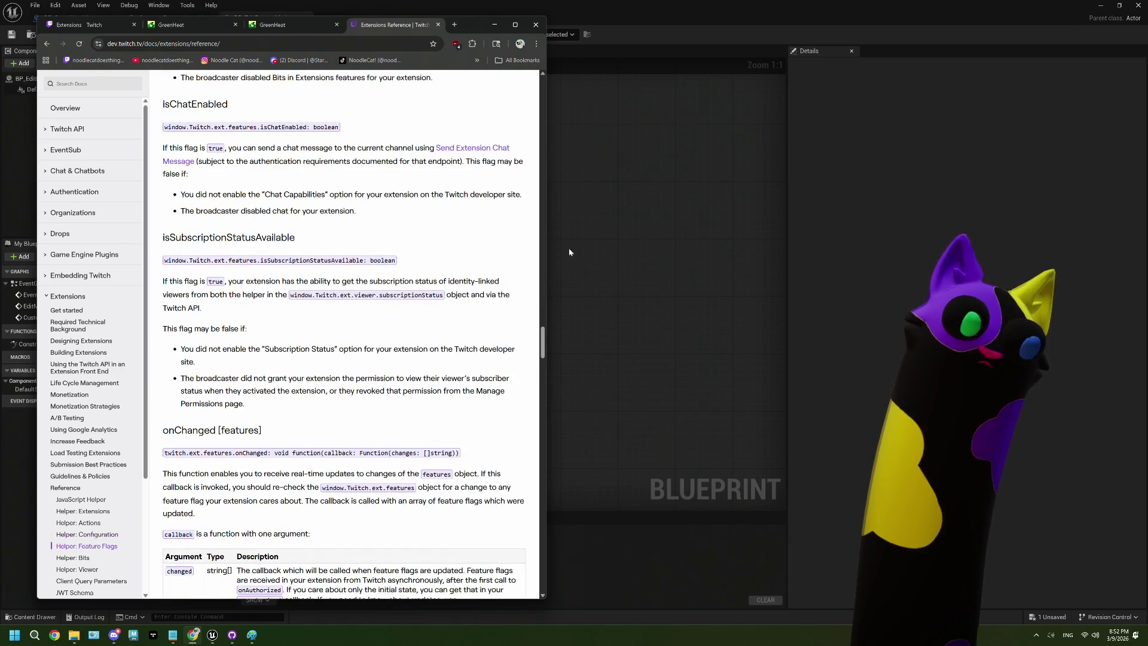
pyautogui.click(573, 249)
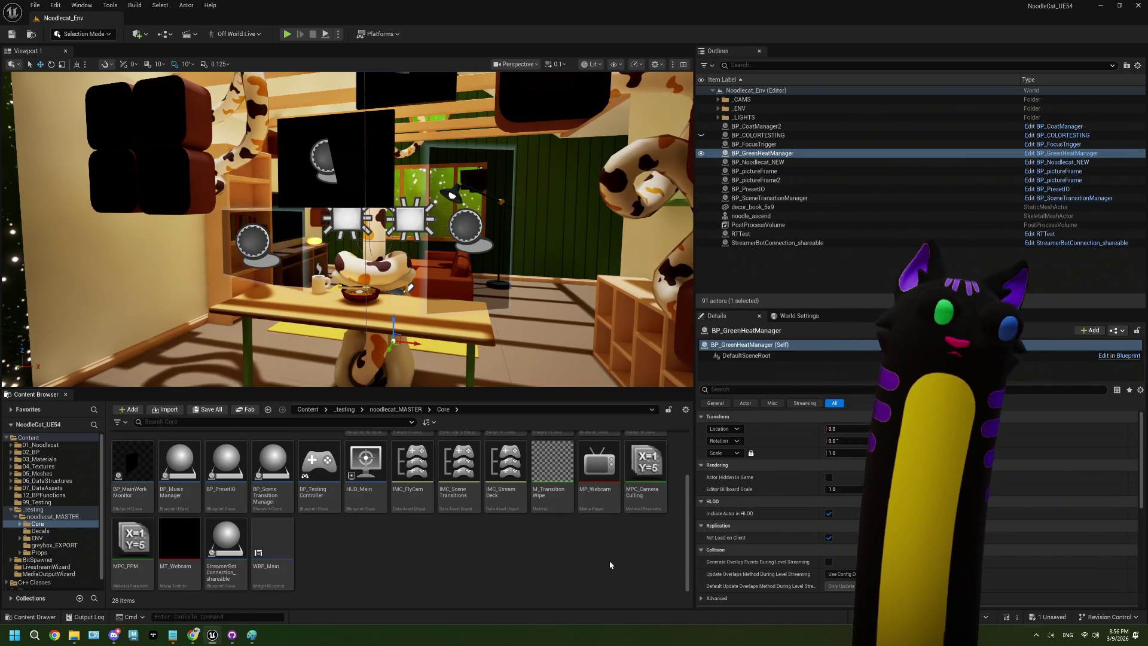
# Bring Notepad's ThePlan.txt, with its Edit Mode outline, in front of the Unreal editor
pyautogui.click(182, 635)
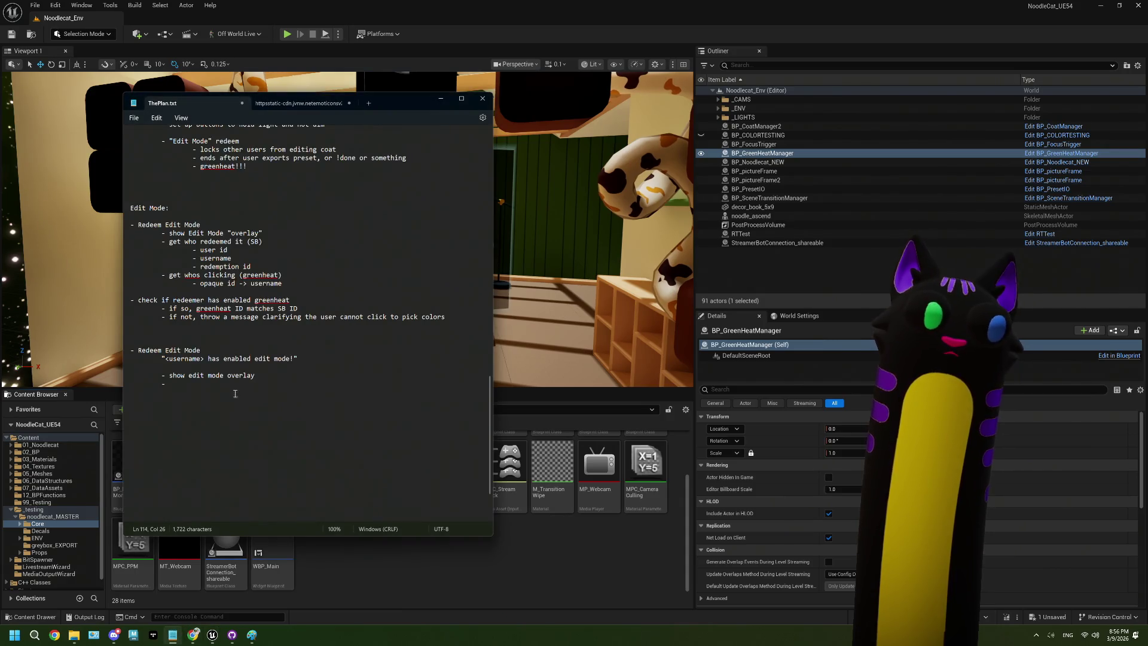
# Add an indented line 'If you have enabled the GreenHeat extension, you can u' inside the edit mode message
pyautogui.write('-')
pyautogui.click(295, 358)
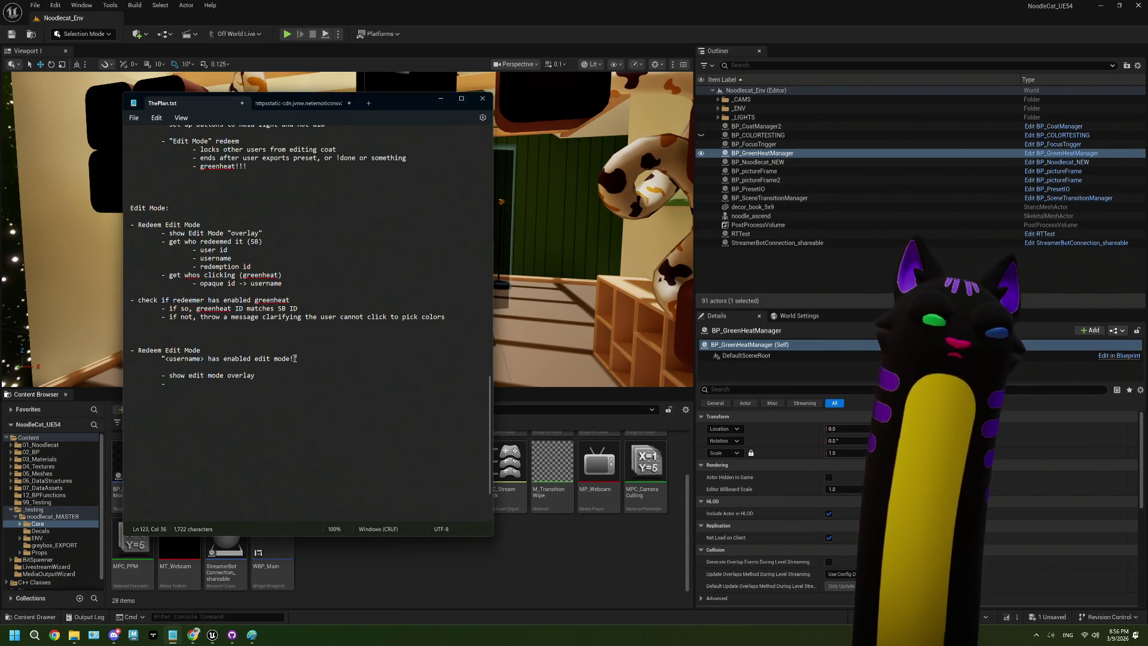
pyautogui.click(326, 359)
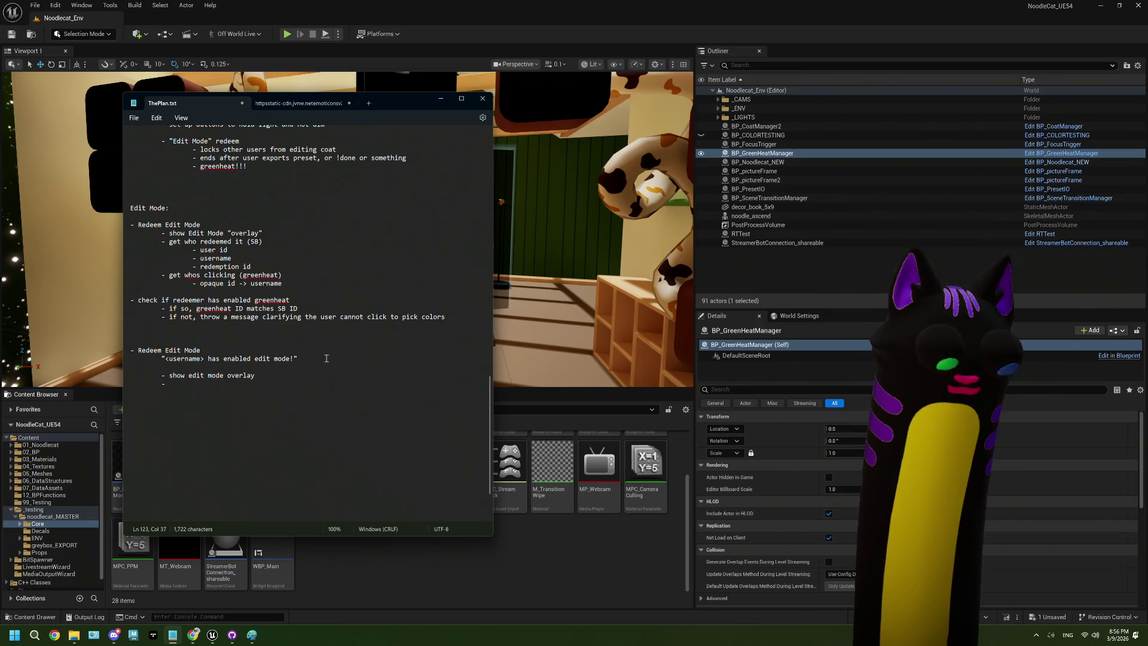
pyautogui.press('Return')
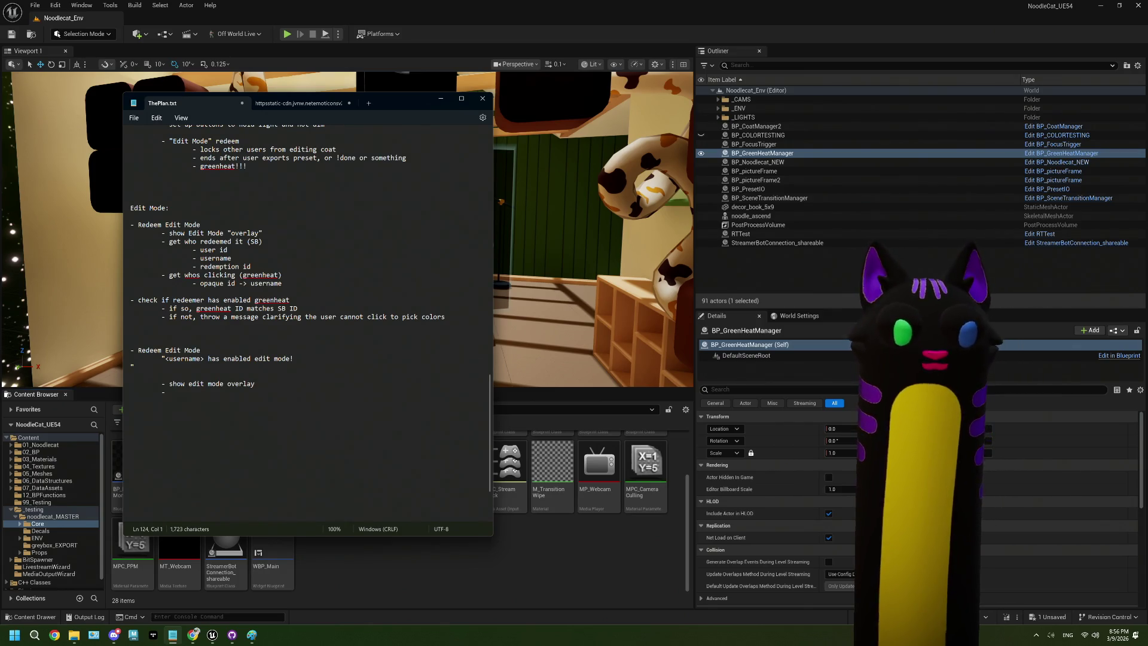
pyautogui.press('Tab')
pyautogui.press('Tab')
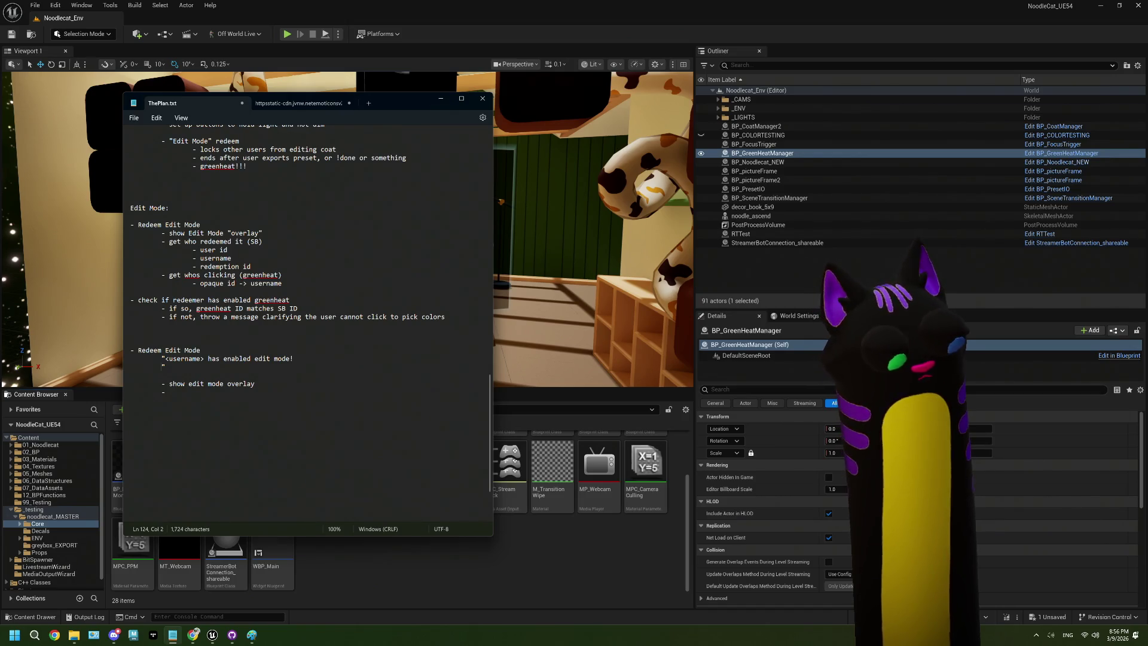
pyautogui.write('If')
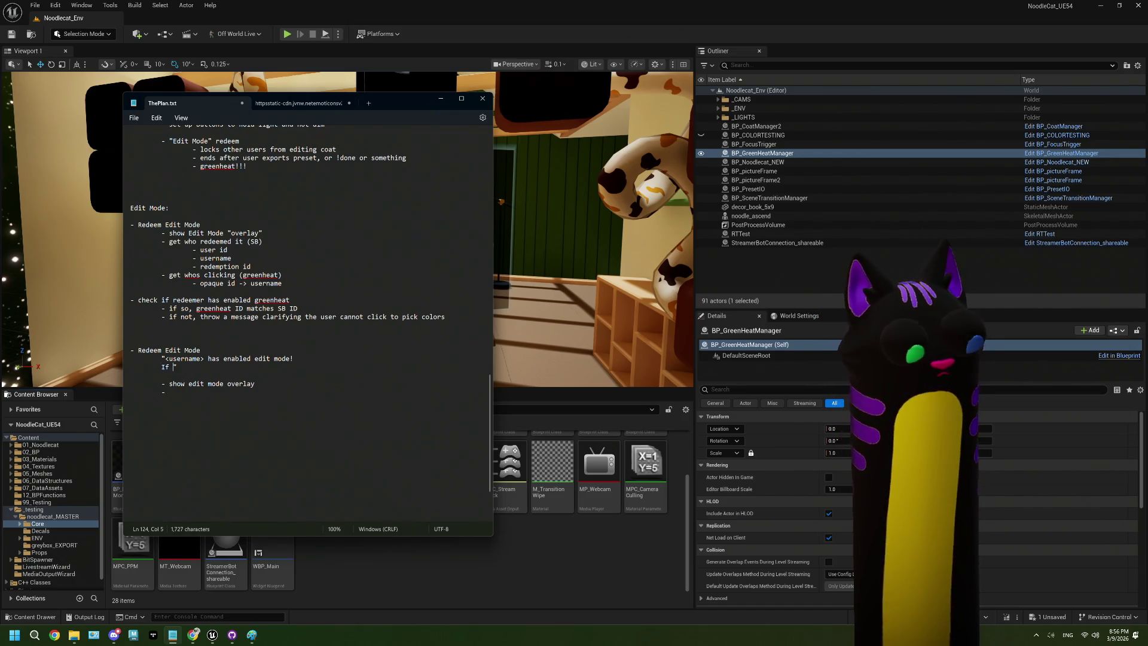
pyautogui.write(' you have enabled the')
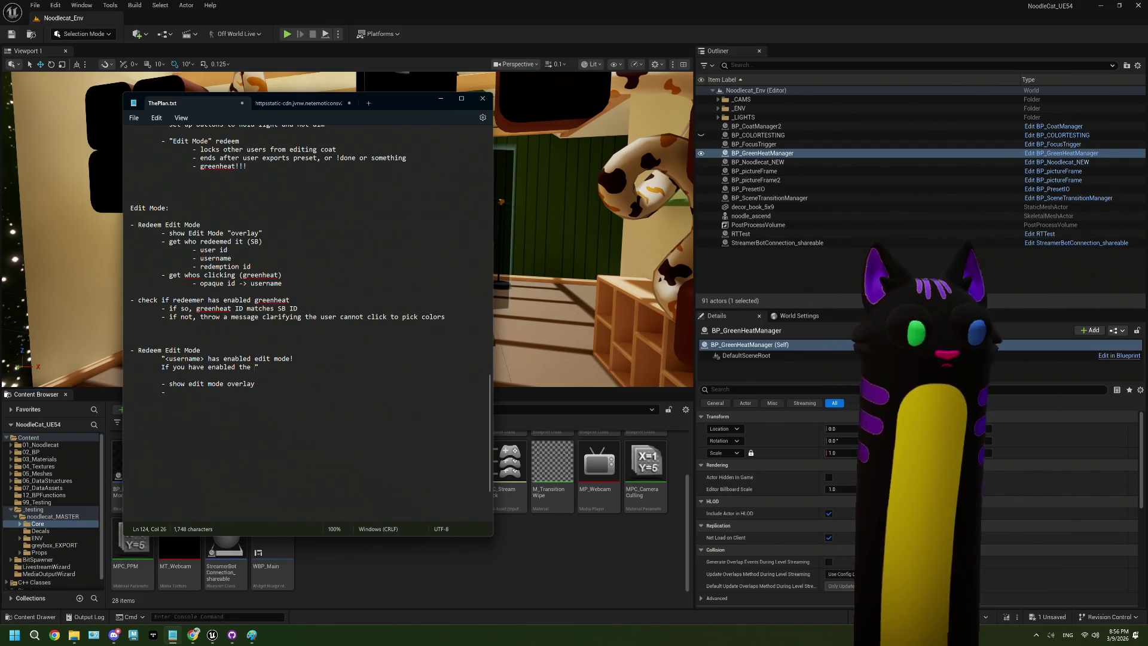
pyautogui.write(' Green')
pyautogui.write('Heat e')
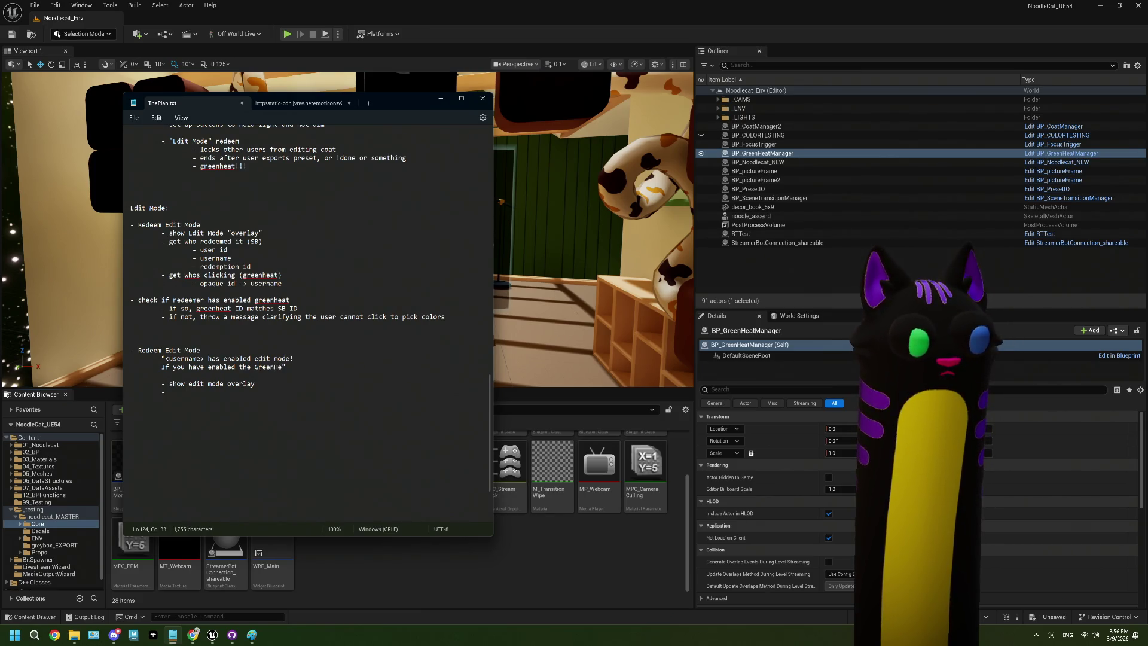
pyautogui.write('xtension, ')
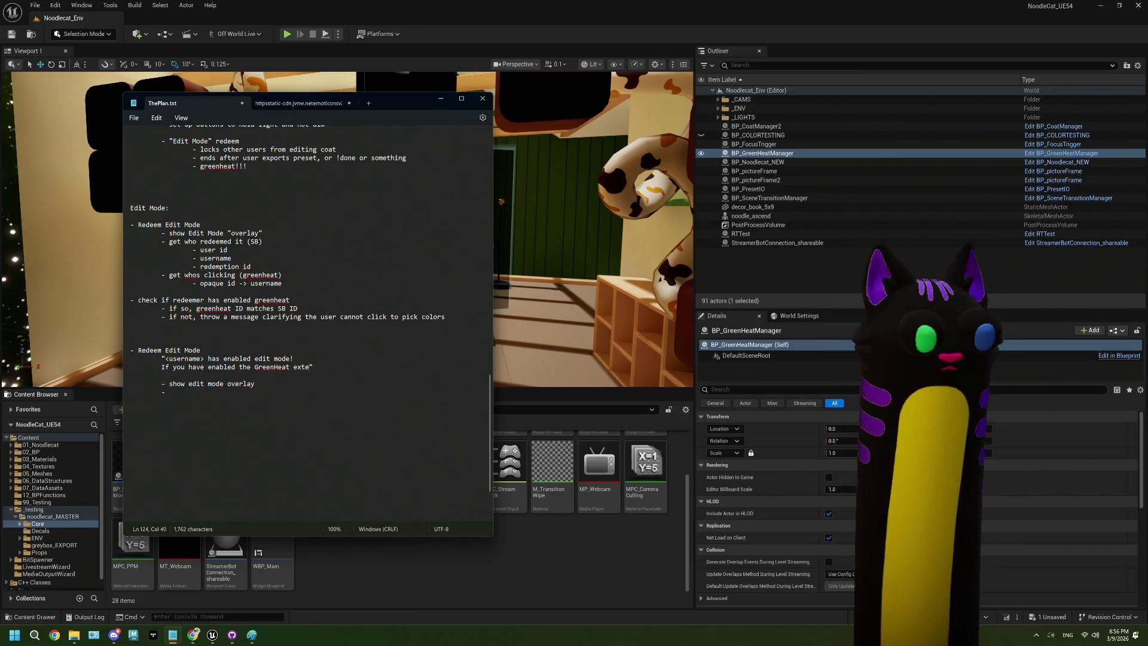
pyautogui.write('you can ')
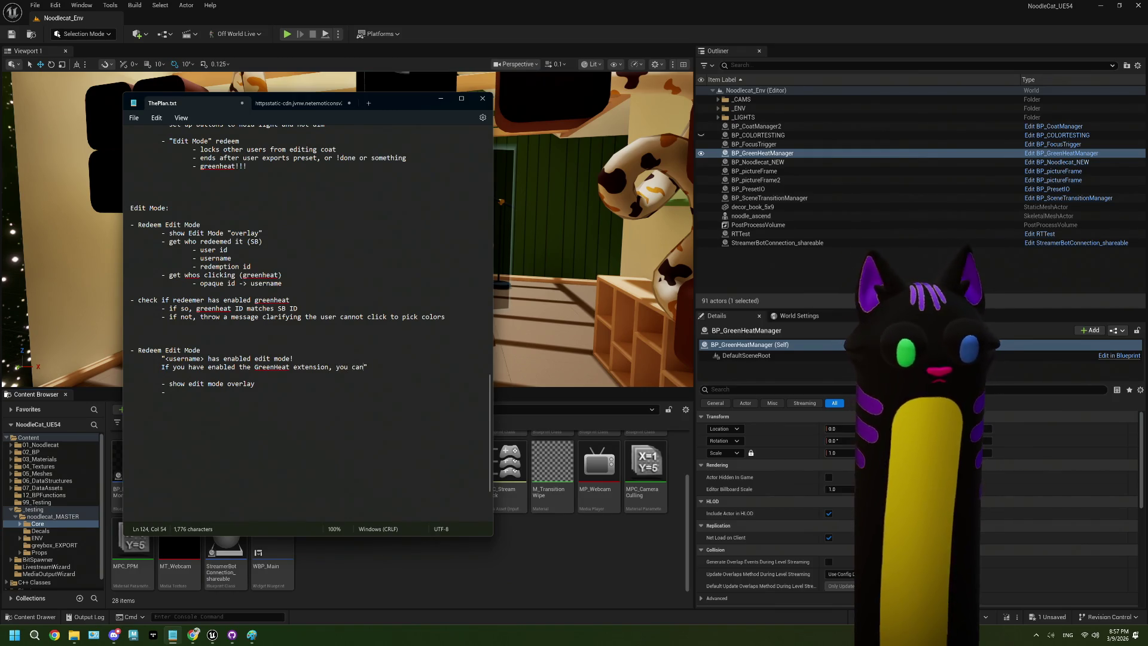
pyautogui.write('use')
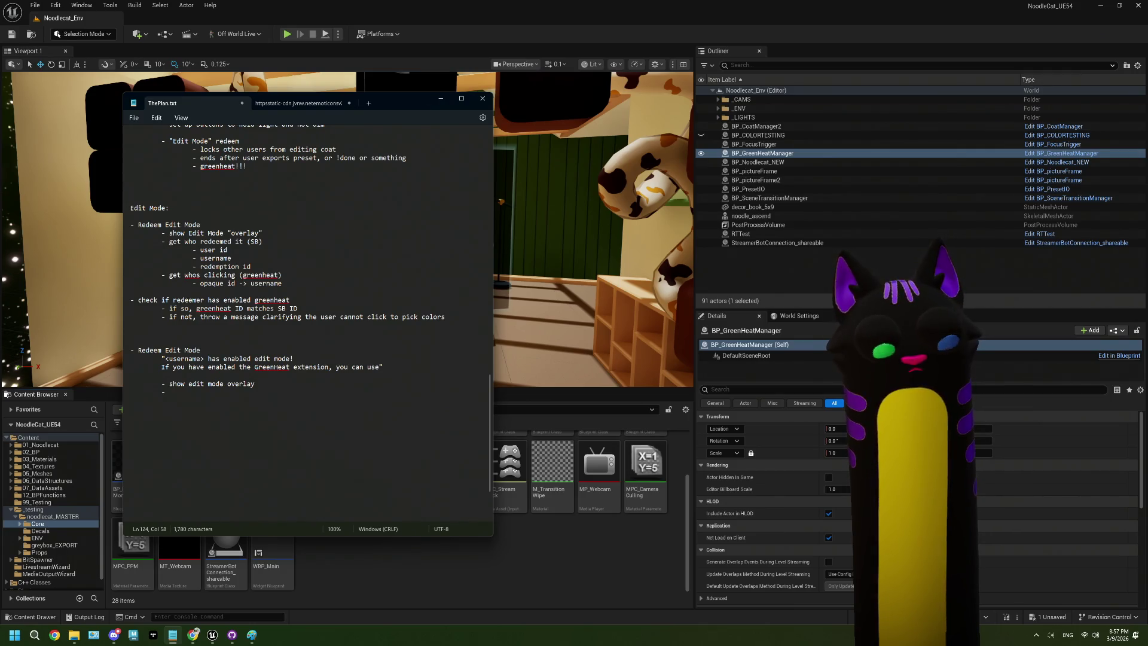
pyautogui.click(522, 558)
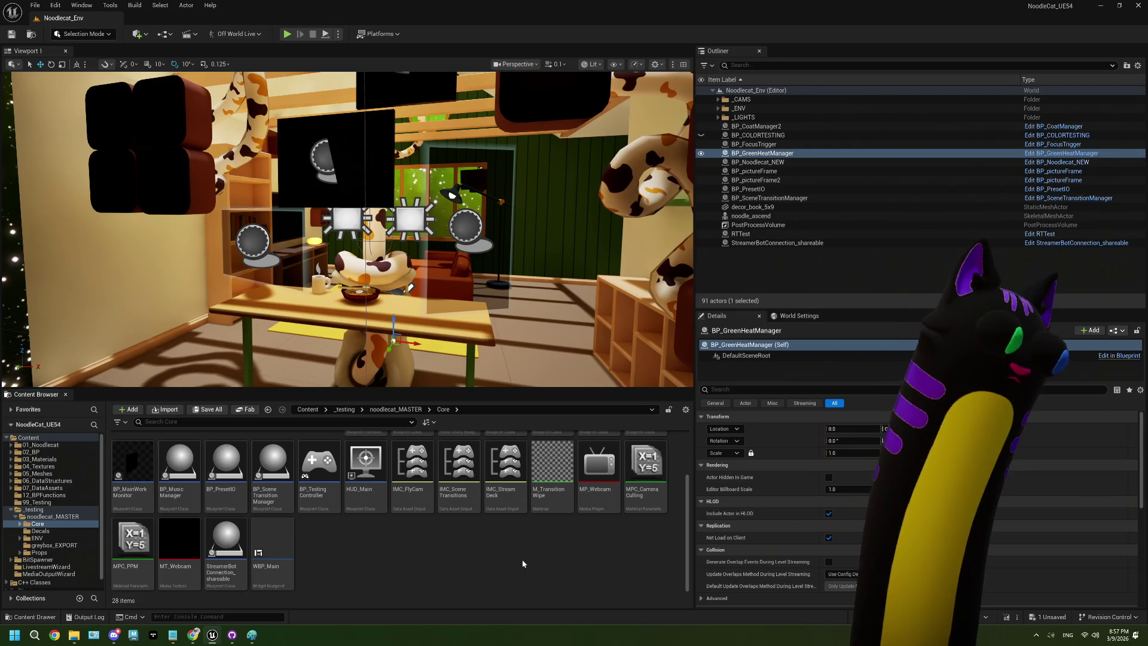
# Fill the empty bullet under 'show edit mode overlay' with 'enable editing commands in SB' and start a new indented line
pyautogui.click(174, 637)
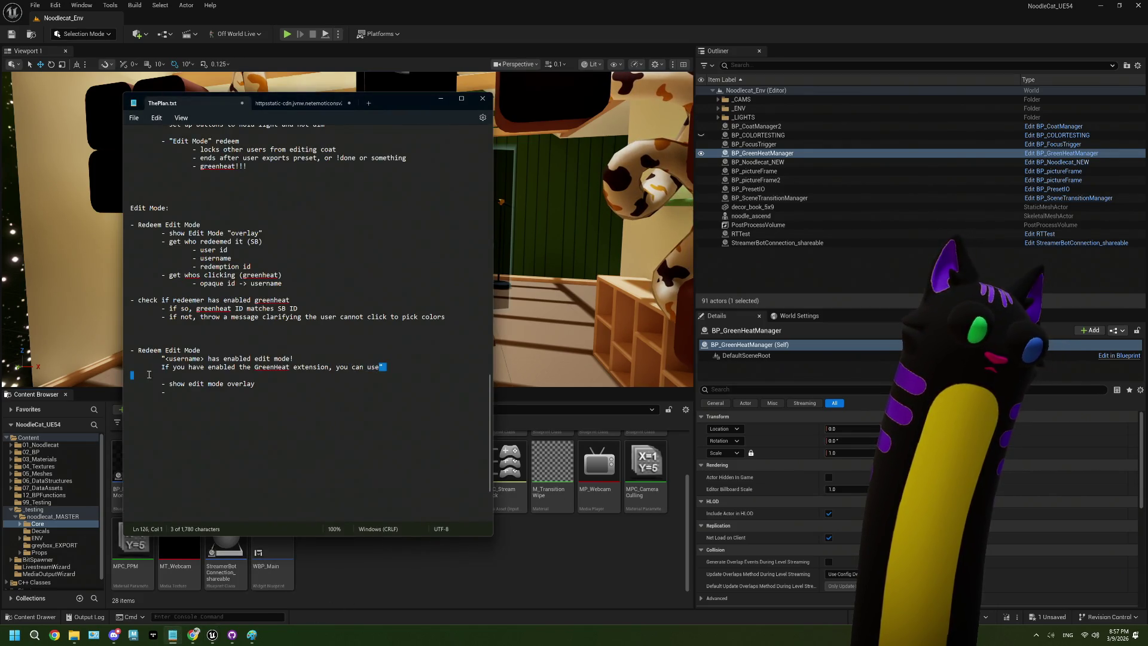
pyautogui.moveTo(380, 367); pyautogui.dragTo(128, 367)
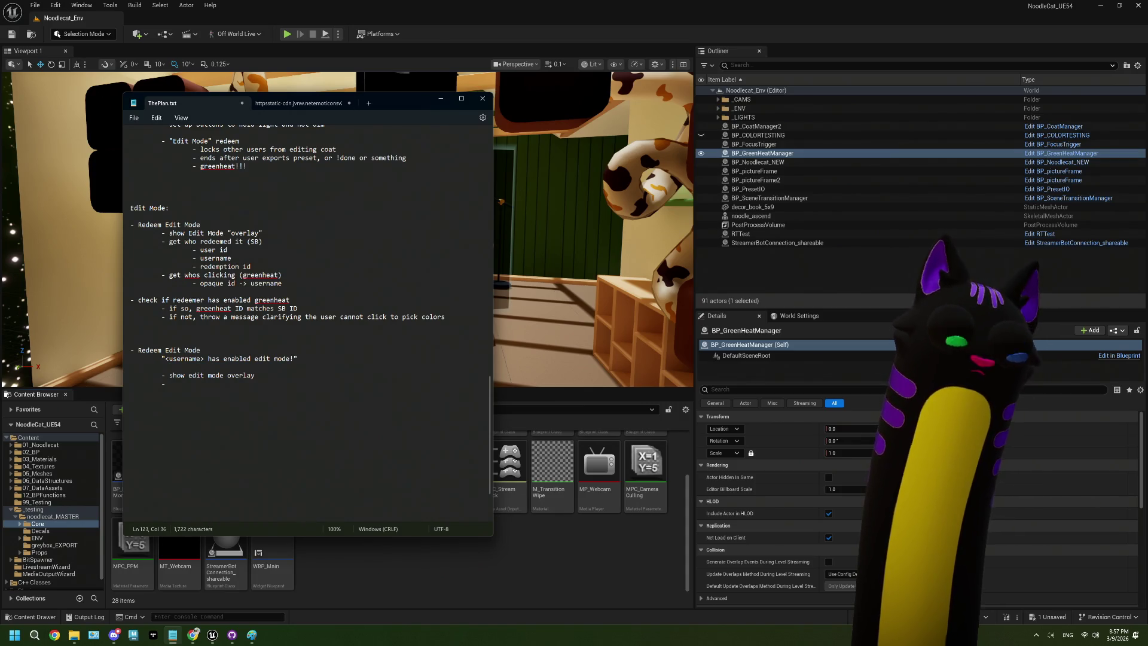
pyautogui.click(203, 387)
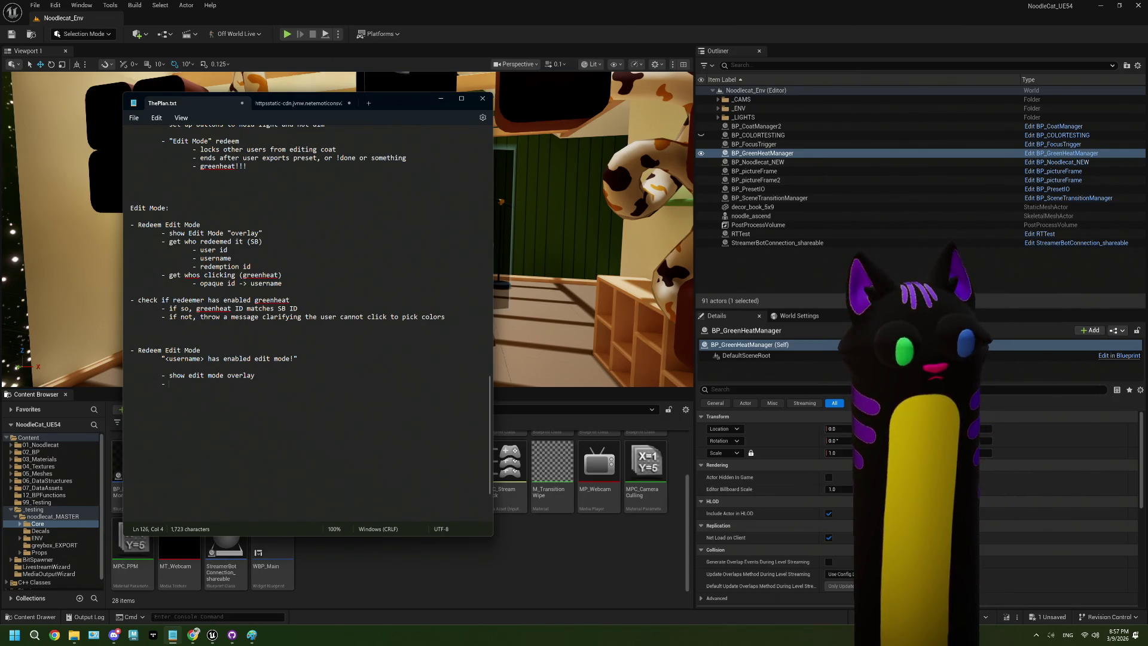
pyautogui.write('enable')
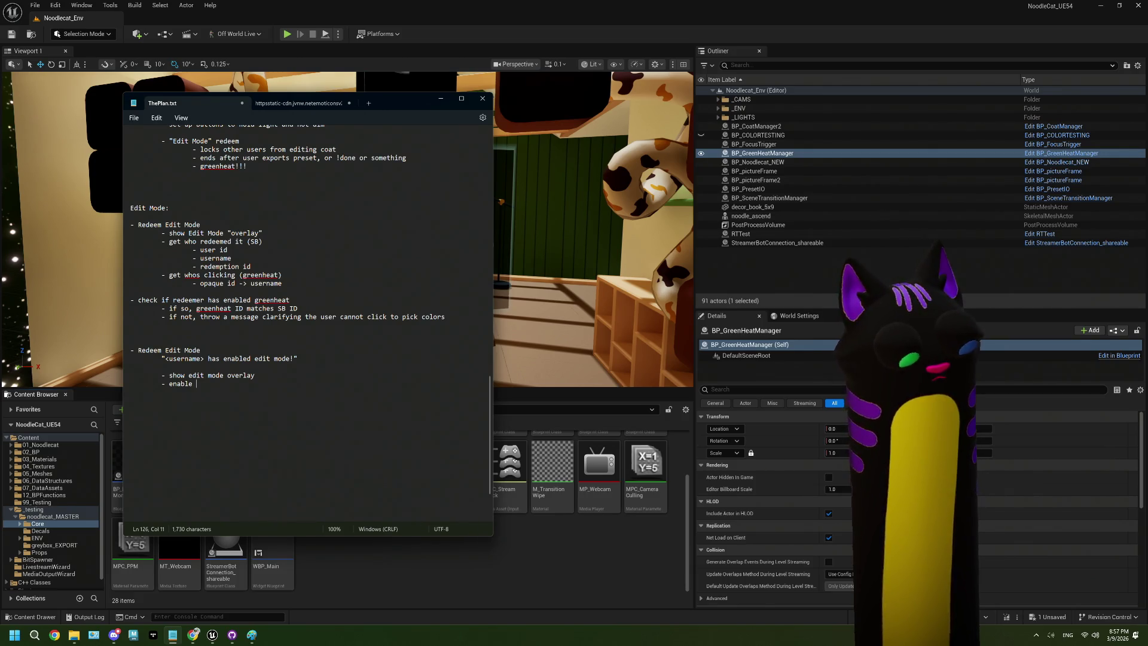
pyautogui.write('!color')
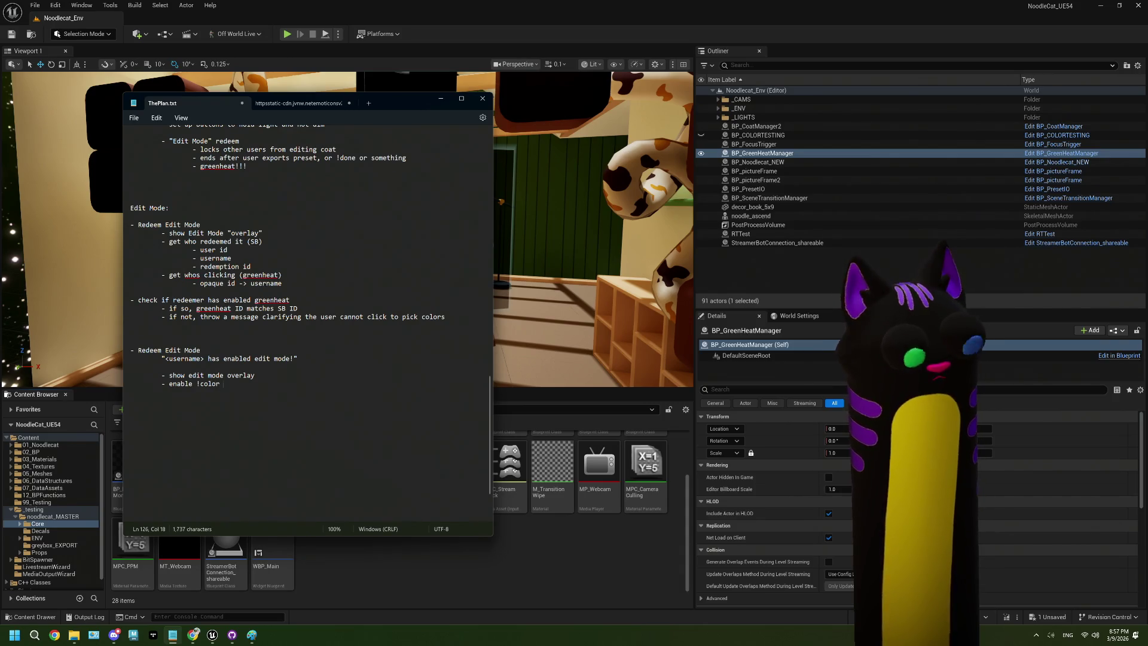
pyautogui.press('BackSpace')
pyautogui.press('BackSpace')
pyautogui.press('BackSpace')
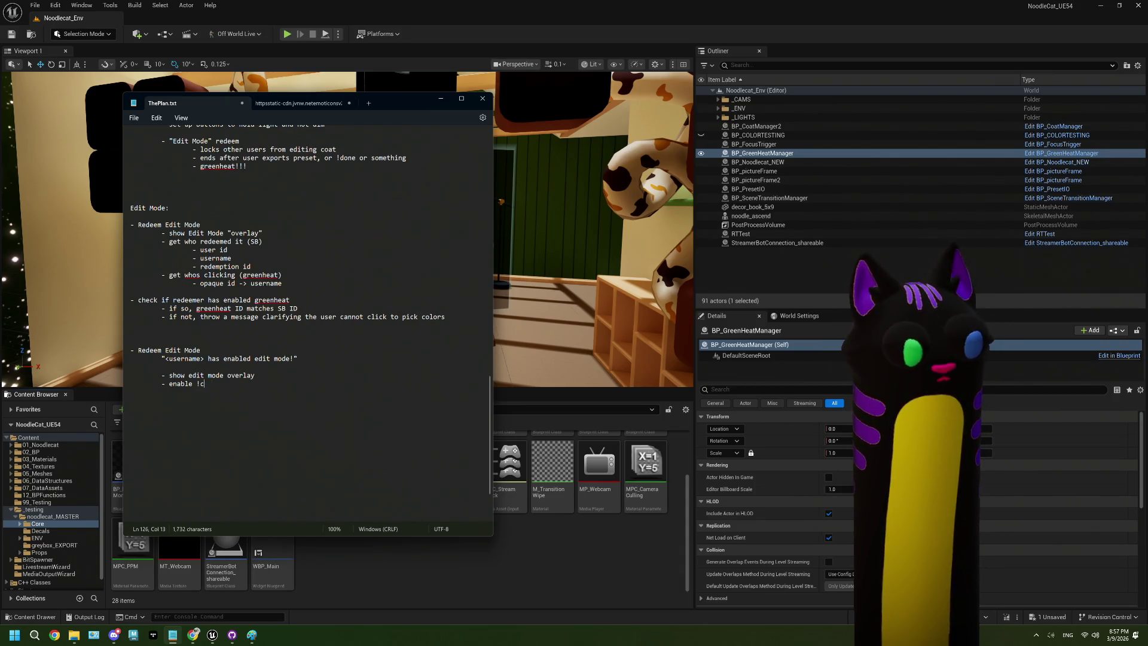
pyautogui.write('editing ')
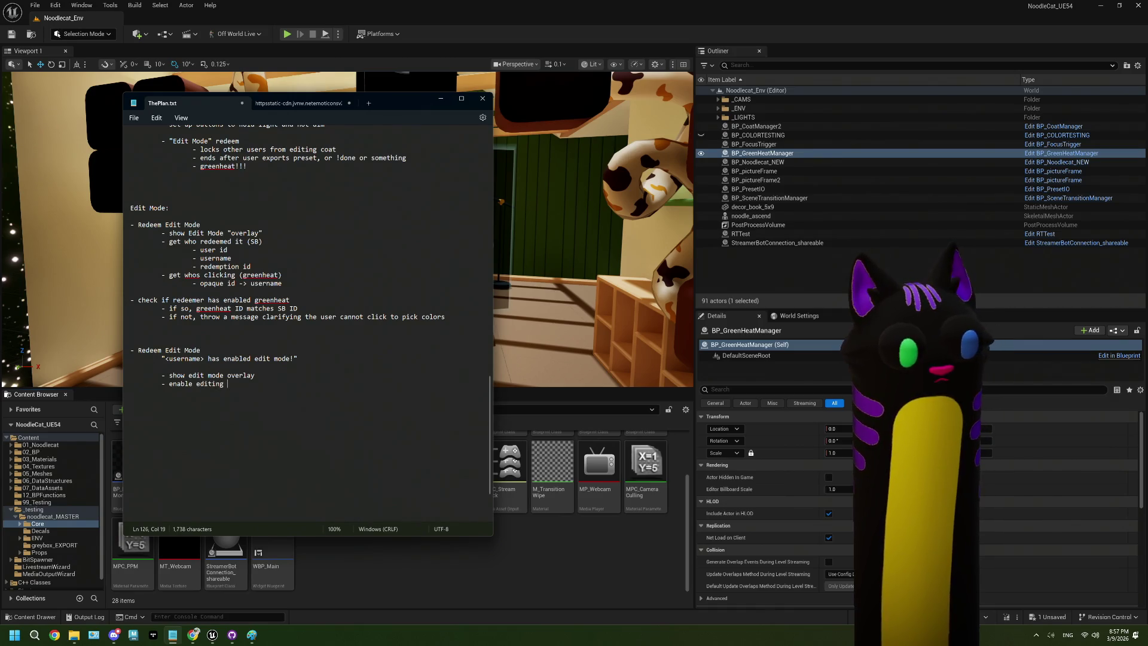
pyautogui.write('commands')
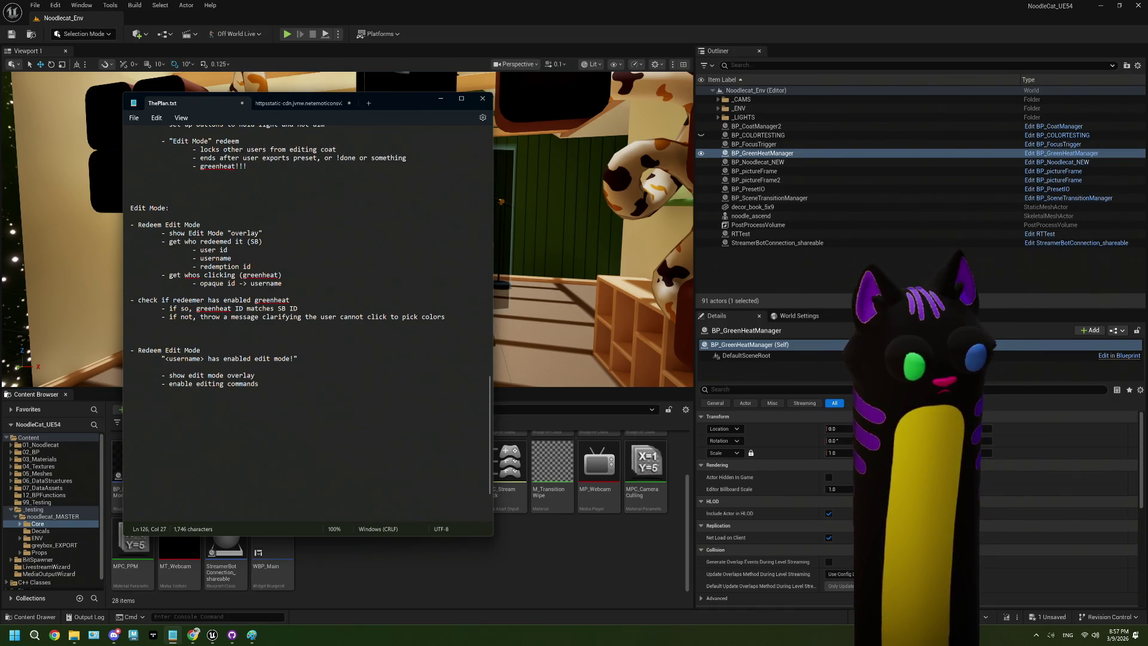
pyautogui.write(' in SB')
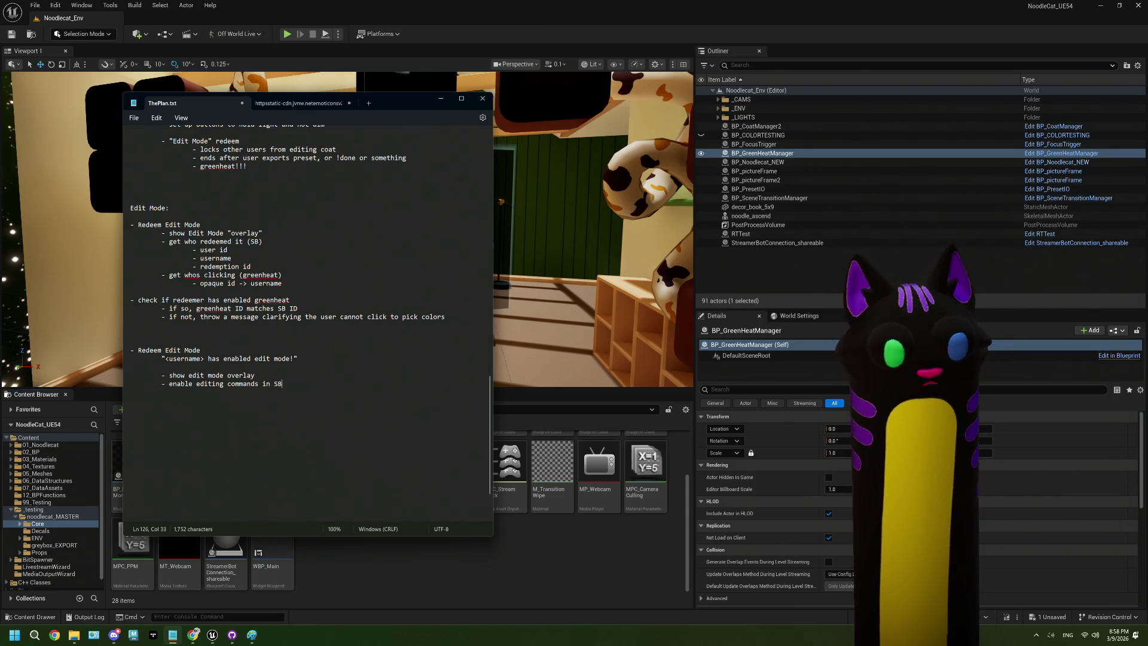
pyautogui.press('Return')
pyautogui.press('Tab')
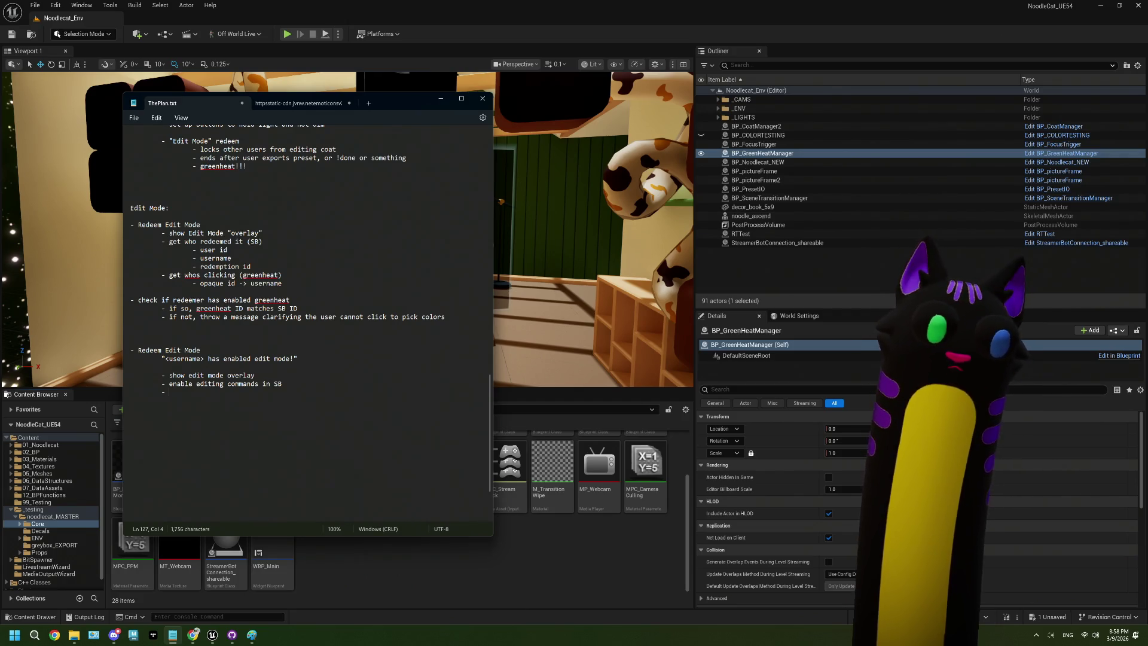
# Insert a '- get user ID' sub-step under the second Redeem Edit Mode heading, then add a blank line below the section
pyautogui.click(202, 351)
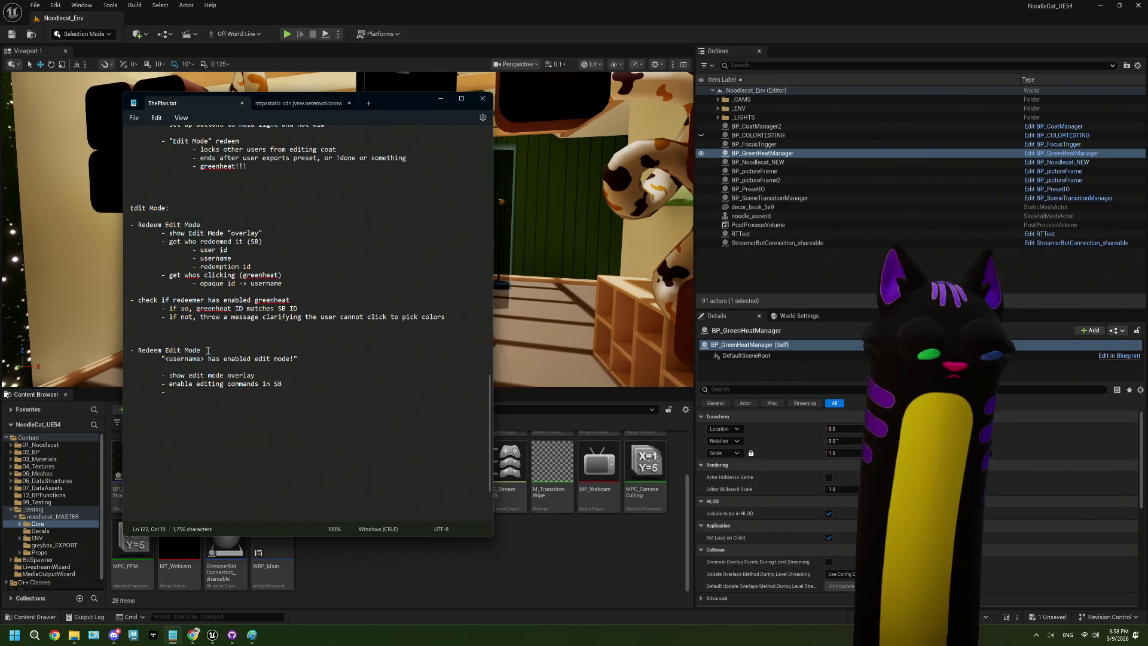
pyautogui.press('Return')
pyautogui.press('Tab')
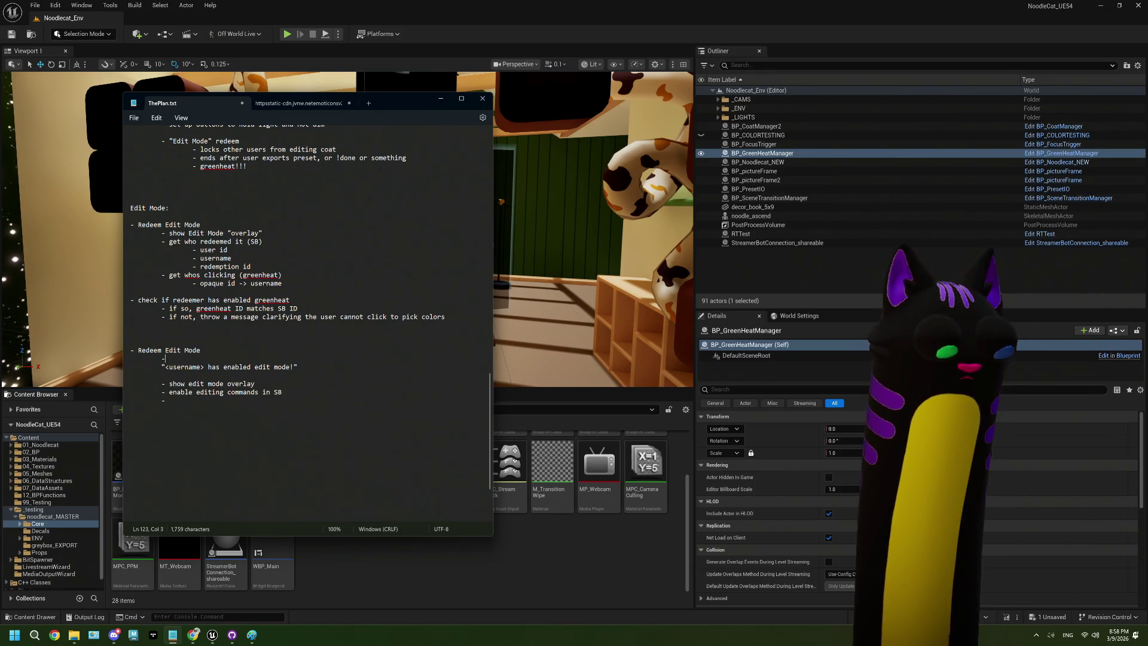
pyautogui.write('get user')
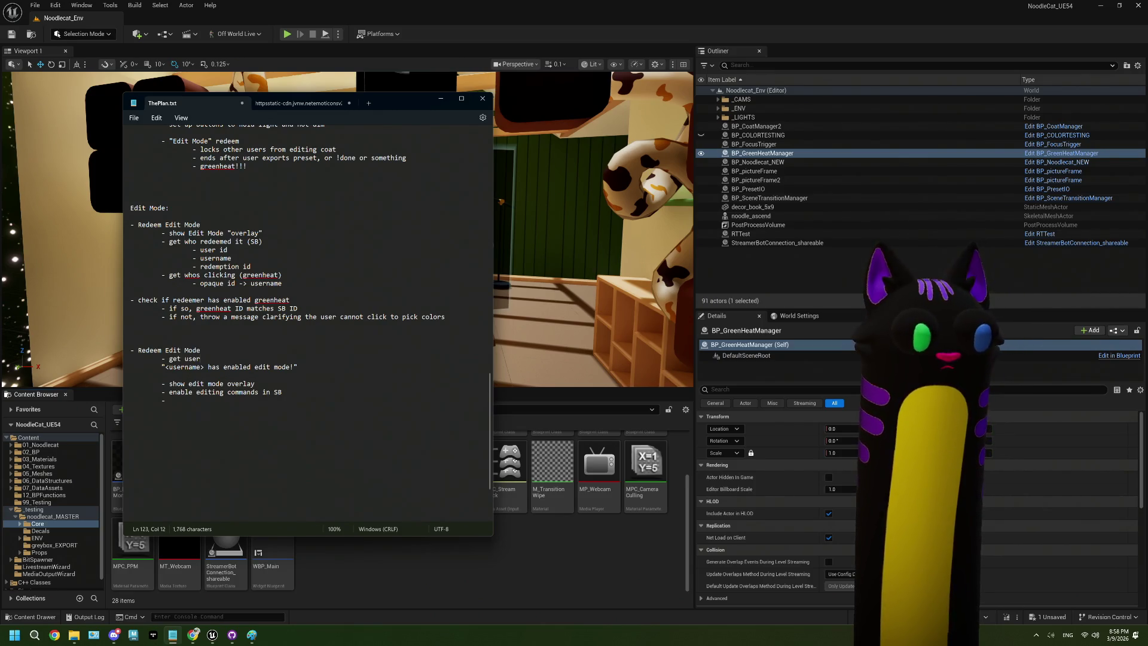
pyautogui.write('na')
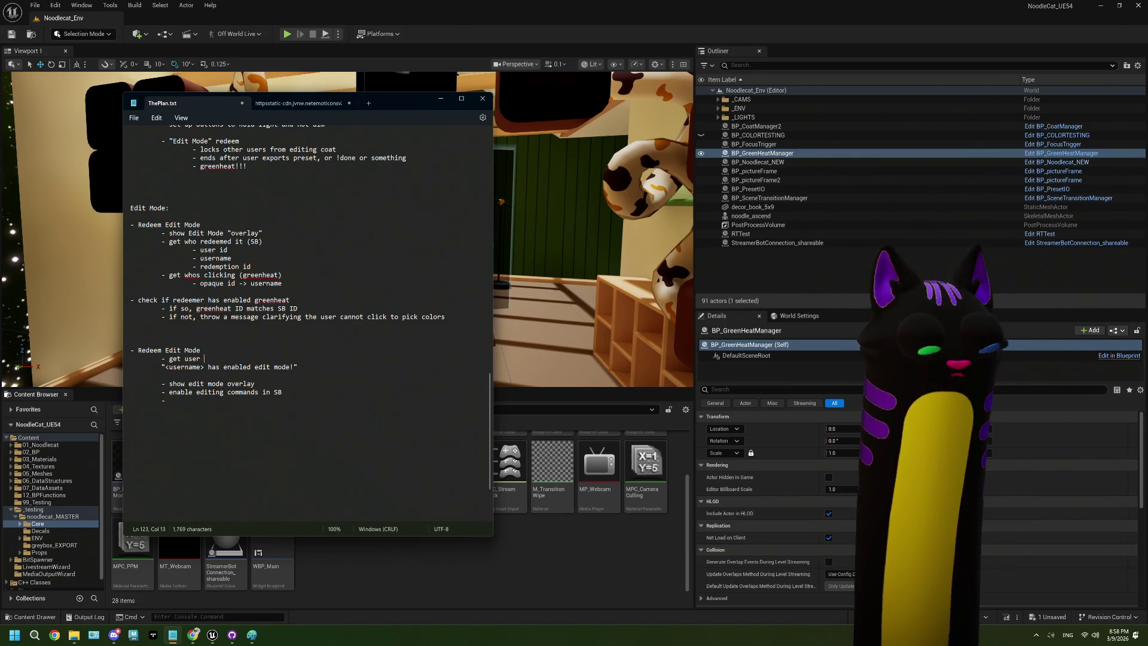
pyautogui.write(' ID')
pyautogui.press('Return')
pyautogui.press('BackSpace')
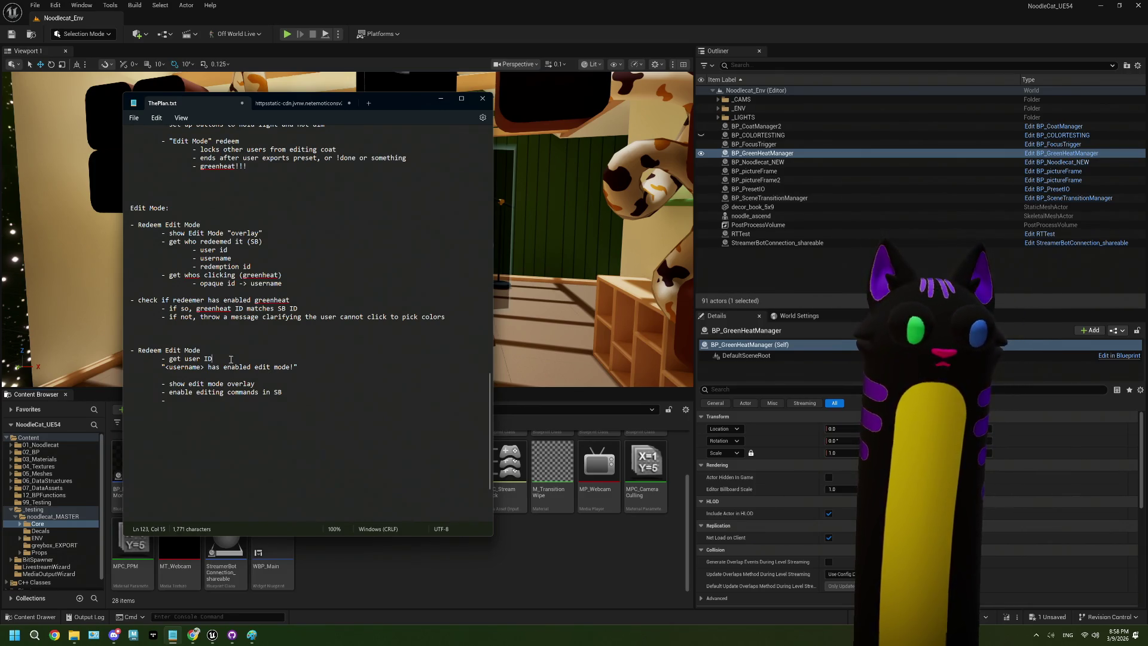
pyautogui.write('(for inter')
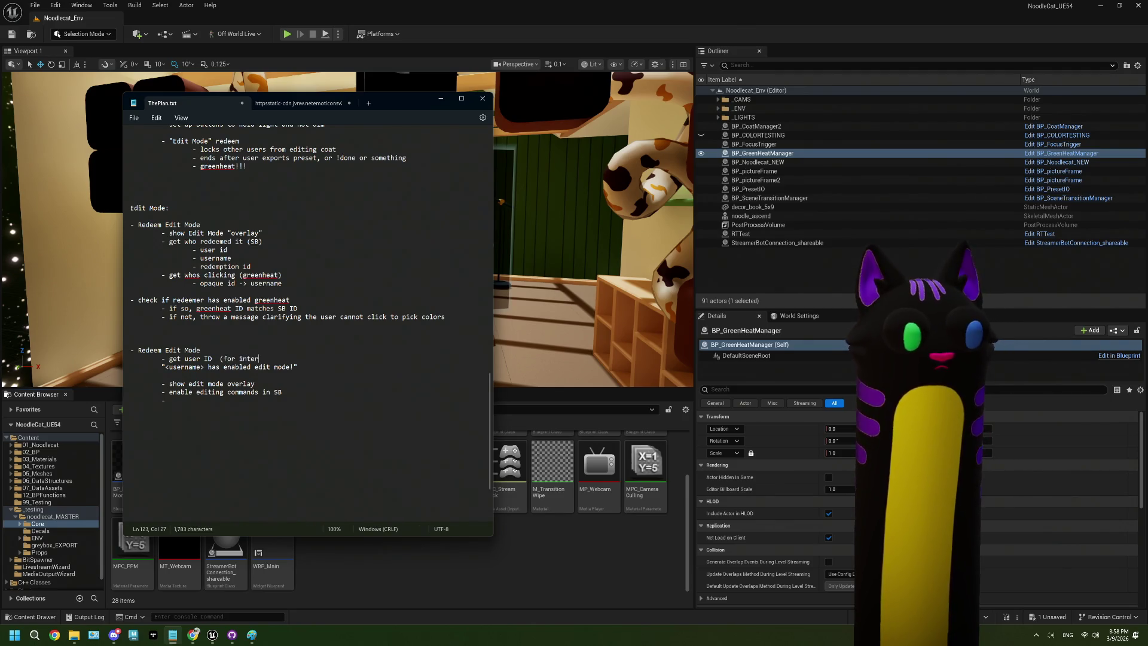
pyautogui.write('nal use')
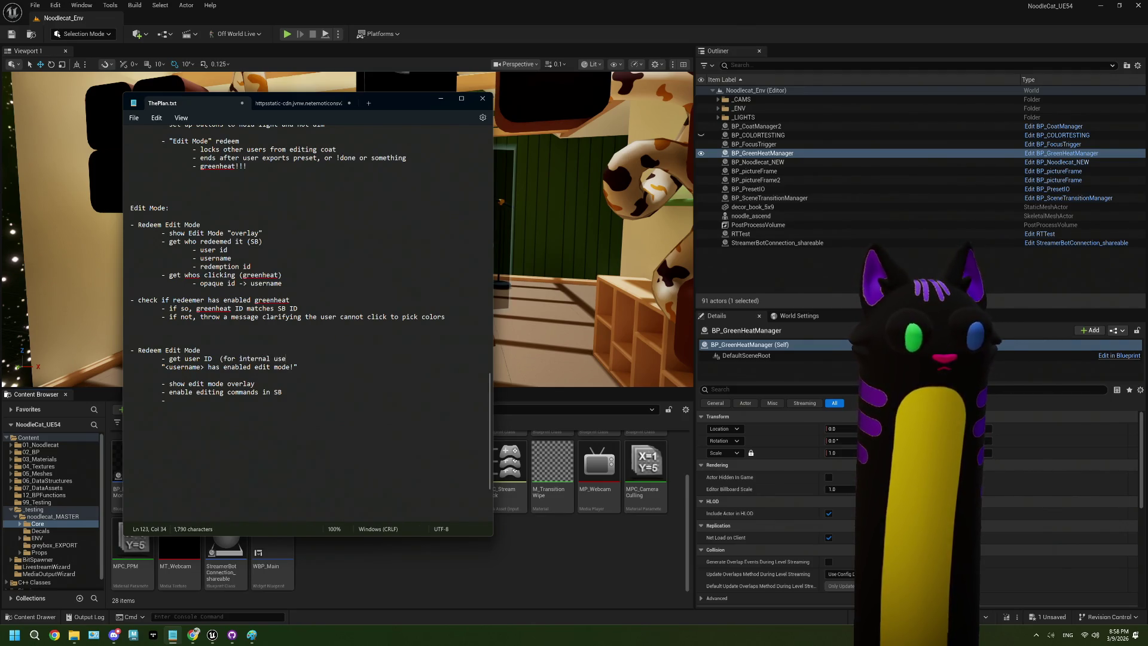
pyautogui.press('BackSpace')
pyautogui.press('BackSpace')
pyautogui.press('BackSpace')
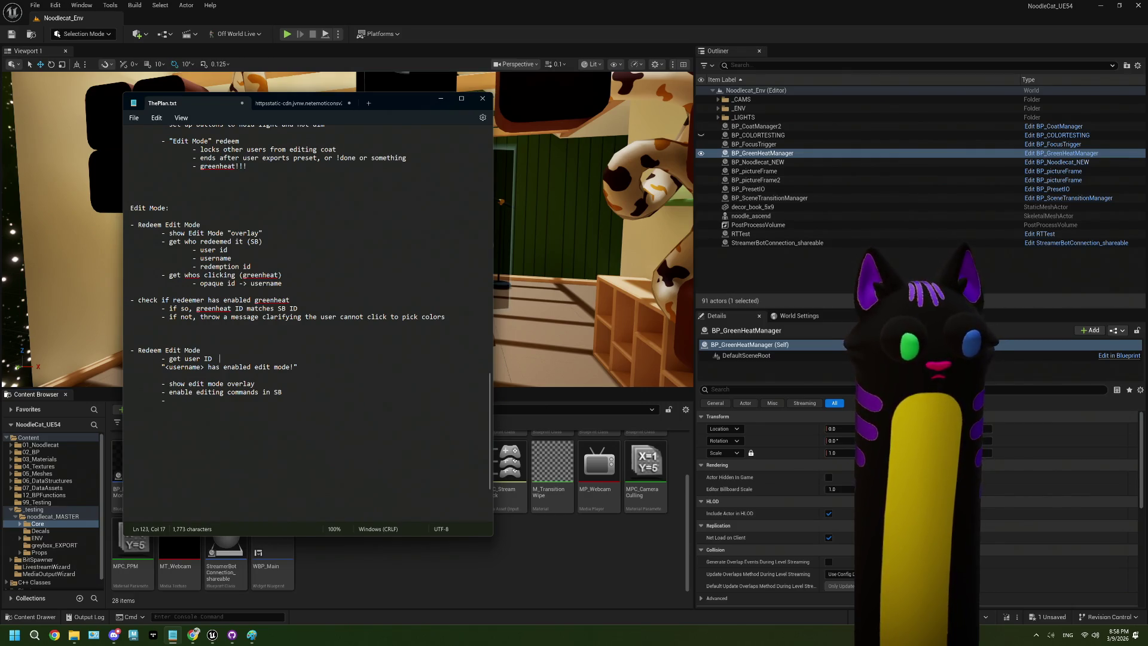
pyautogui.press('BackSpace')
pyautogui.click(234, 403)
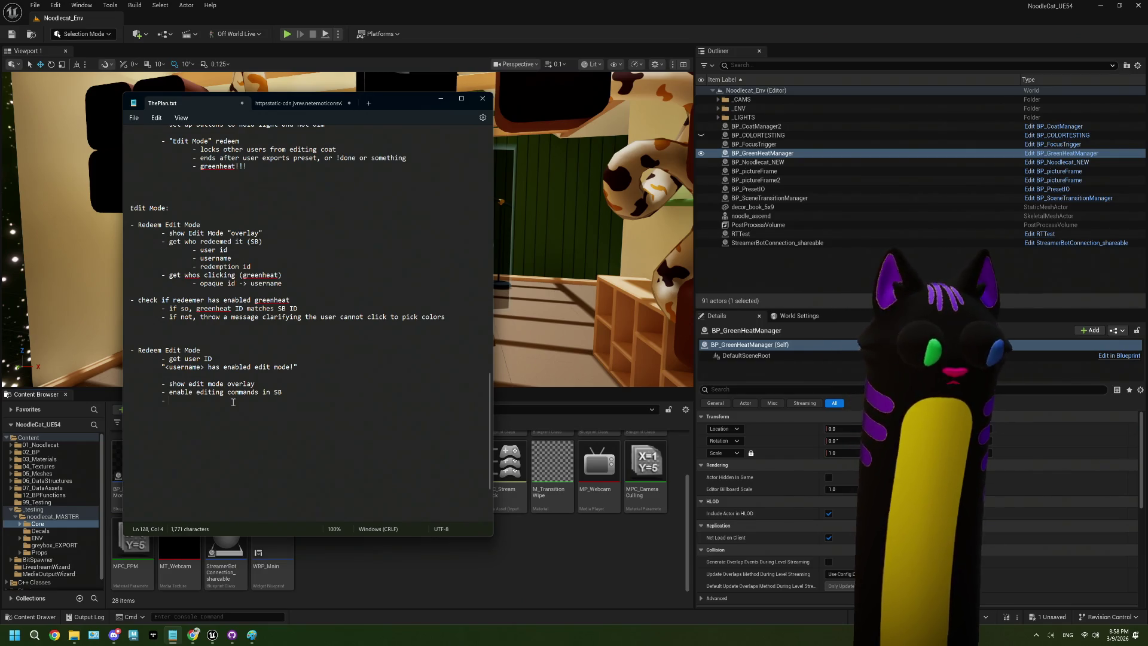
pyautogui.press('Return')
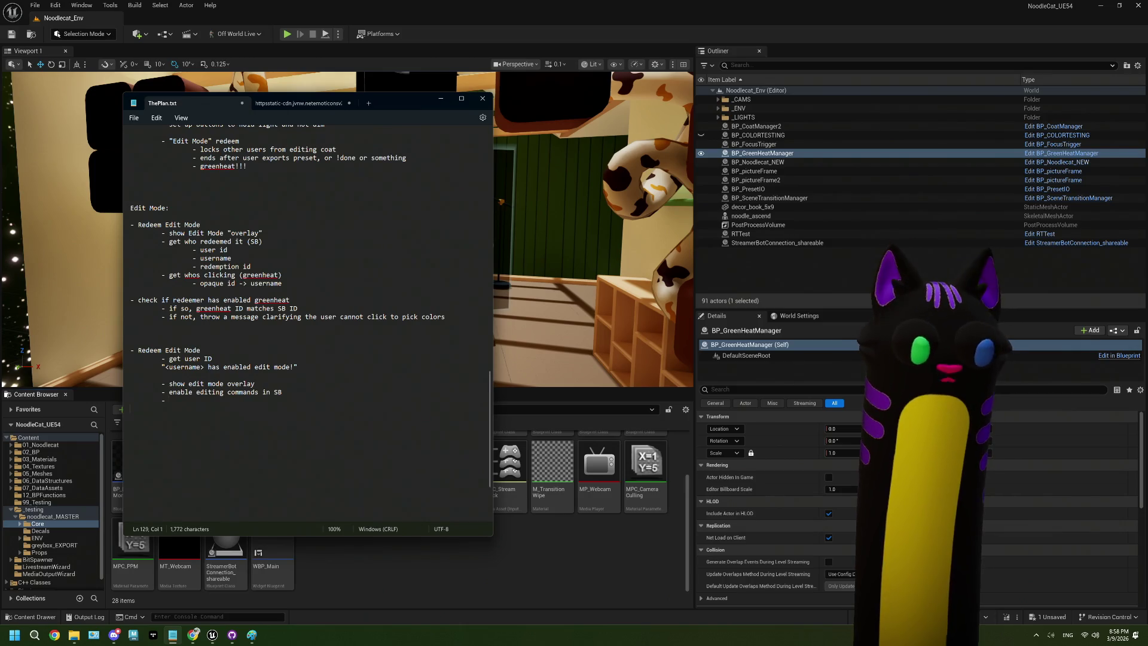
# Type the heading 'While Edit Mode is active:' with an indented bullet beneath it
pyautogui.write('d')
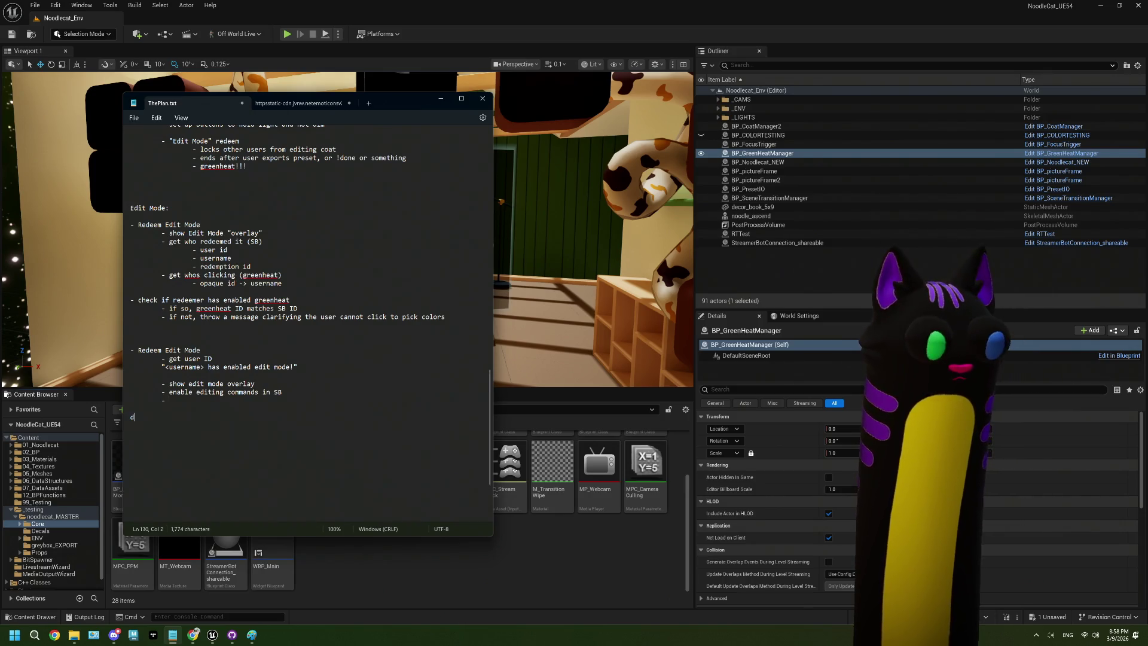
pyautogui.press('BackSpace')
pyautogui.write('Whi')
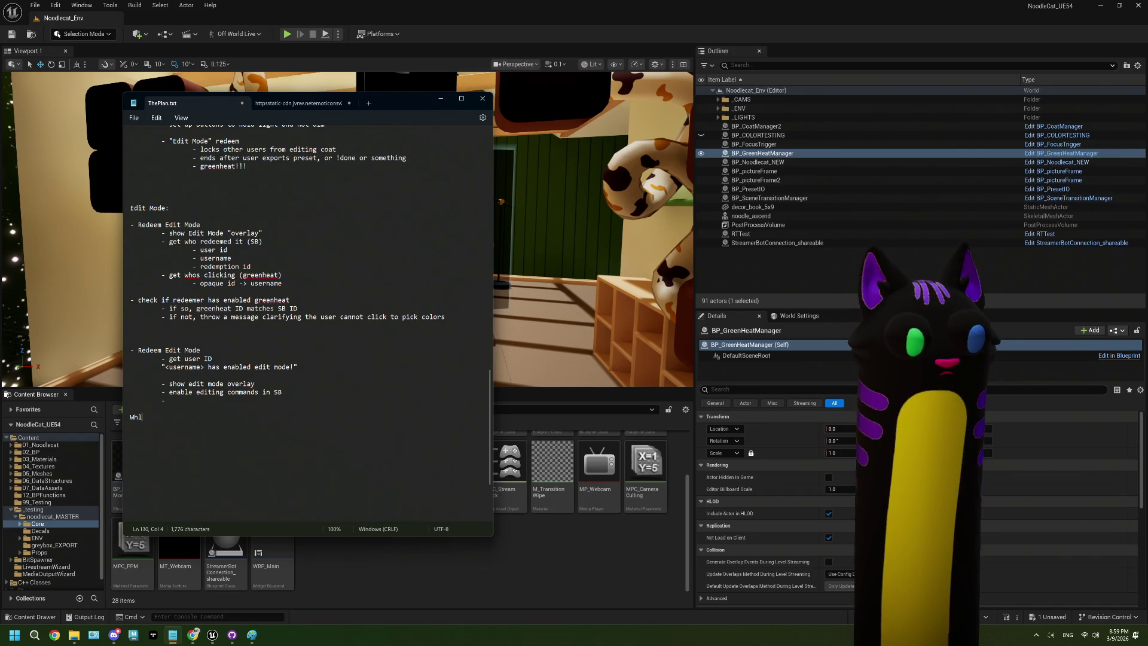
pyautogui.write('le Edit Mo')
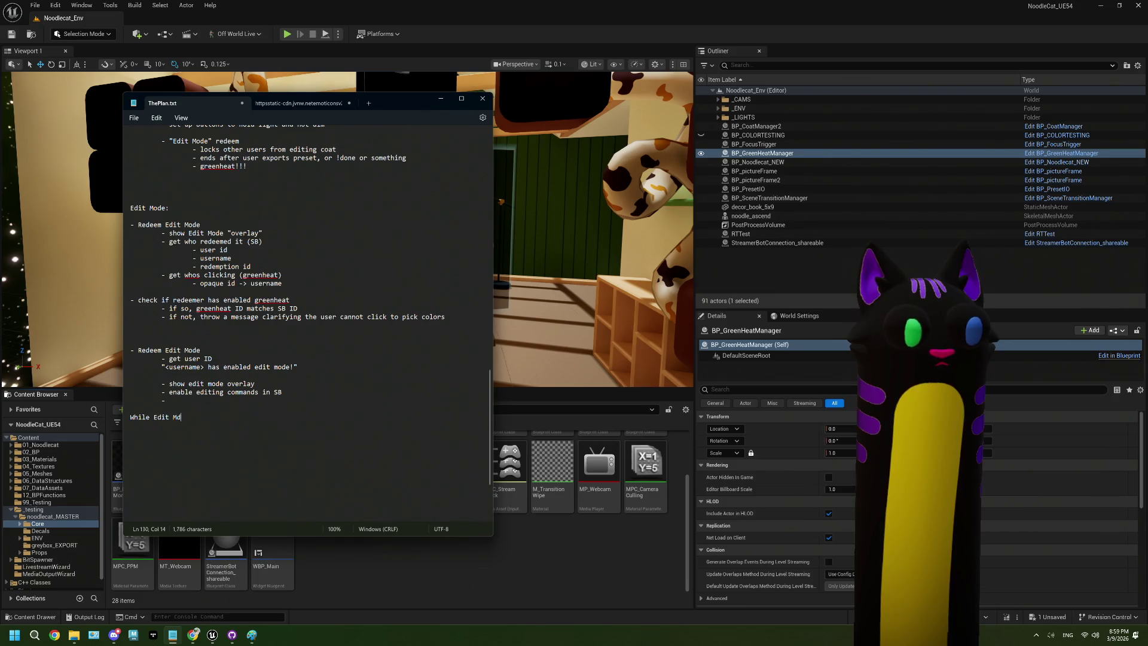
pyautogui.write('de is active')
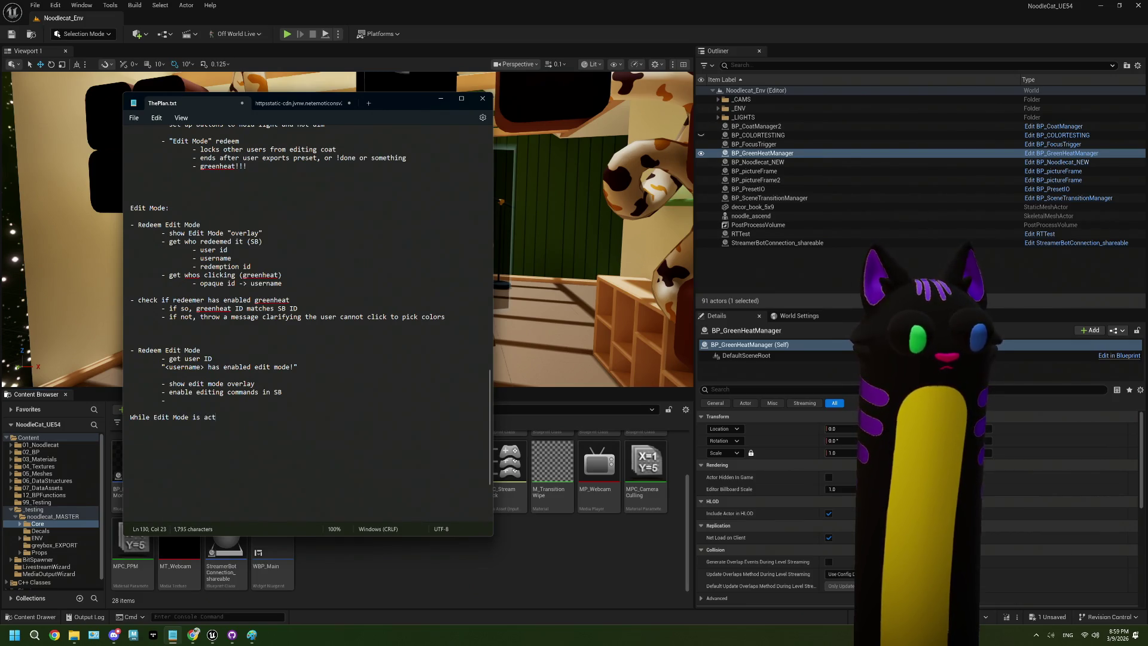
pyautogui.write(':')
pyautogui.press('Return')
pyautogui.press('Tab')
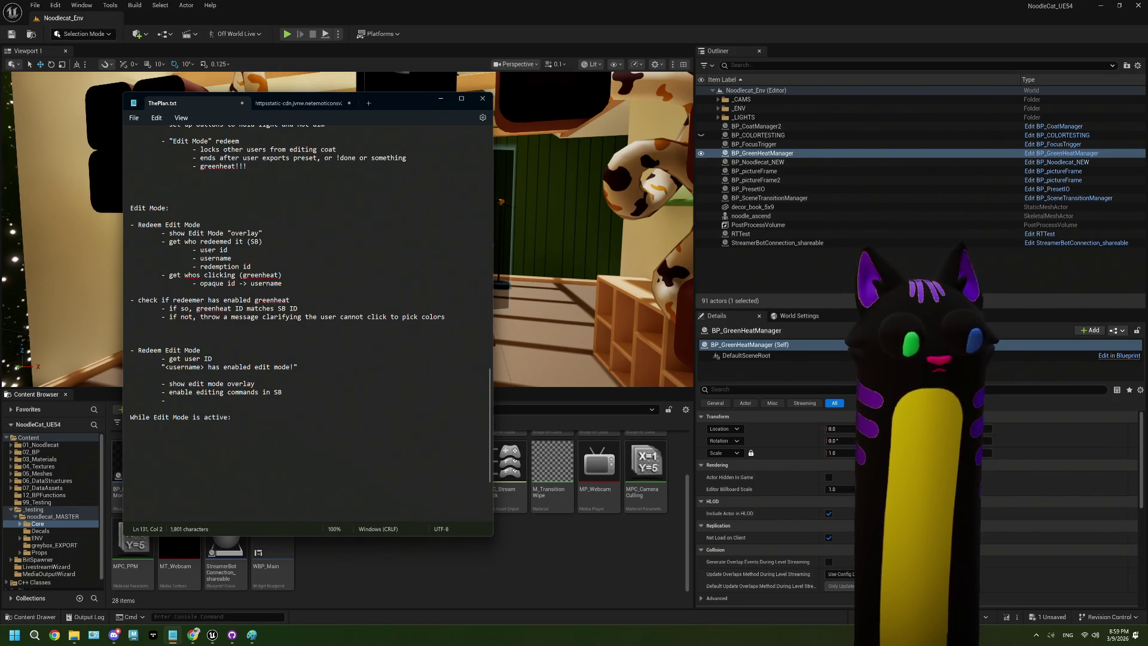
pyautogui.write('- ')
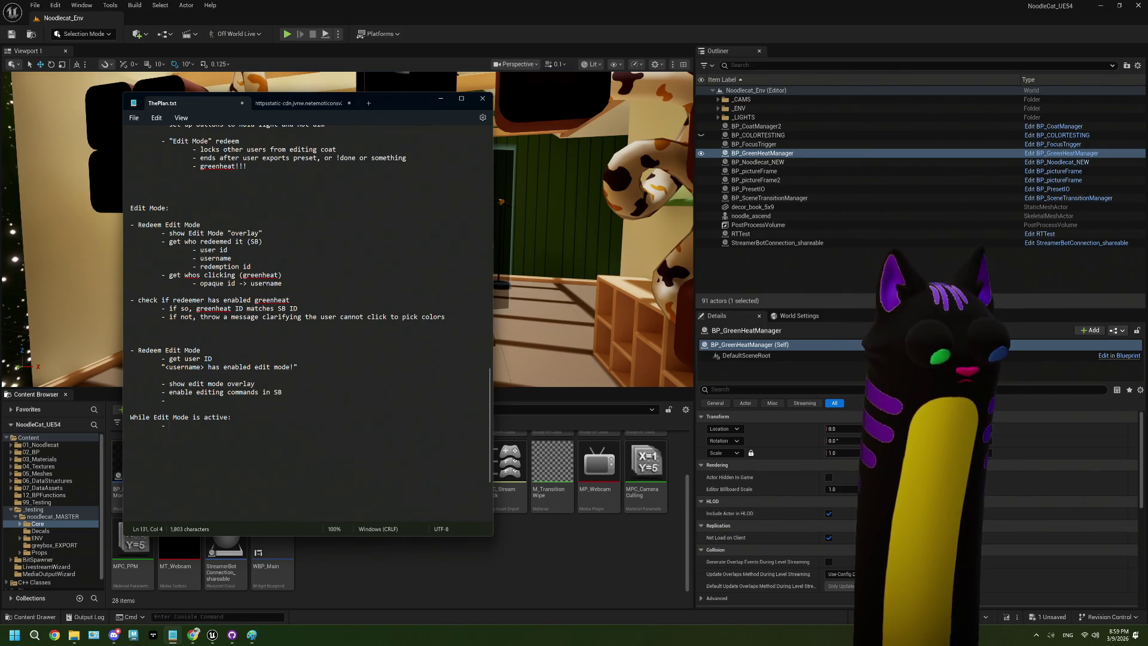
pyautogui.write('on')
pyautogui.press('BackSpace')
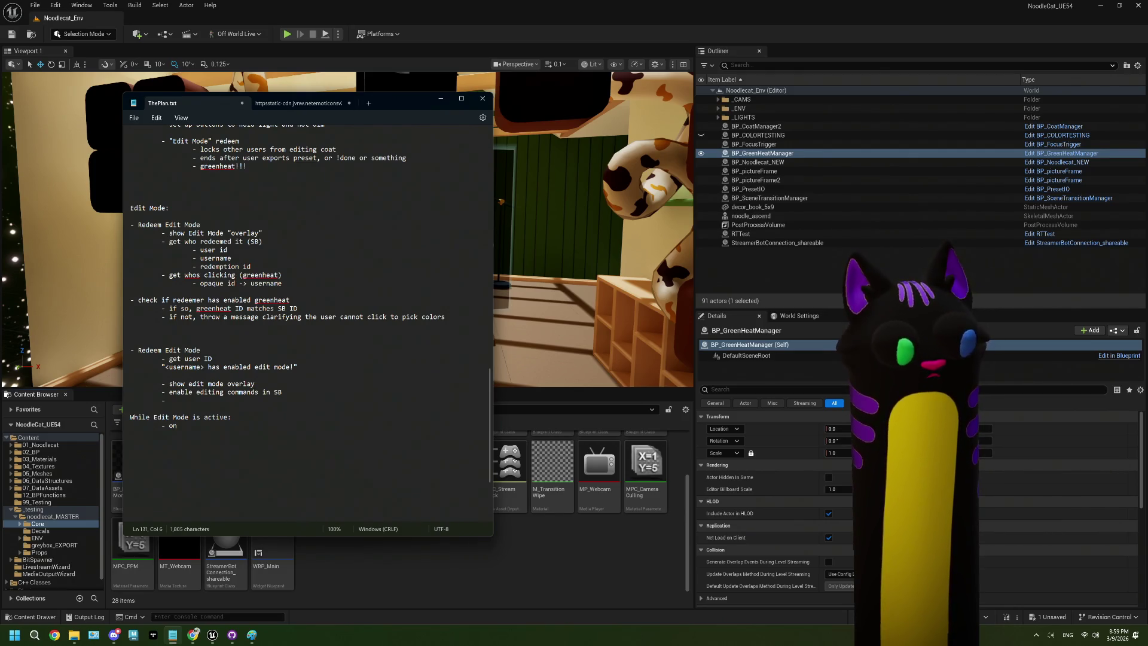
pyautogui.write('lick')
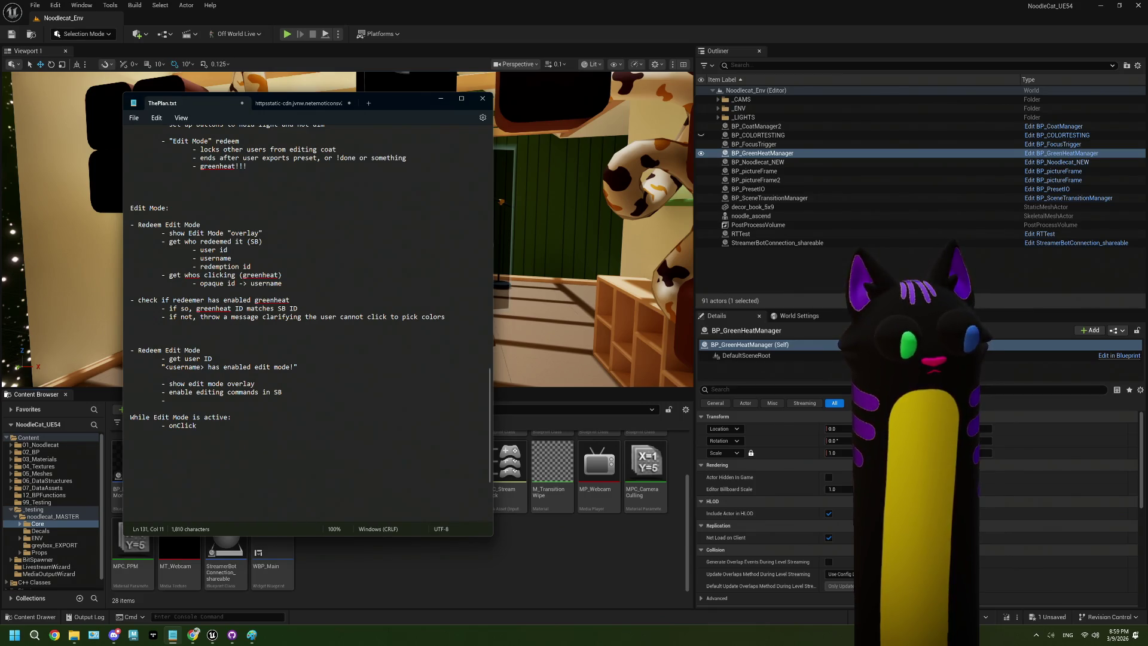
pyautogui.press('BackSpace')
pyautogui.press('BackSpace')
pyautogui.press('BackSpace')
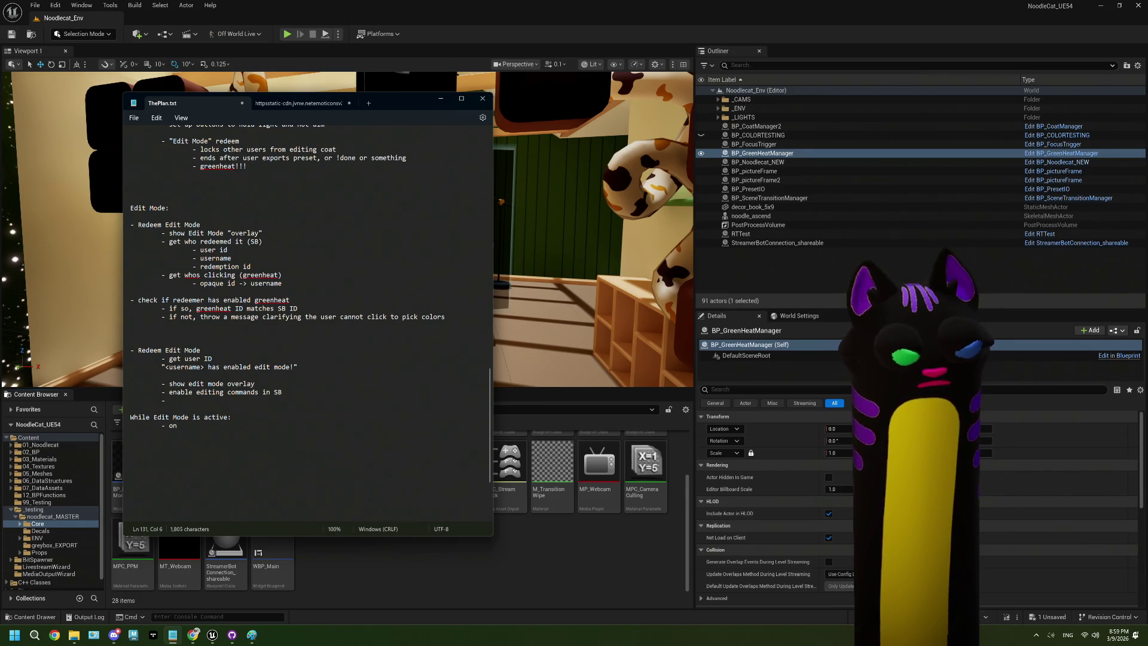
pyautogui.press('BackSpace')
pyautogui.press('BackSpace')
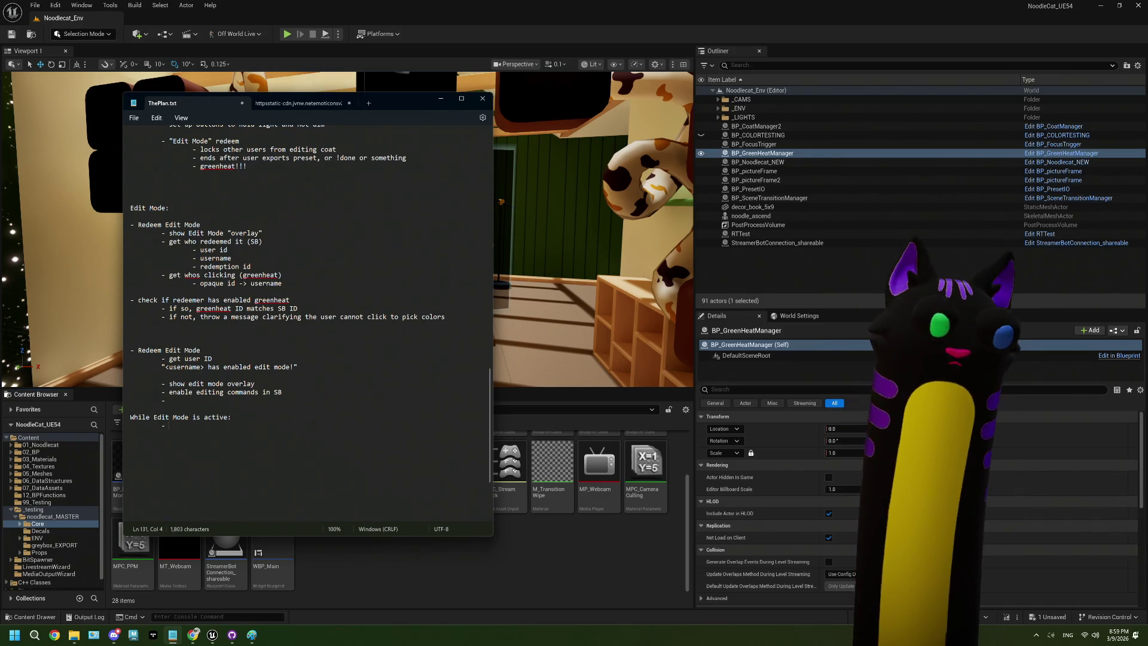
# Delete the empty bullet under 'enable editing commands in SB', leaving a blank line
pyautogui.click(183, 399)
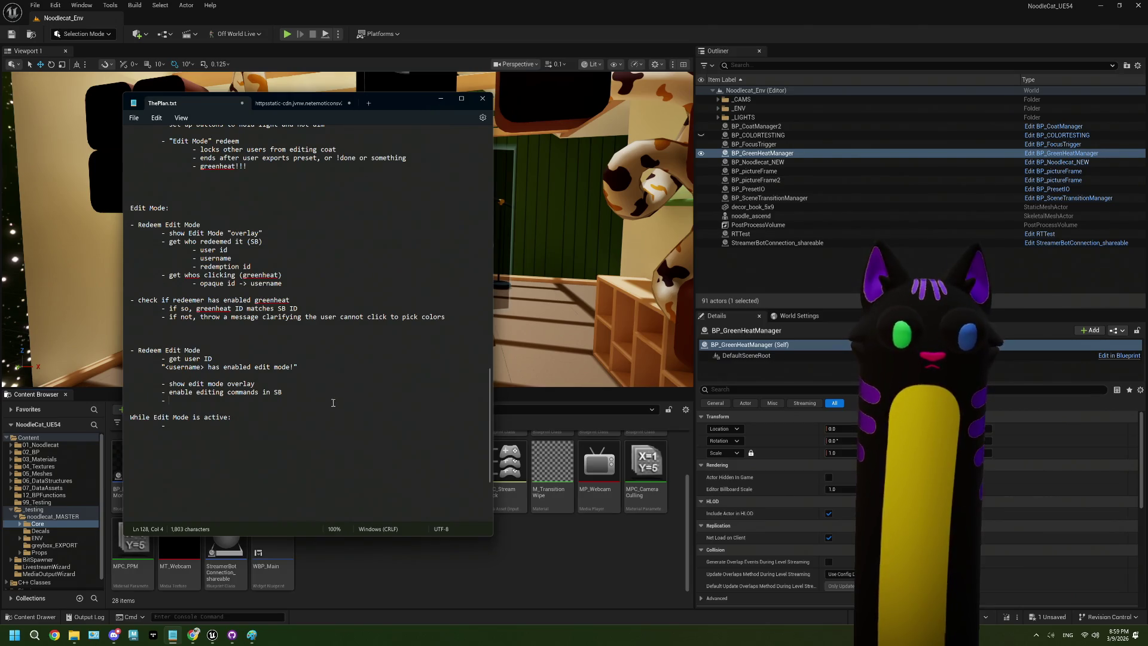
pyautogui.moveTo(170, 400); pyautogui.dragTo(137, 405)
pyautogui.press('BackSpace')
pyautogui.press('BackSpace')
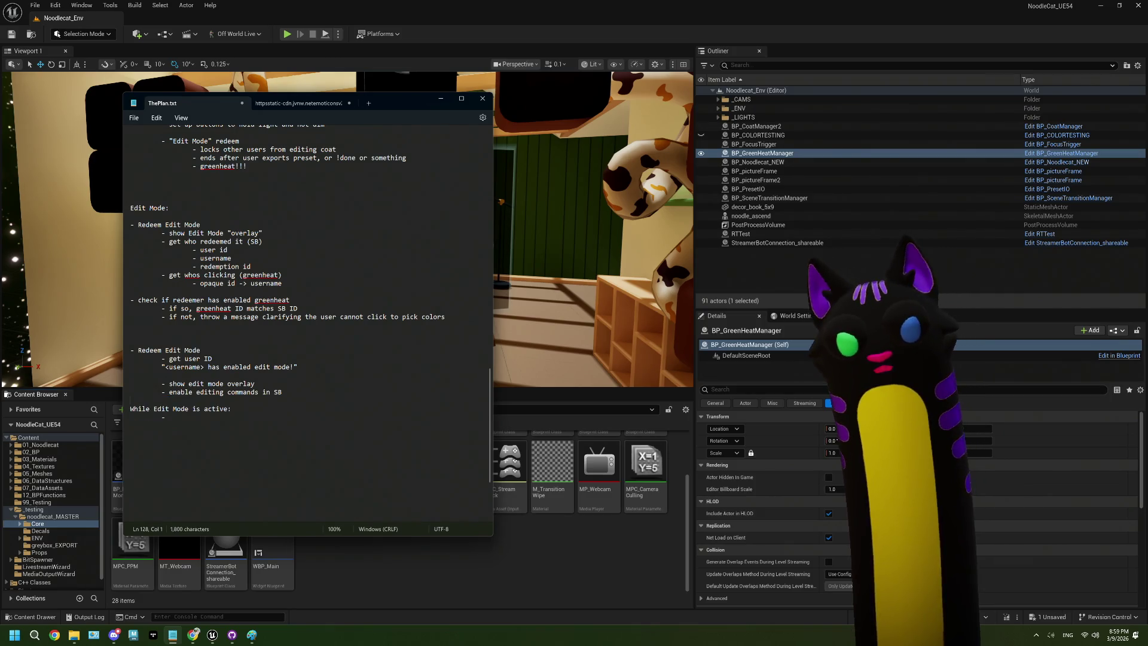
pyautogui.press('Return')
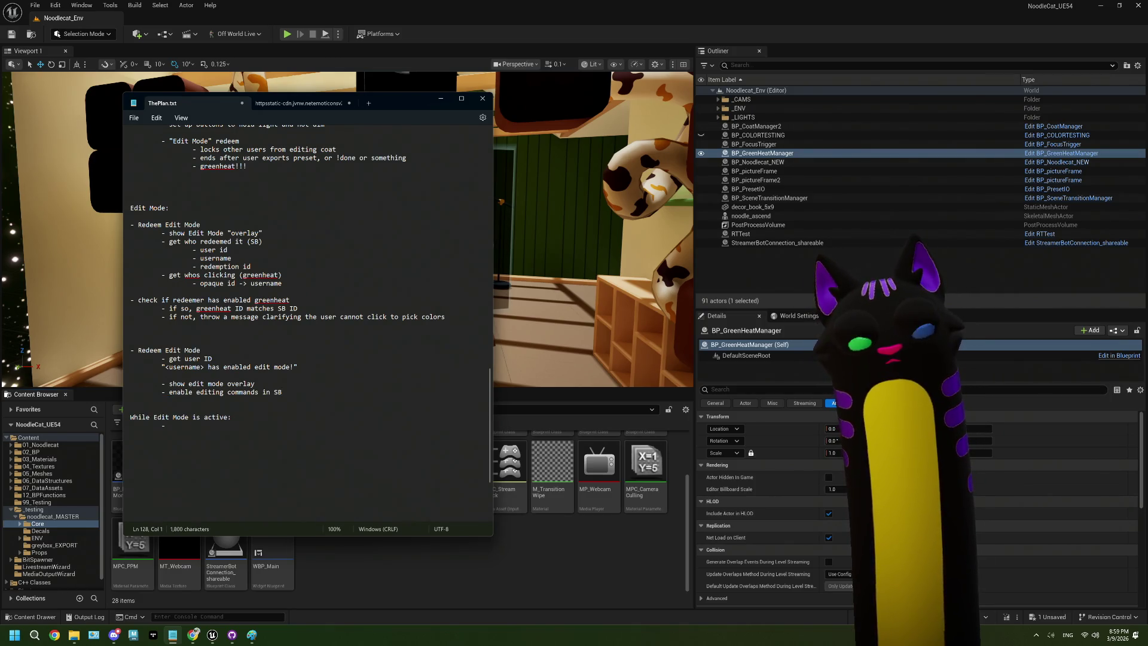
# Try the text 'on shinaniganz' in the new heading's bullet, then delete it again
pyautogui.click(180, 429)
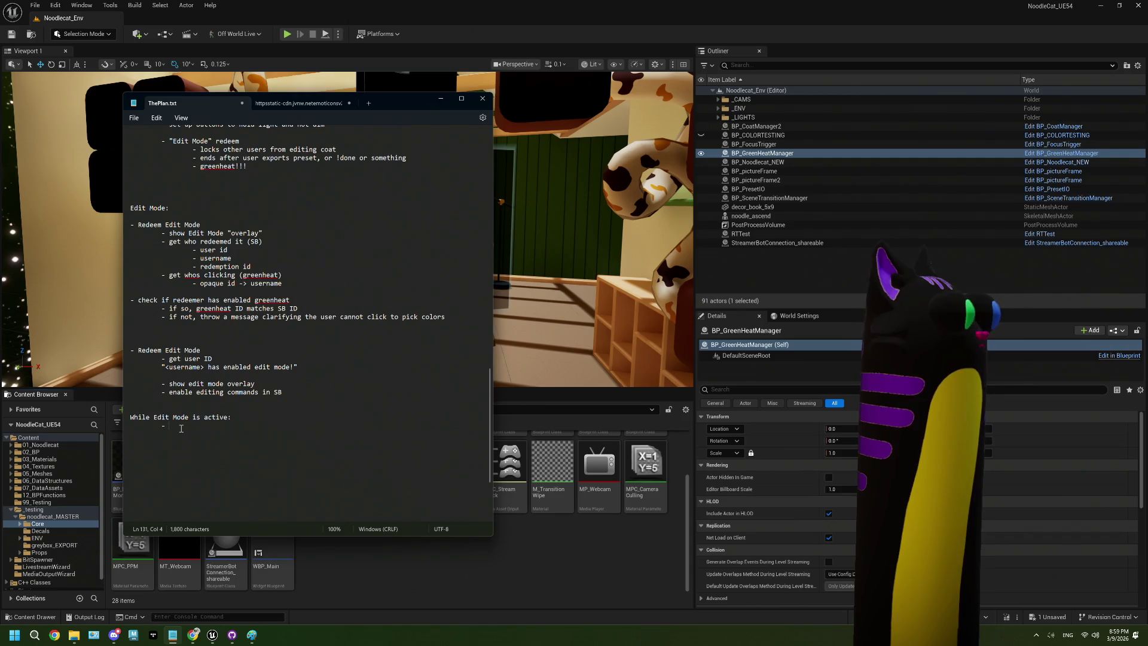
pyautogui.write('on')
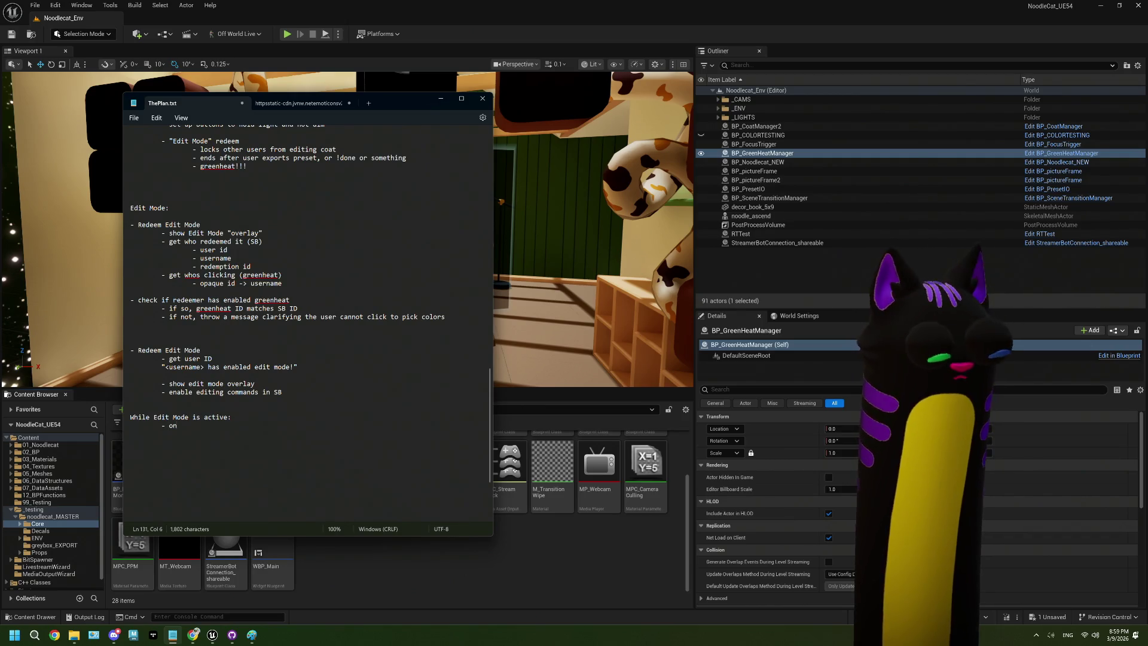
pyautogui.write(' shin')
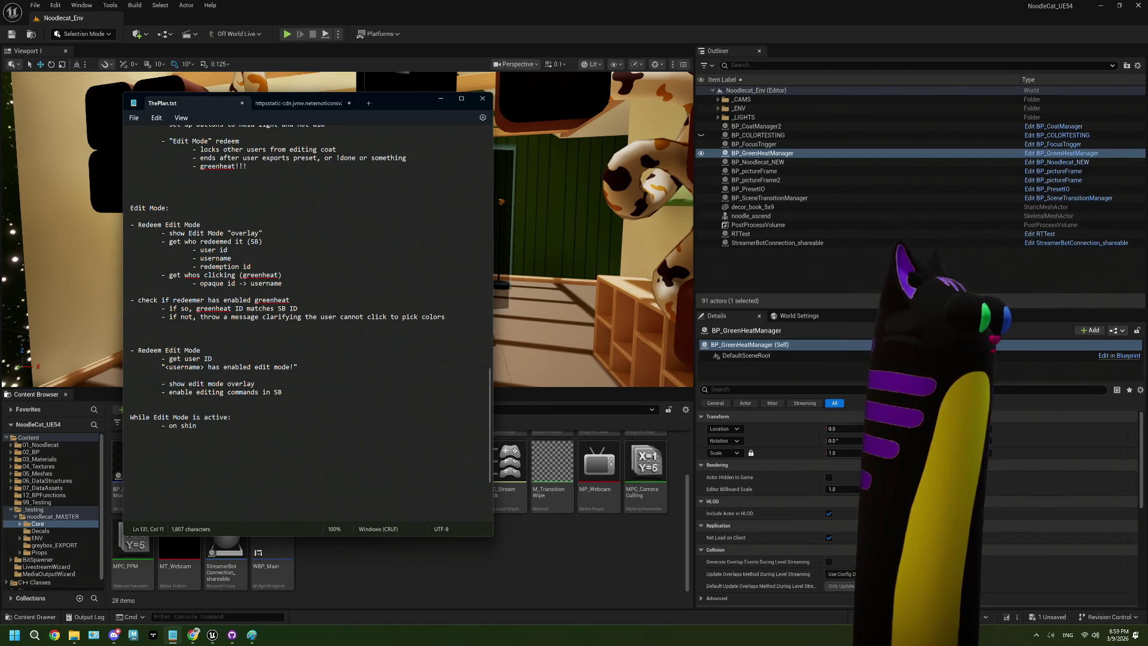
pyautogui.write('aniganz')
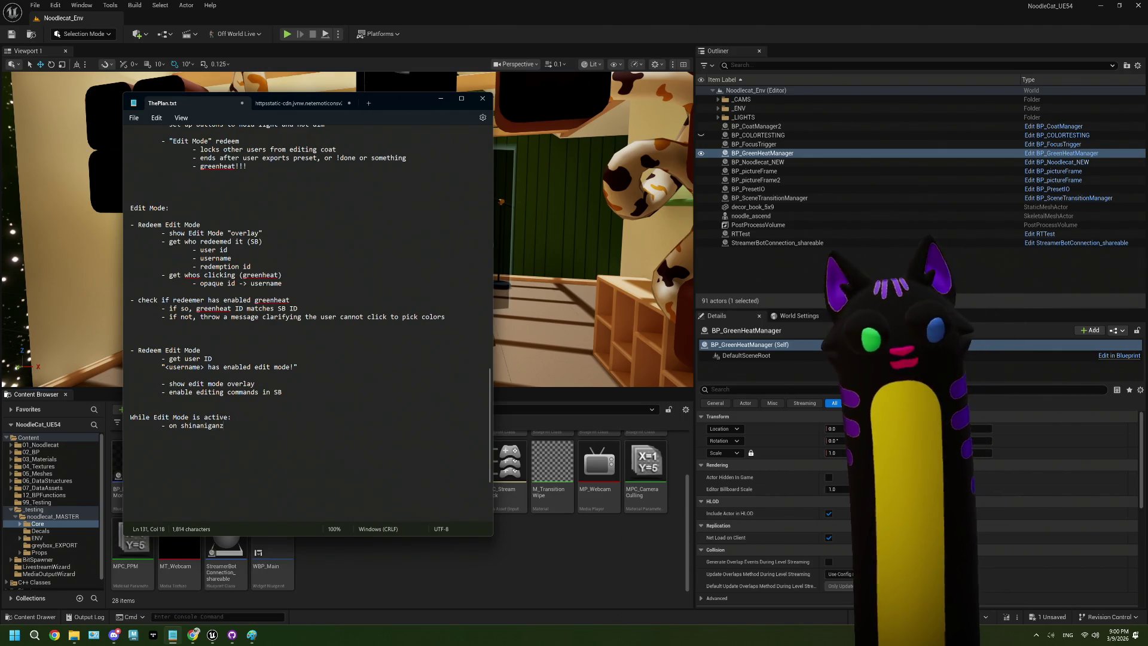
pyautogui.press('Return')
pyautogui.press('Tab')
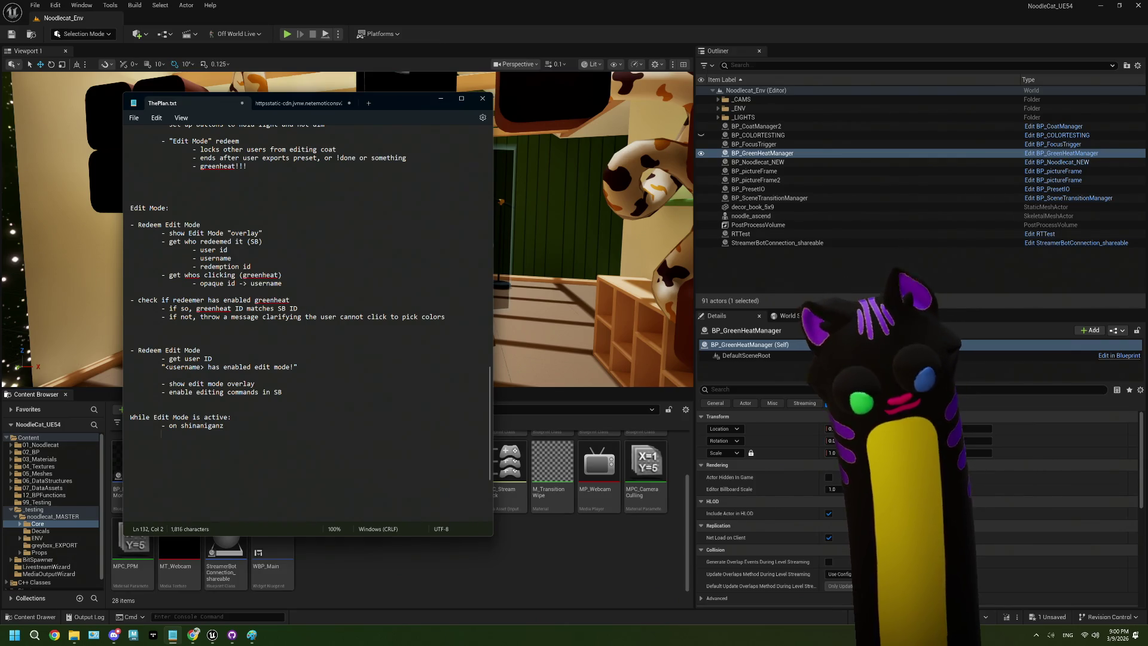
pyautogui.press('BackSpace')
pyautogui.press('BackSpace')
pyautogui.press('BackSpace')
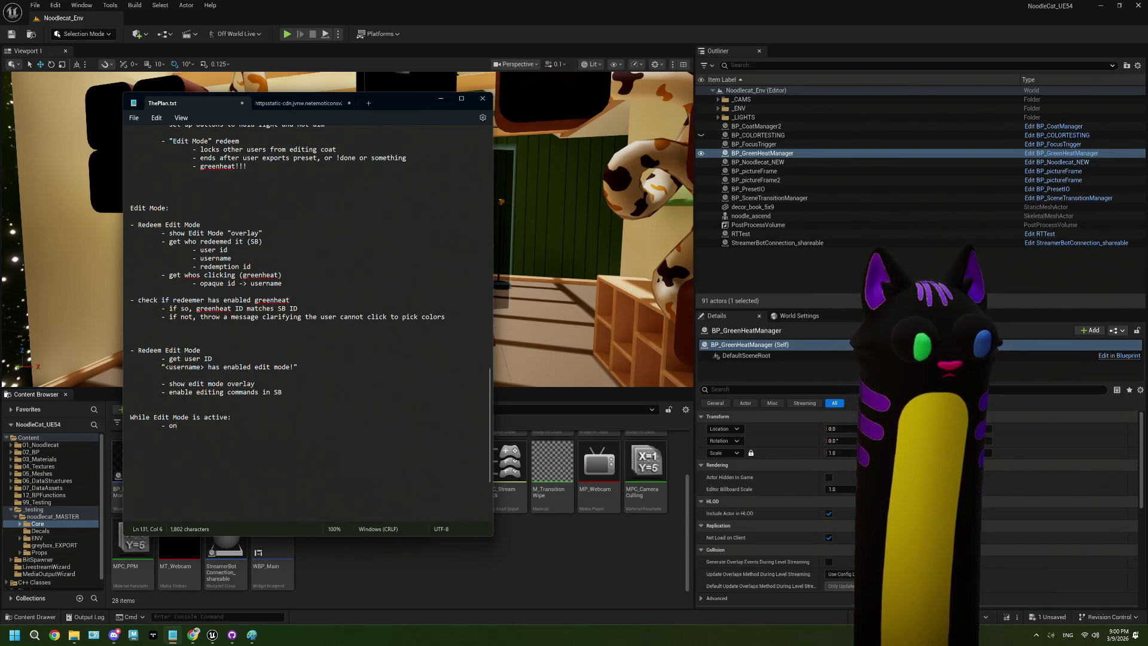
# Write the rule '- on successful line trace to color palette' under While Edit Mode is active
pyautogui.write('LineTra')
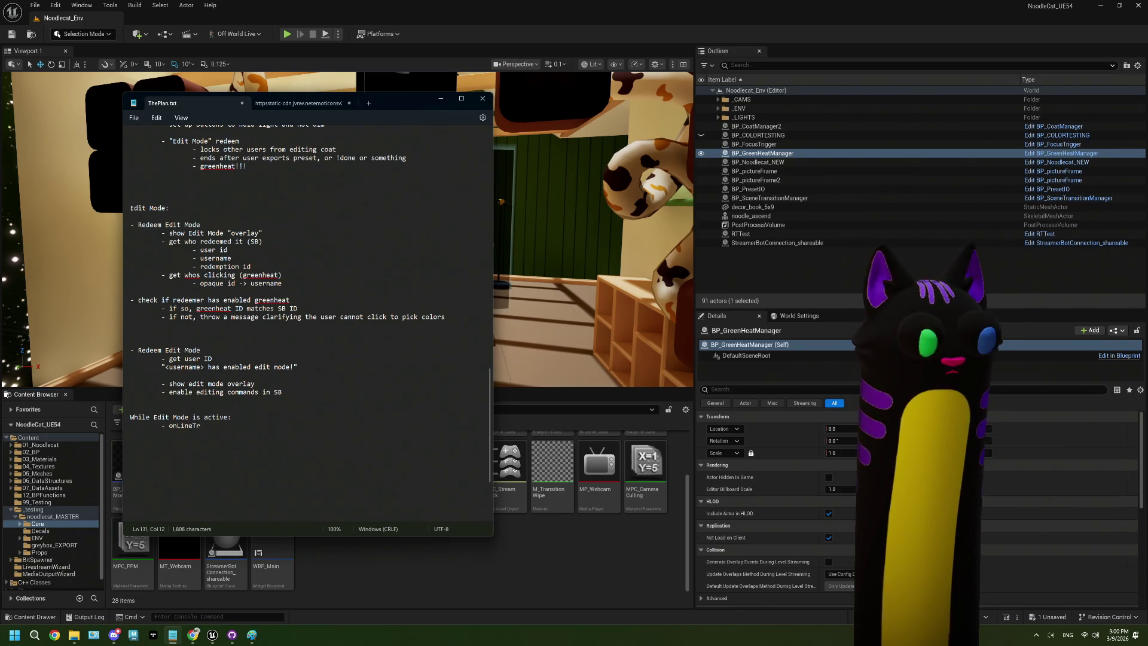
pyautogui.press('BackSpace')
pyautogui.press('BackSpace')
pyautogui.press('BackSpace')
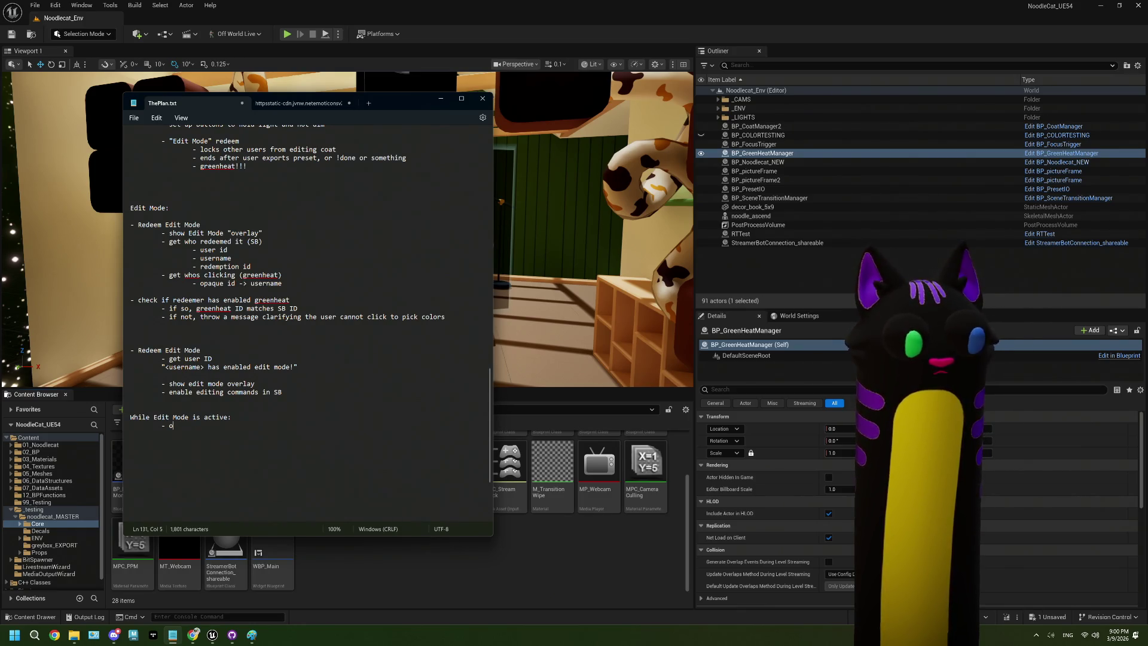
pyautogui.write('n successful line t')
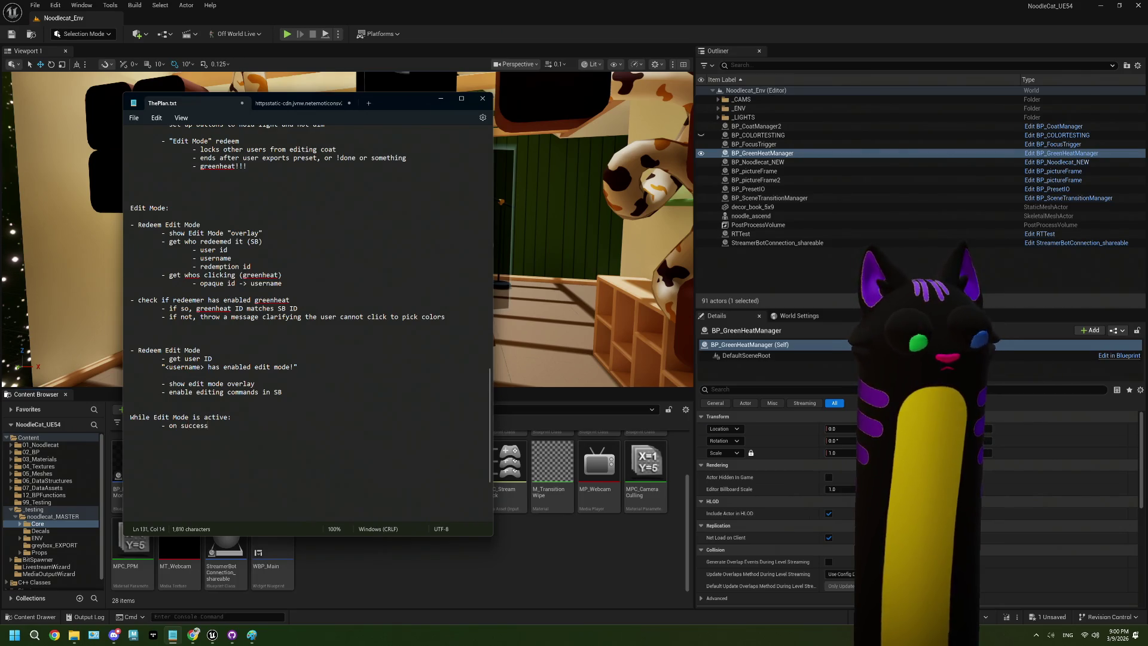
pyautogui.write('rac')
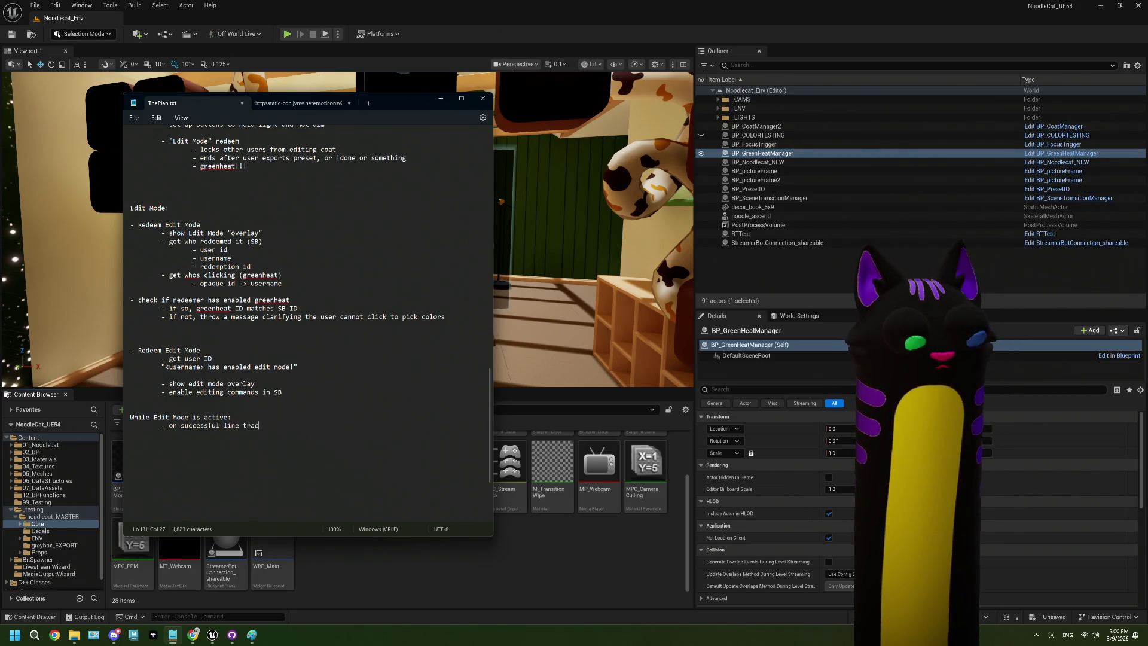
pyautogui.write('e to colo')
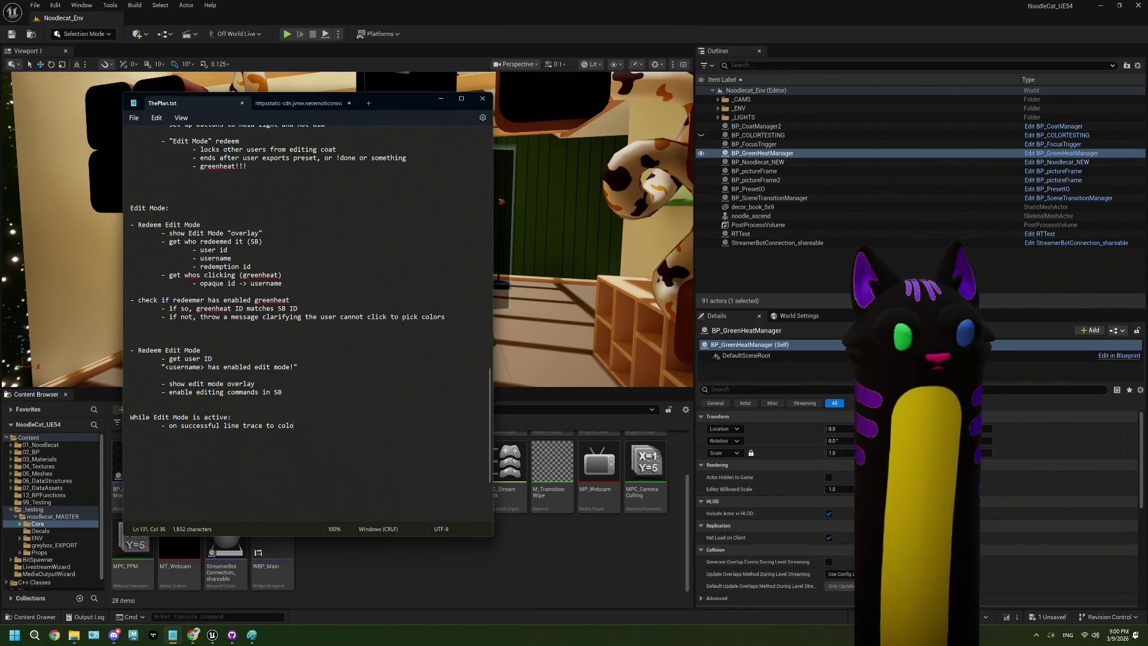
pyautogui.write('r pallet')
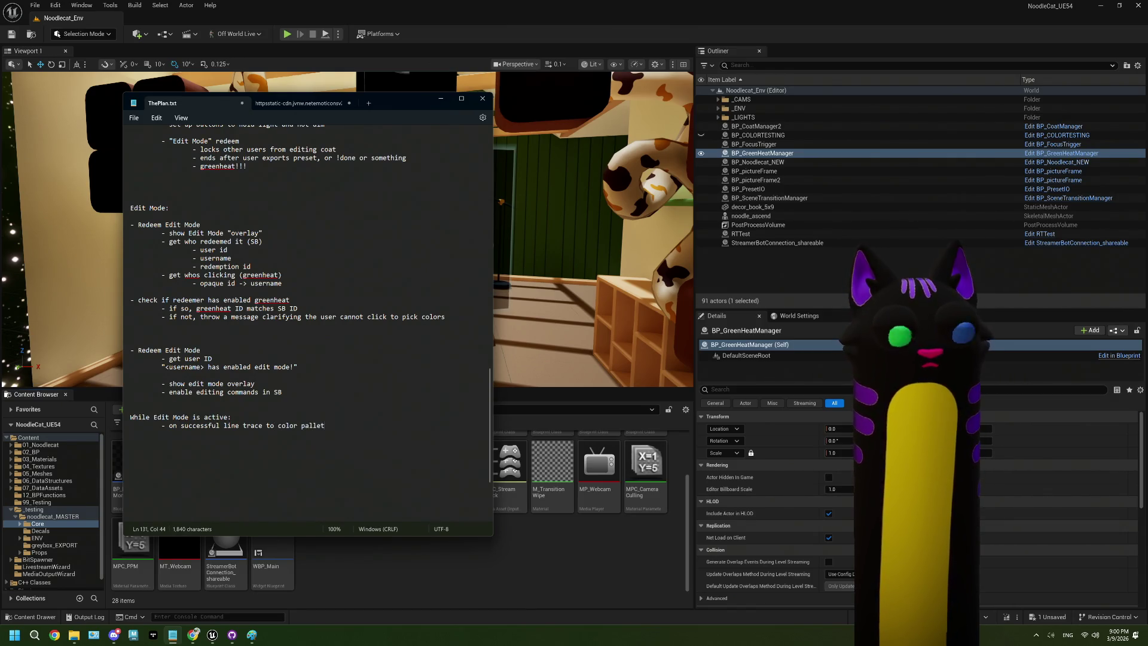
pyautogui.press('BackSpace')
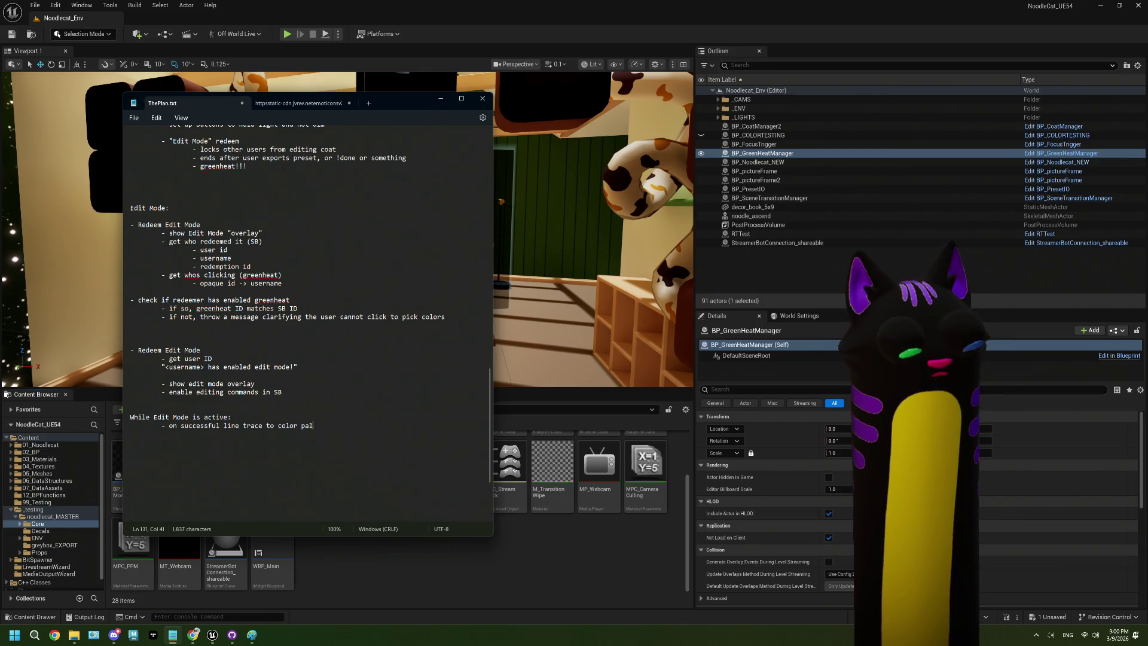
pyautogui.write('ette')
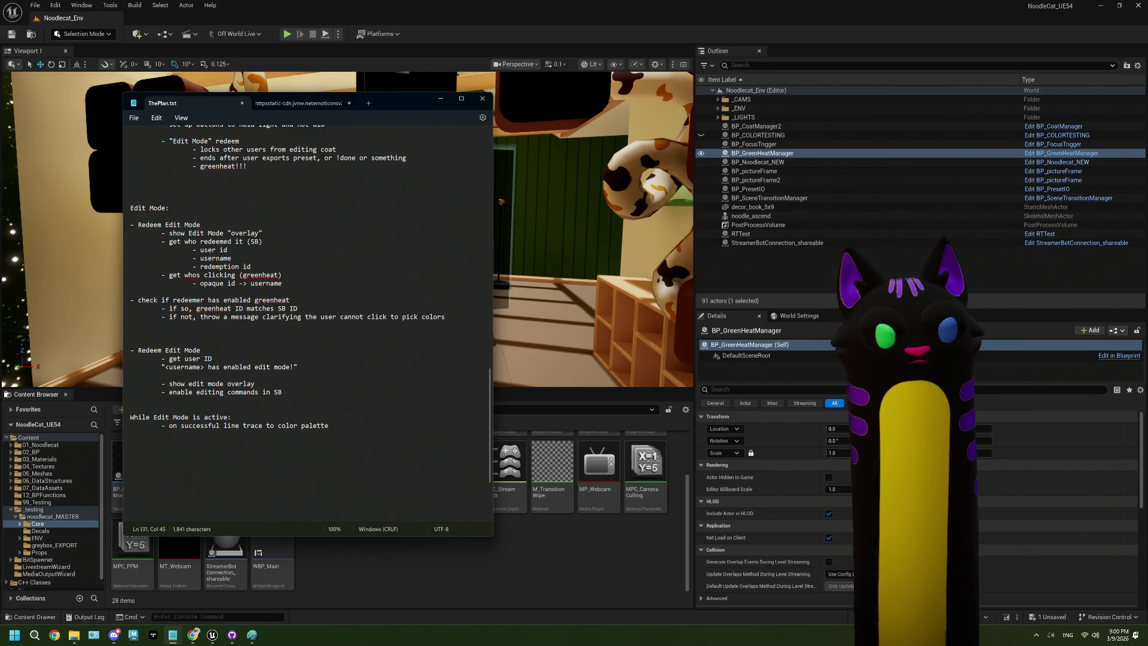
# Add the sub-point 'set the users "brush" color to clicked color' and begin the next rule
pyautogui.press('Return')
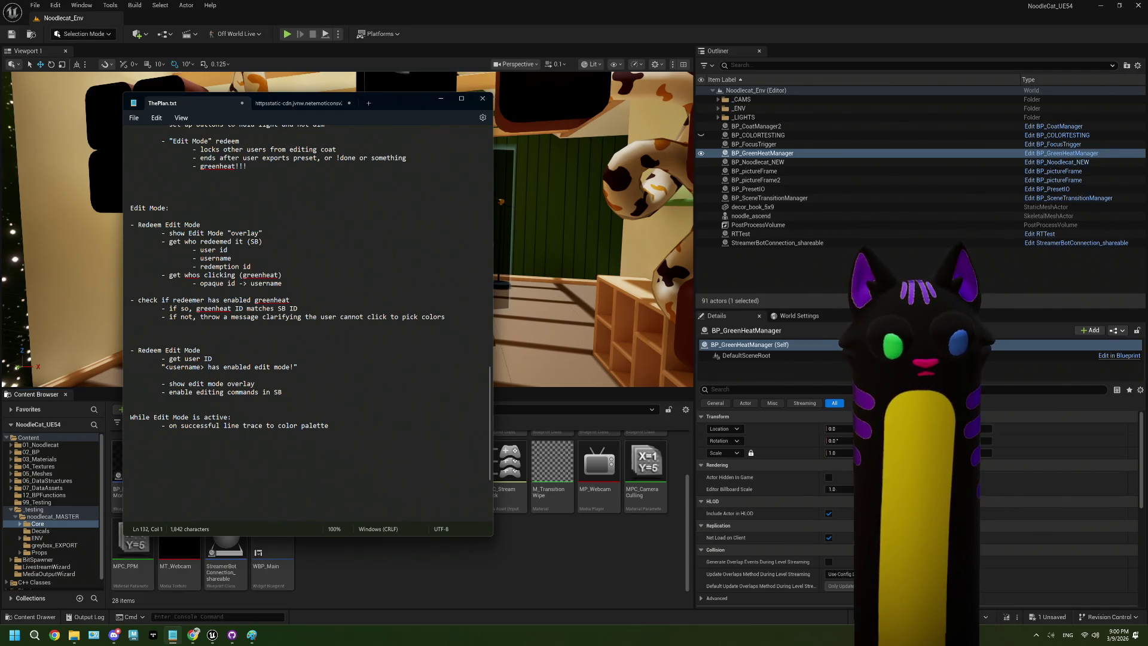
pyautogui.press('Tab')
pyautogui.press('Tab')
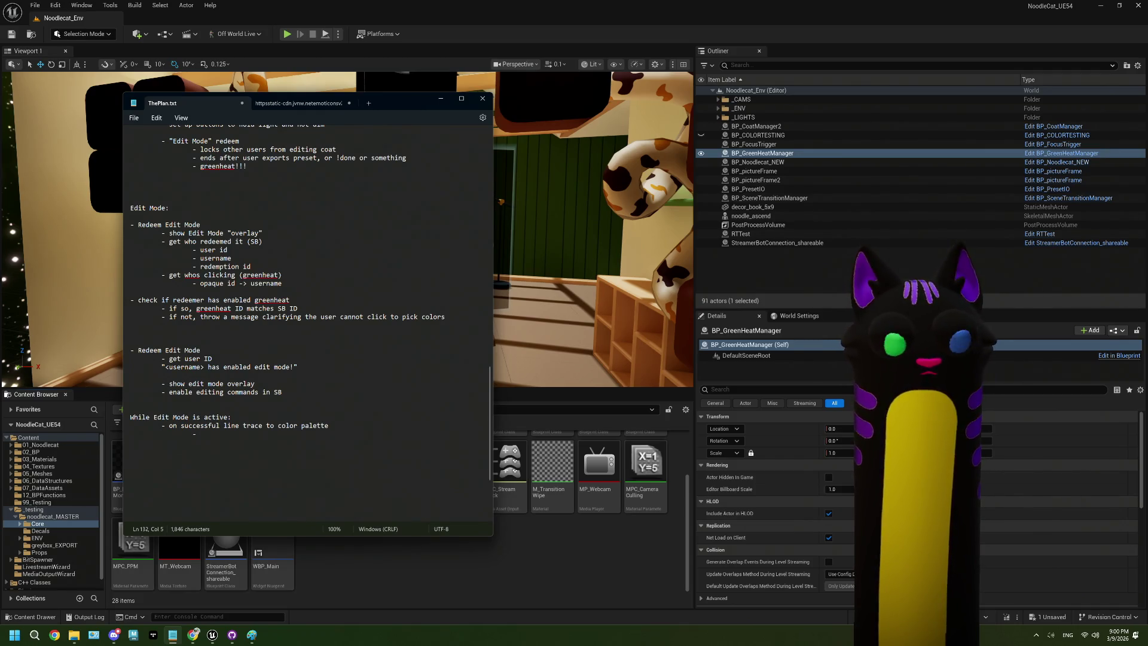
pyautogui.write('s')
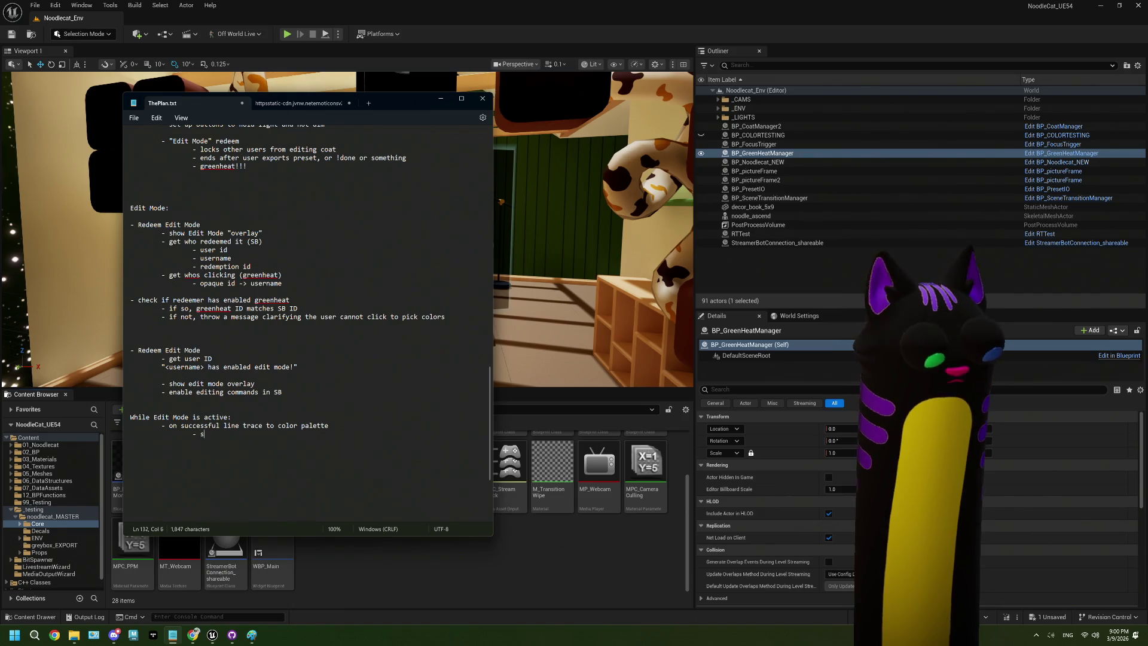
pyautogui.write('et the ')
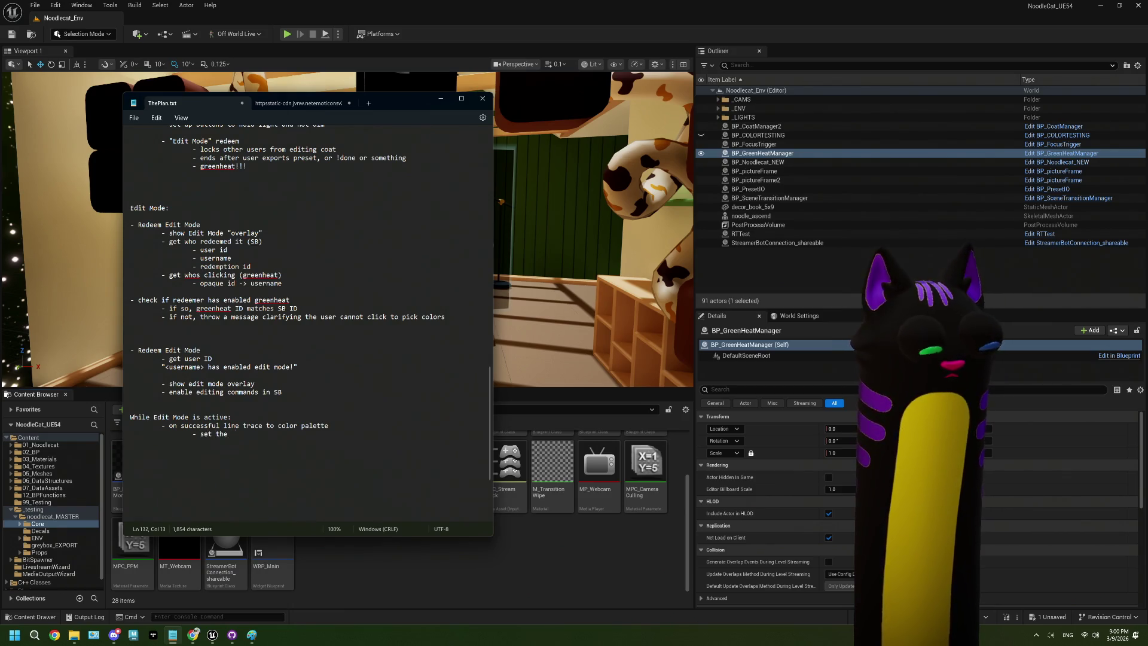
pyautogui.write('users "b')
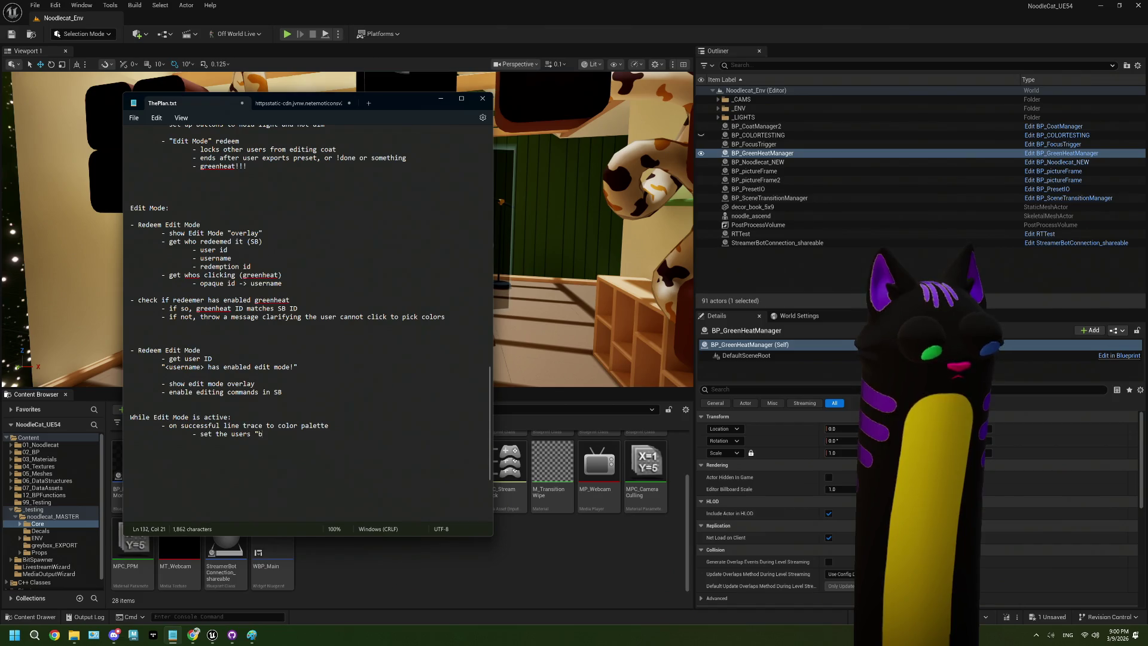
pyautogui.write('rush" co')
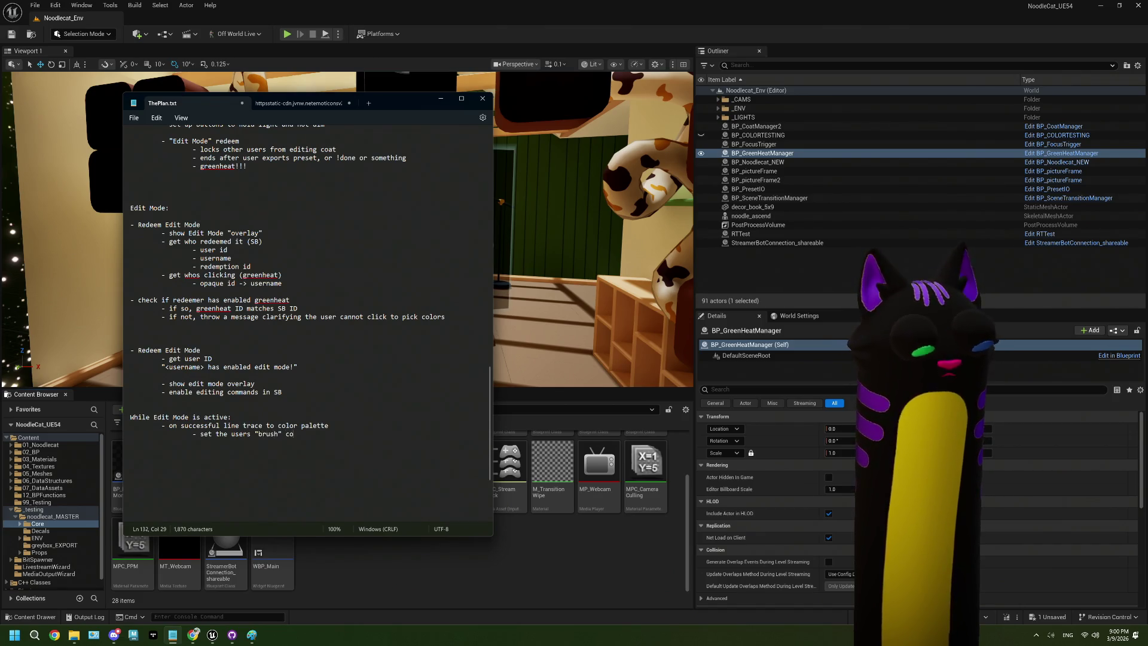
pyautogui.write('lor to ')
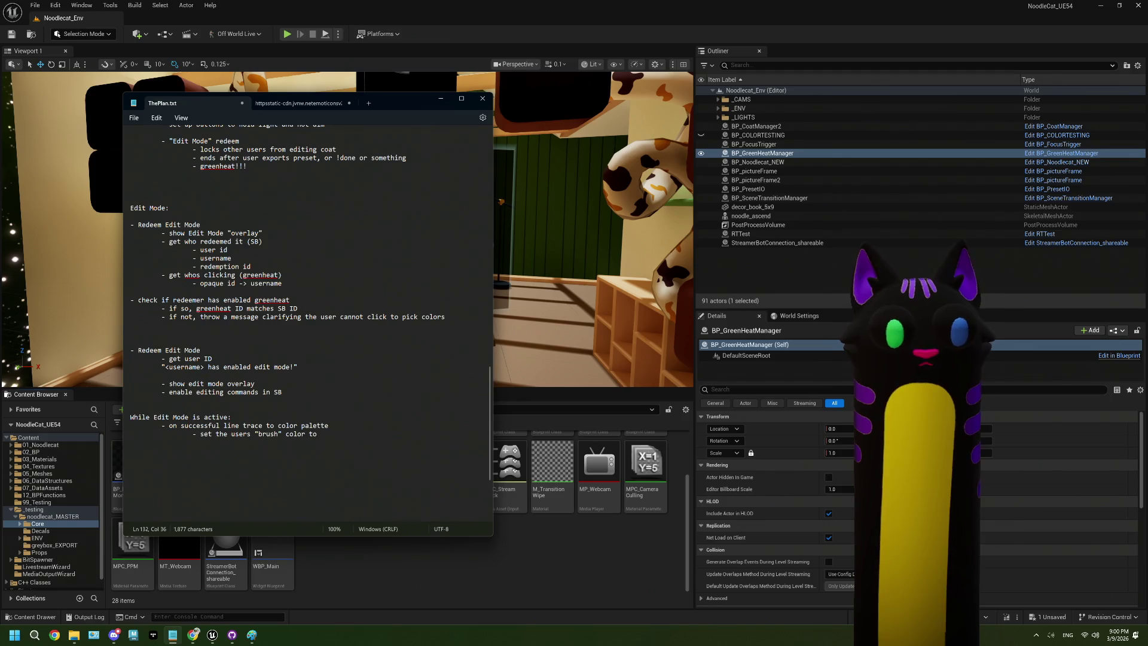
pyautogui.write('clicked')
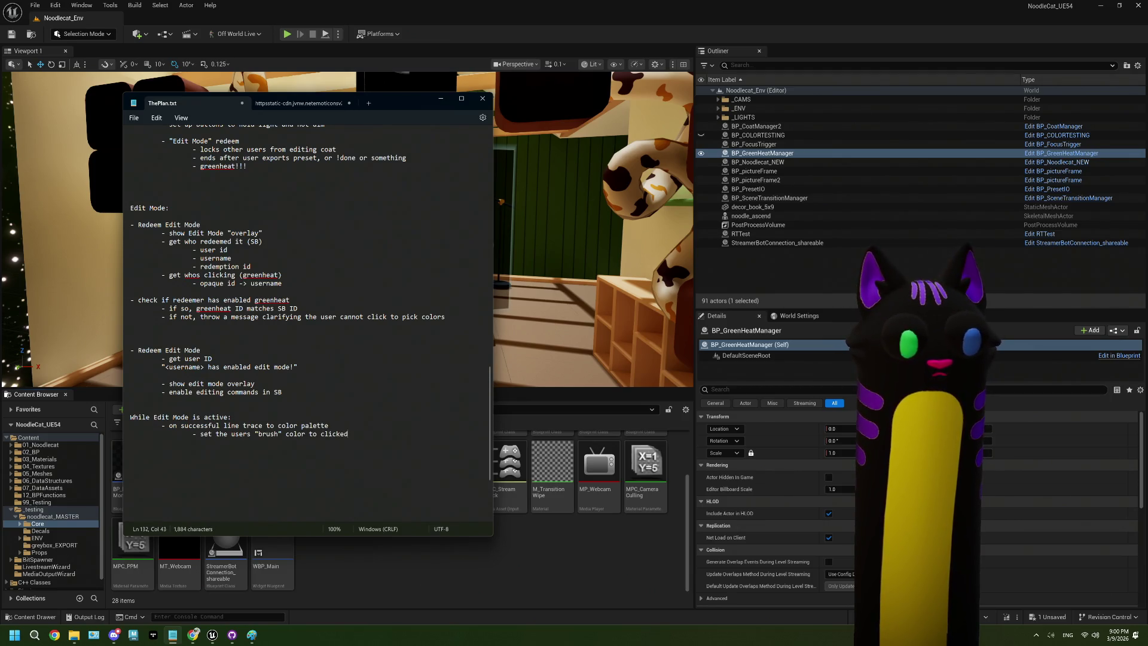
pyautogui.write(' color')
pyautogui.press('Return')
pyautogui.press('Tab')
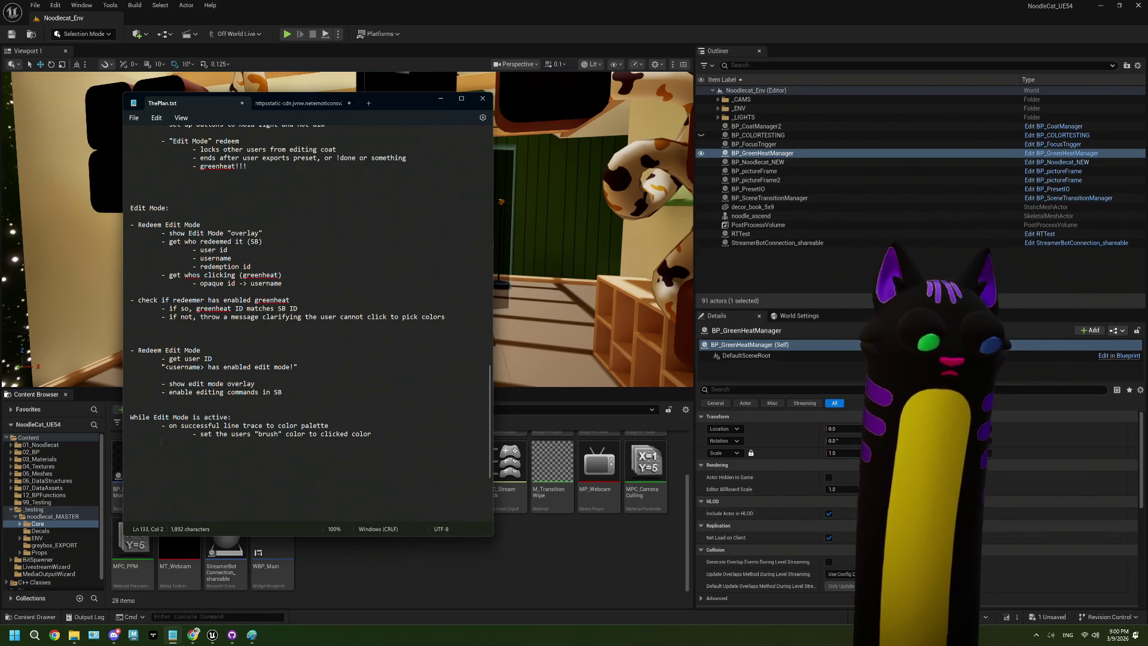
pyautogui.write('ion')
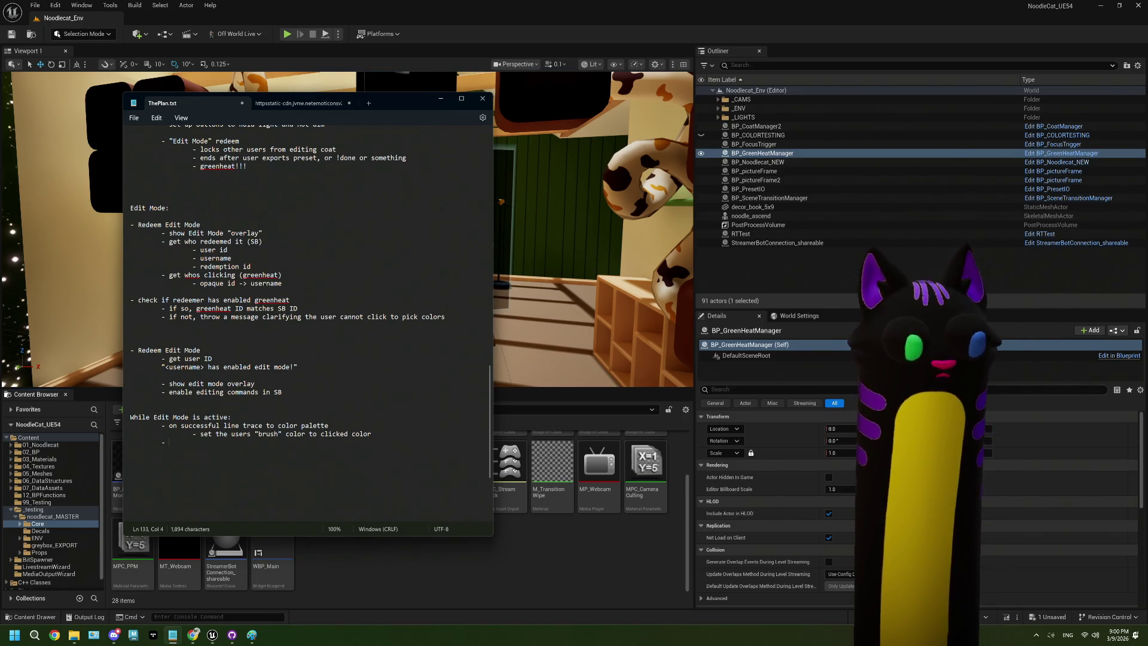
pyautogui.write('on succes')
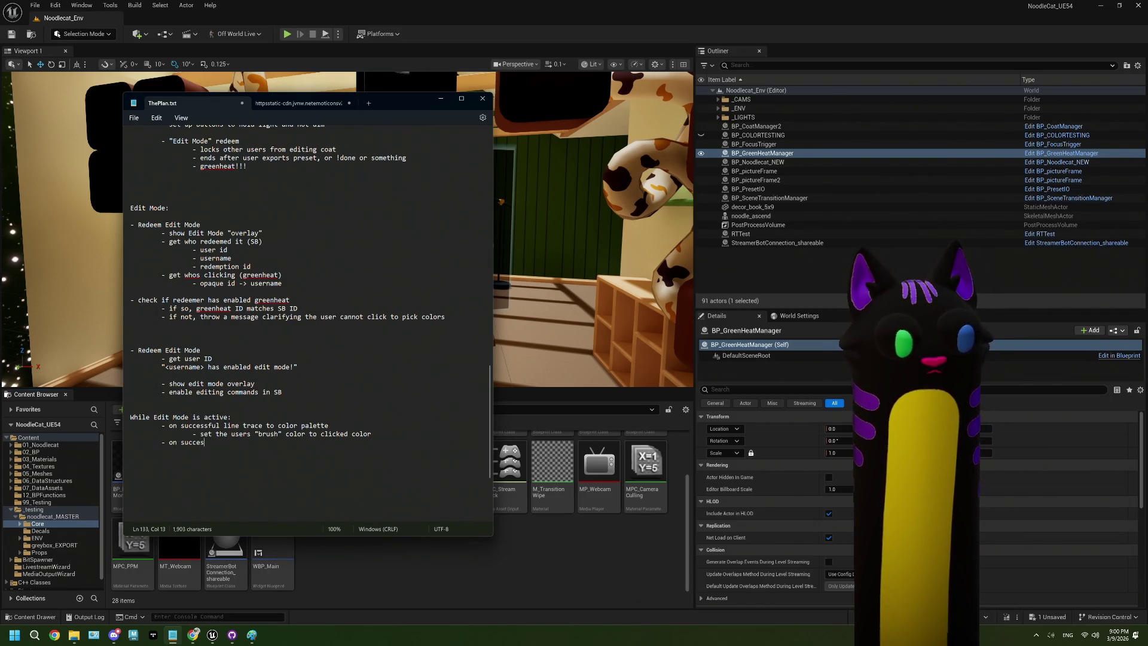
pyautogui.write('sful')
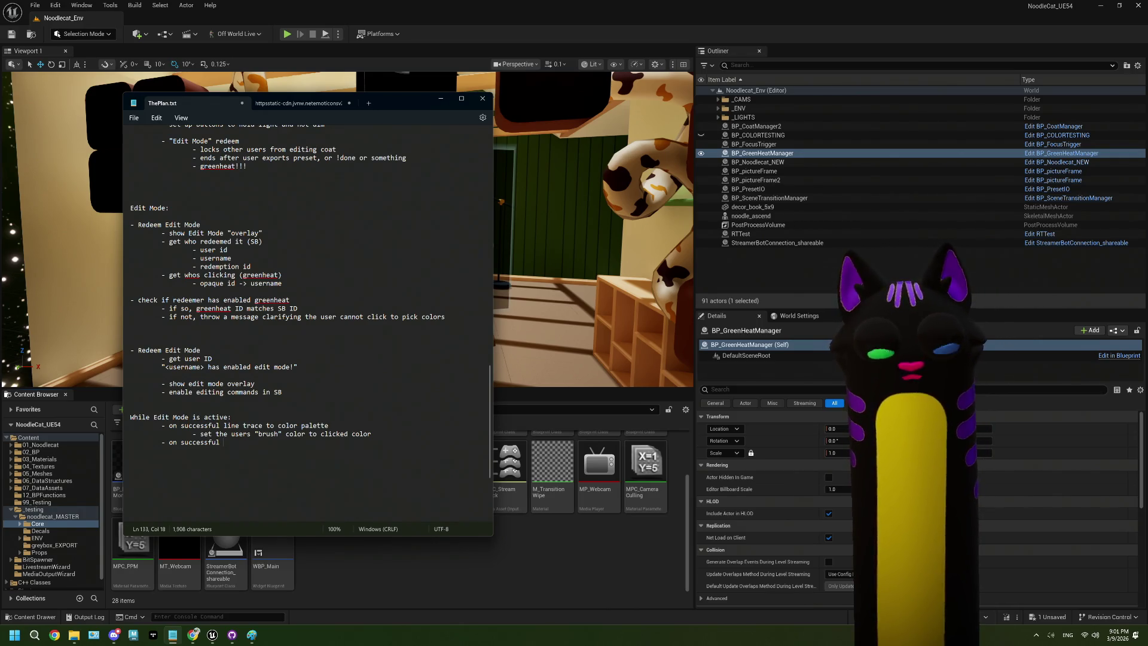
# Finish the rule 'on successful line trace to coat PNG', then switch to the Paint sketch
pyautogui.write('line trace to ')
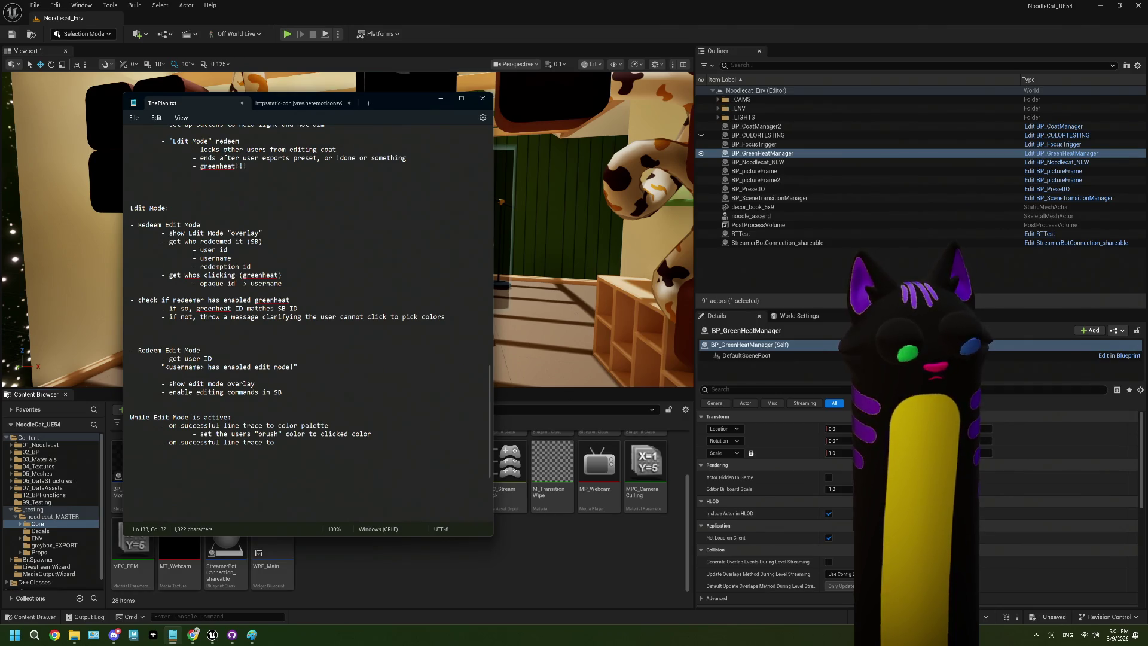
pyautogui.write('coat')
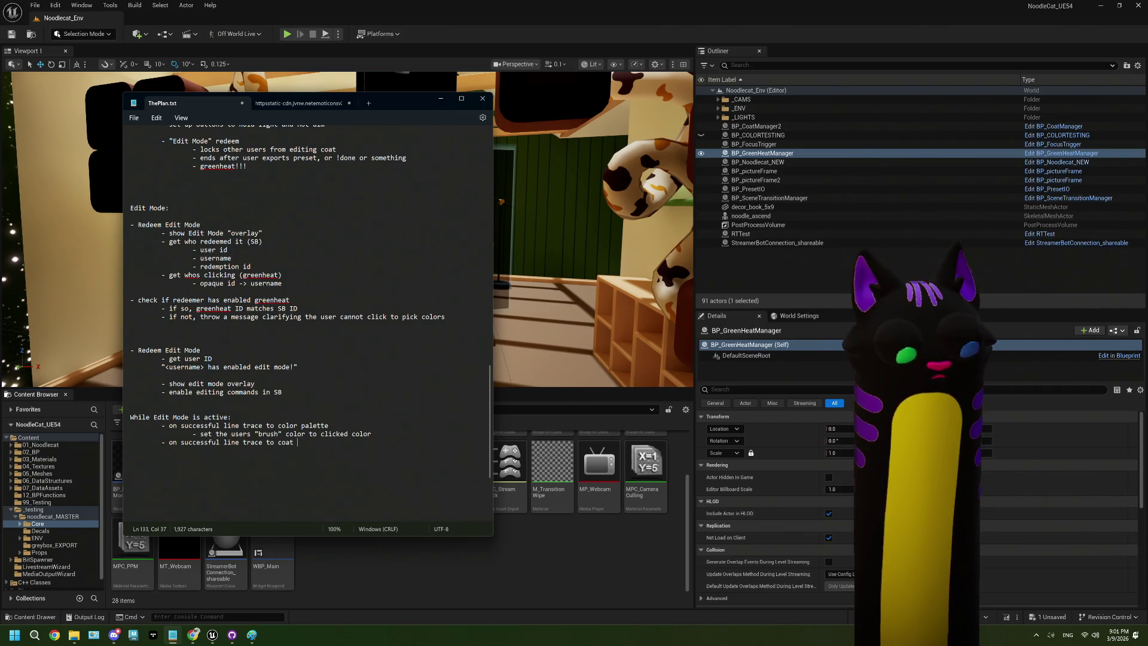
pyautogui.write(' PNG')
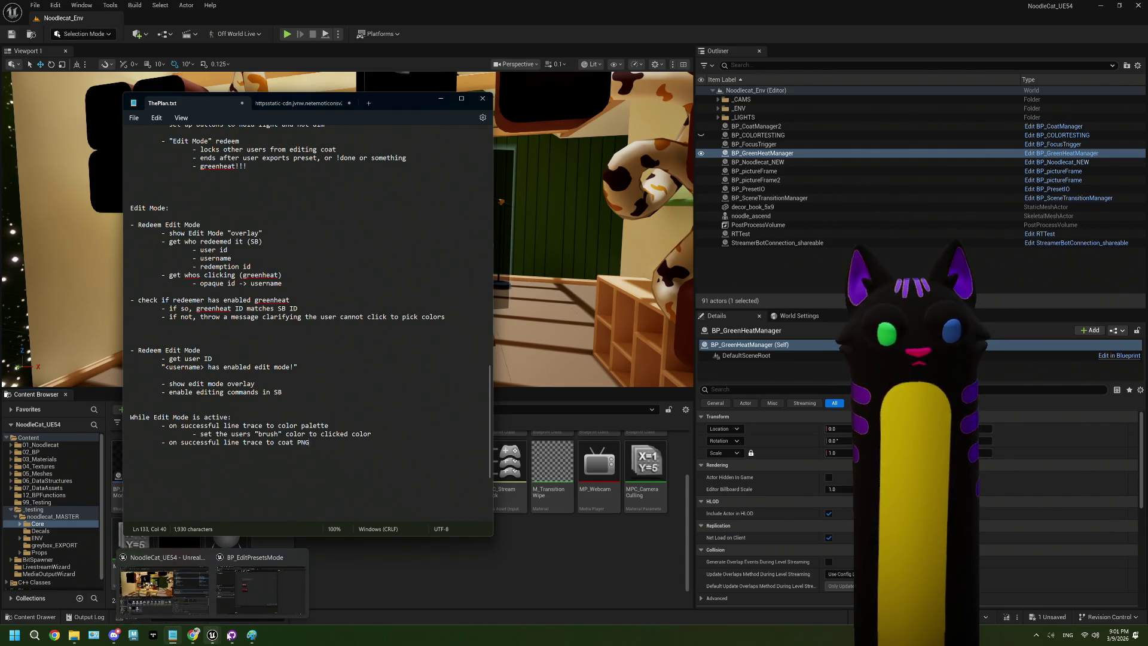
pyautogui.click(246, 638)
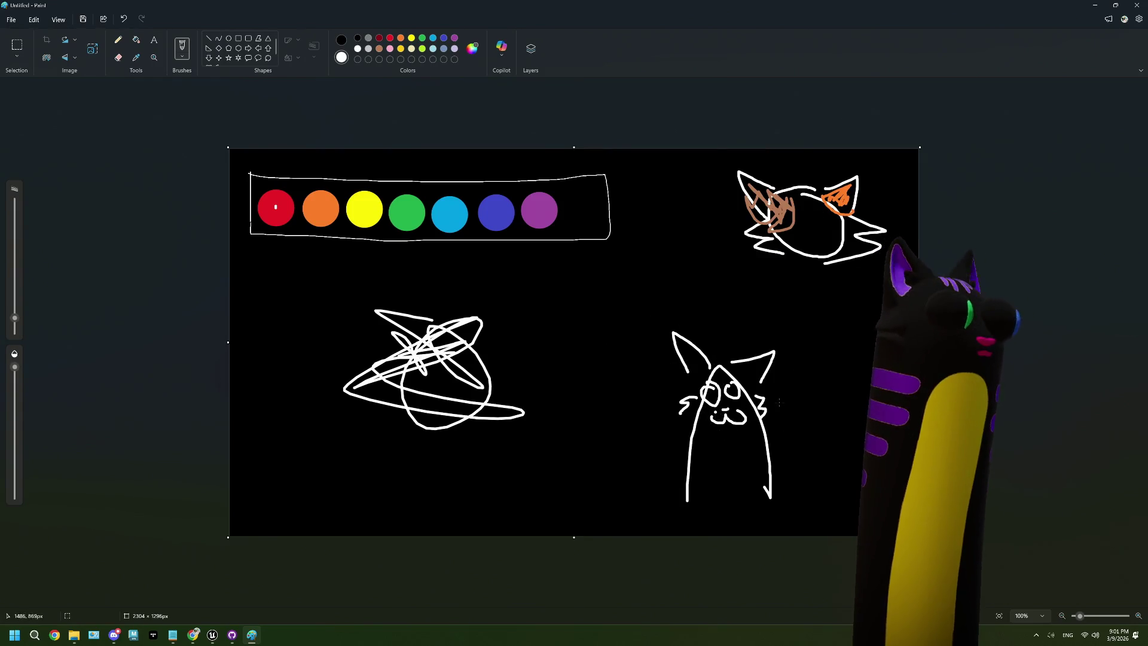
# Sketch motion curves on both sides of the standing cat and a downward arrow above the top-right cat
pyautogui.moveTo(637, 378); pyautogui.dragTo(608, 406)
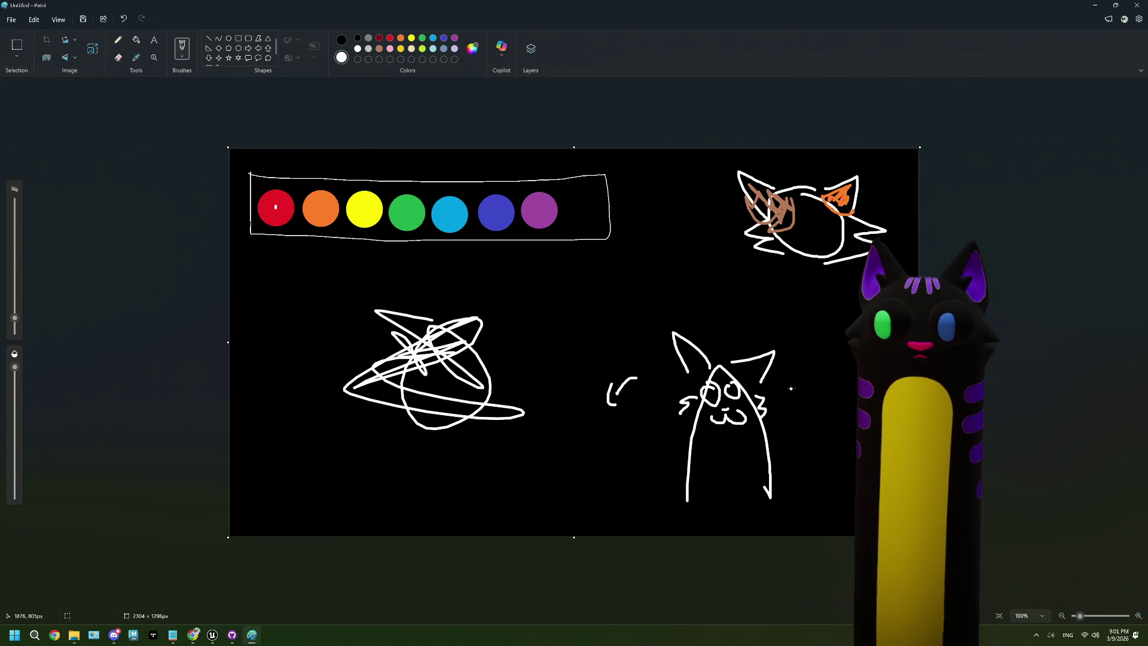
pyautogui.moveTo(791, 387); pyautogui.dragTo(817, 412)
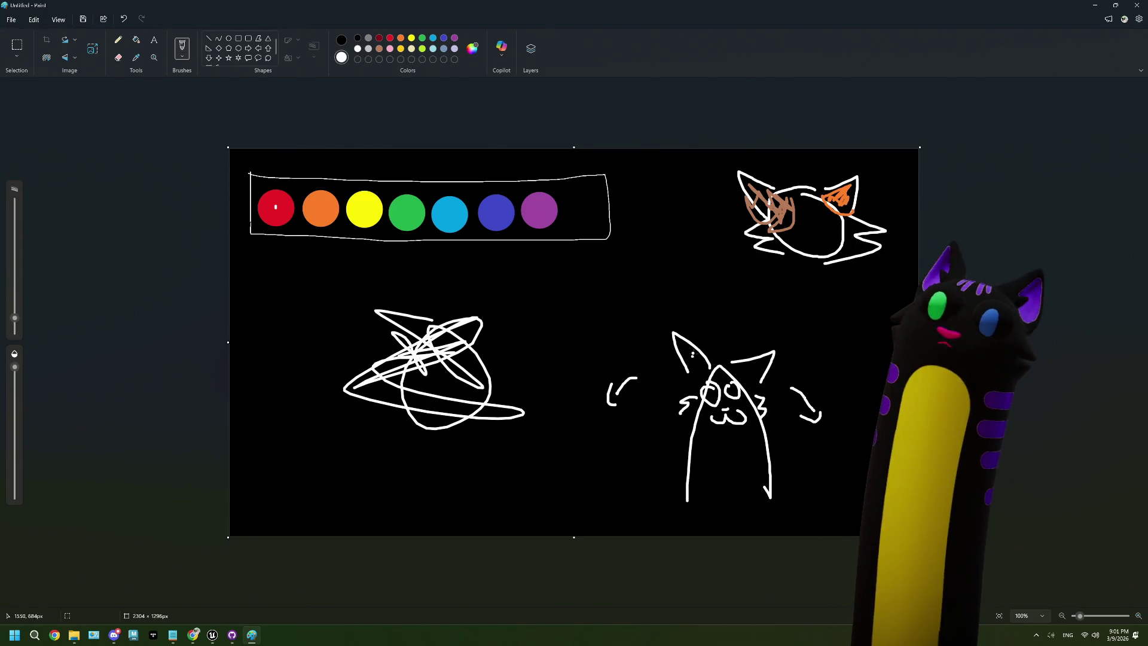
pyautogui.moveTo(843, 157)
pyautogui.mouseDown()
pyautogui.moveTo(795, 344)
pyautogui.moveTo(819, 178)
pyautogui.mouseUp()
pyautogui.hotkey('ctrl', 'z')
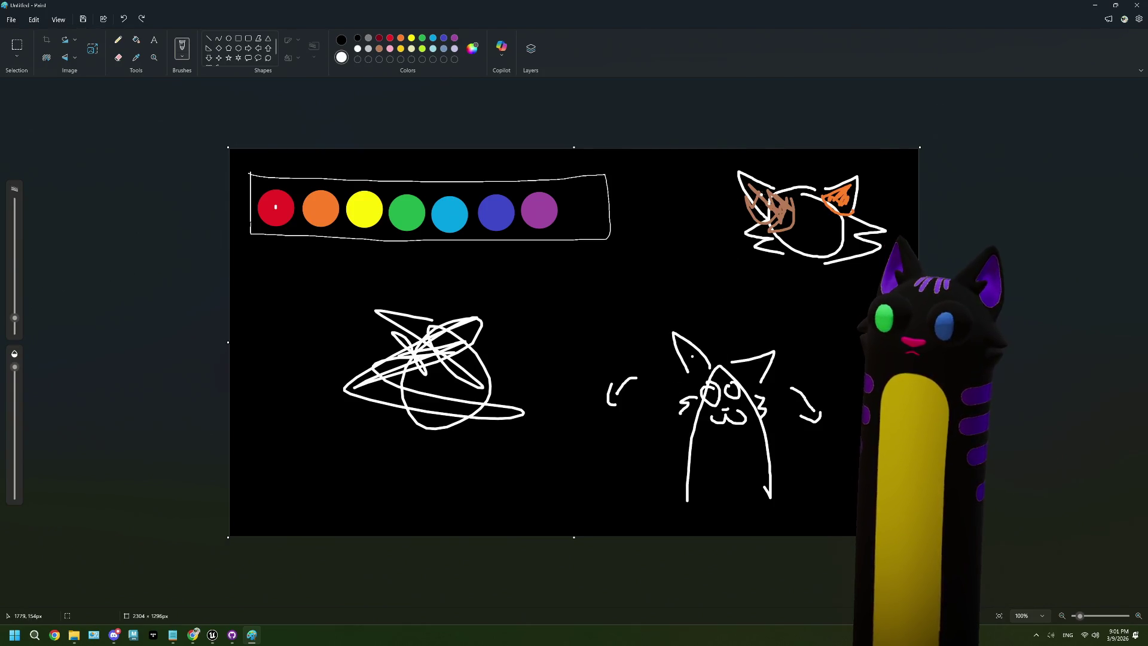
pyautogui.moveTo(785, 165)
pyautogui.mouseDown()
pyautogui.moveTo(813, 159)
pyautogui.moveTo(796, 165)
pyautogui.moveTo(795, 149)
pyautogui.mouseUp()
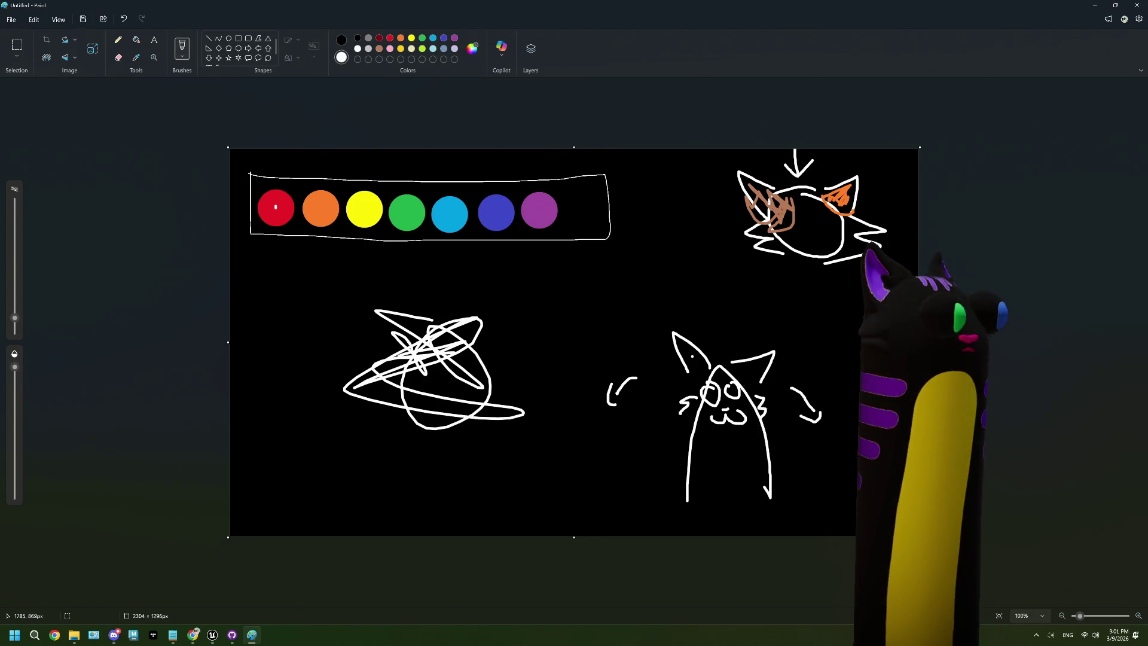
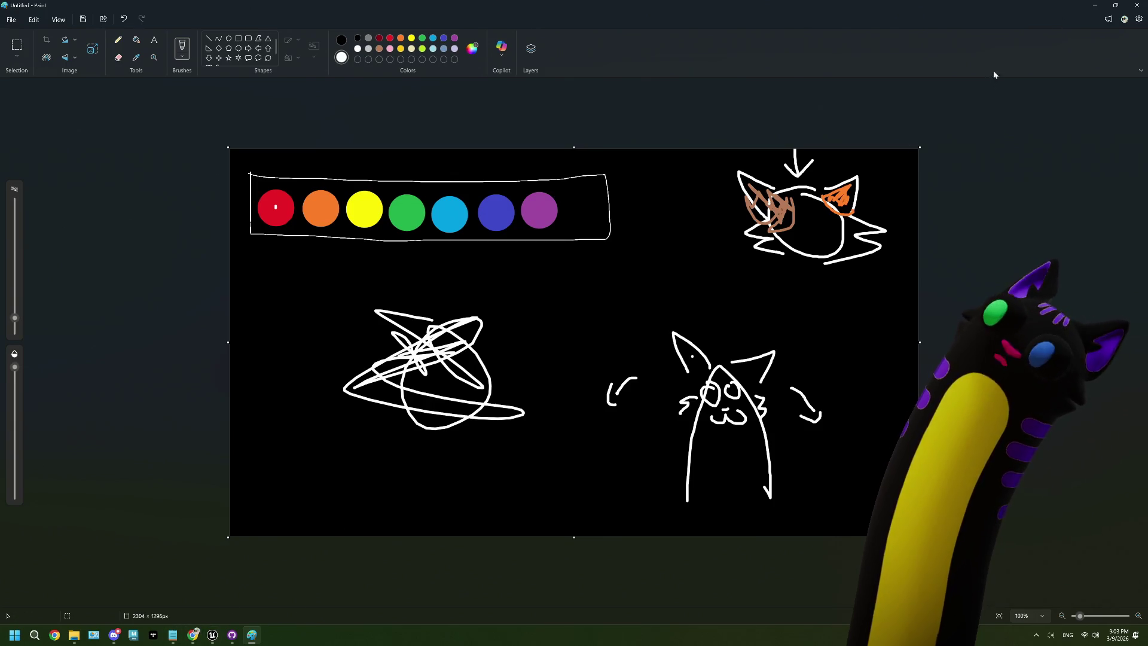
# Minimize Paint to bring the ThePlan.txt notes back into view
pyautogui.click(1095, 6)
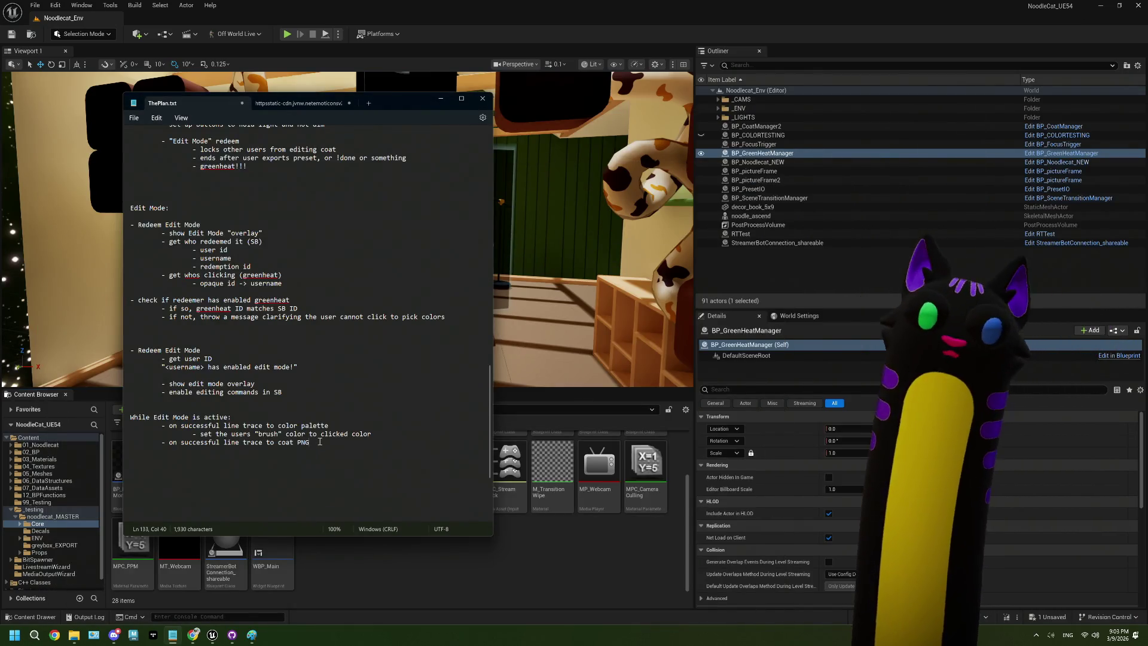
# Add the indented sub-step '- find collision UVs to find where the user clicked', with a blank line above it
pyautogui.press('Return')
pyautogui.press('Tab')
pyautogui.press('Tab')
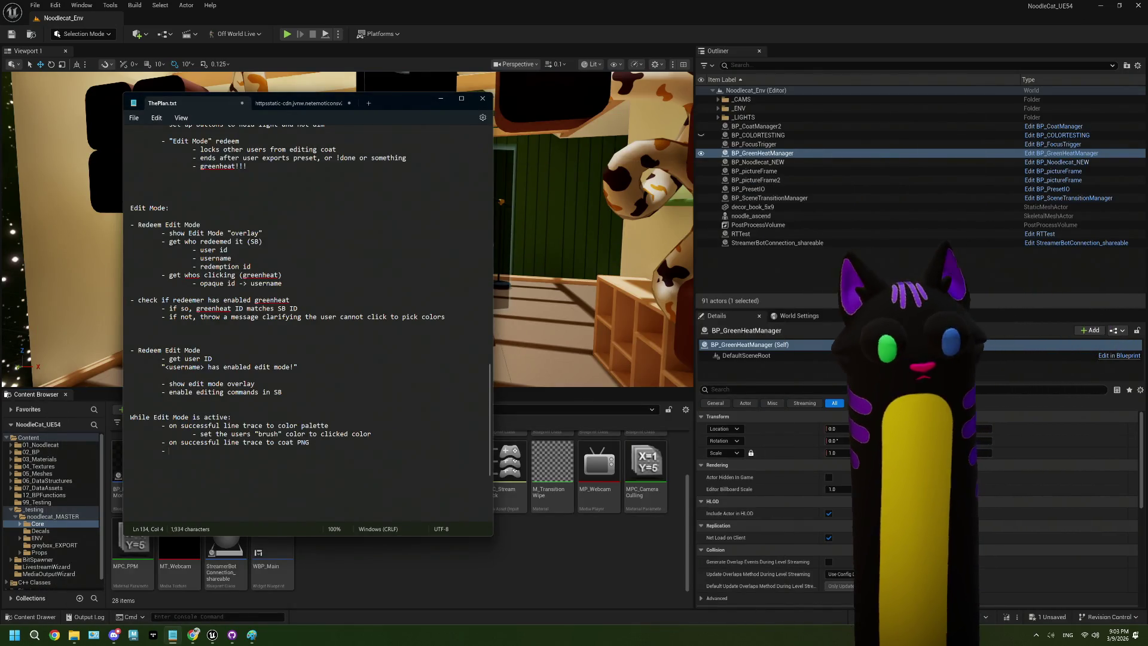
pyautogui.write('- fin')
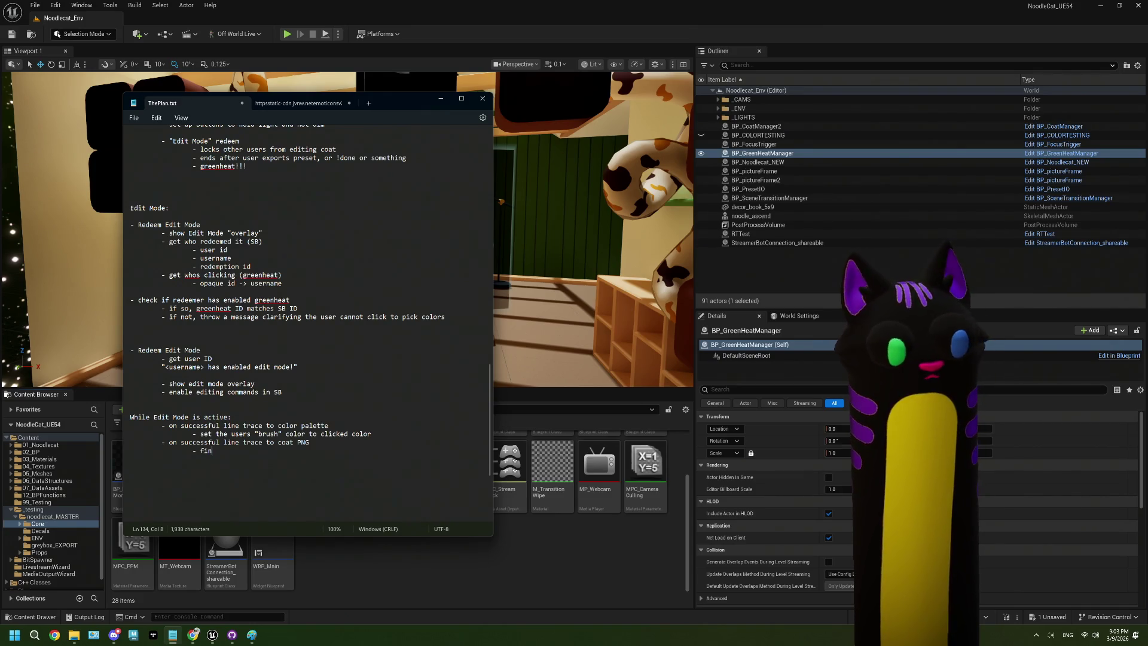
pyautogui.write('d collo')
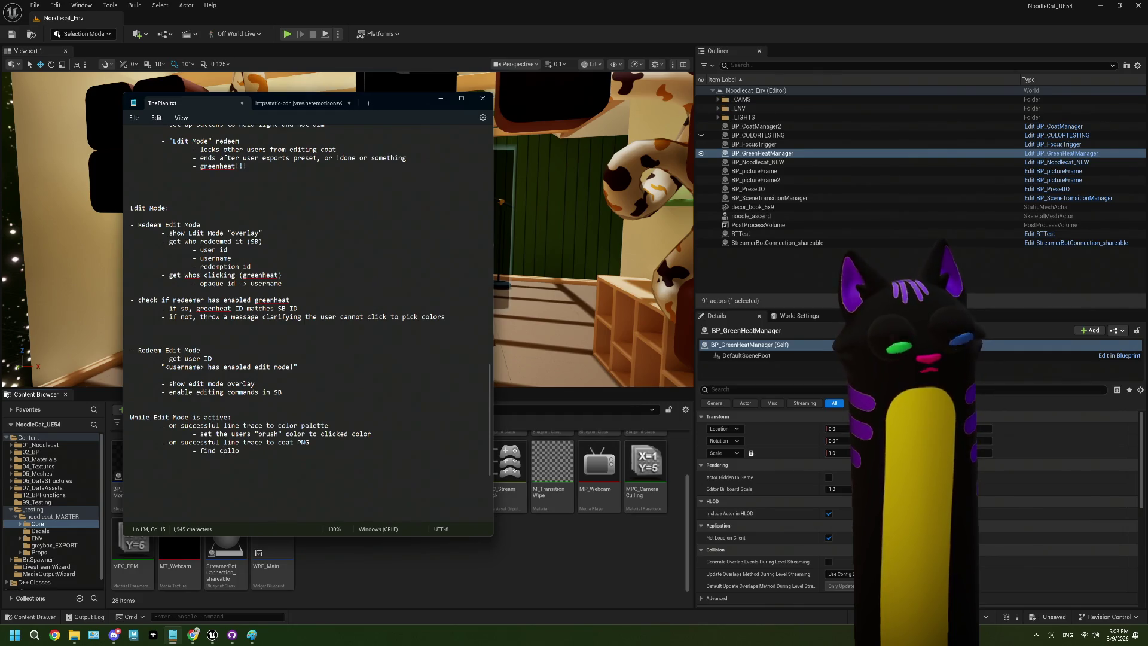
pyautogui.press('BackSpace')
pyautogui.write('i')
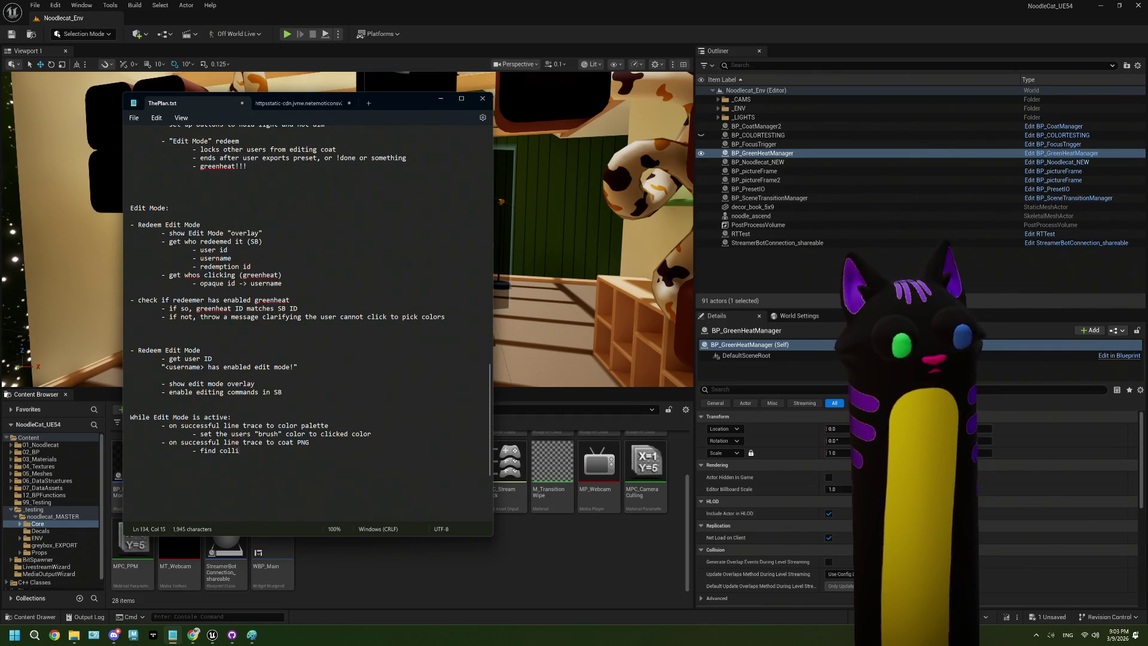
pyautogui.write('sion UV')
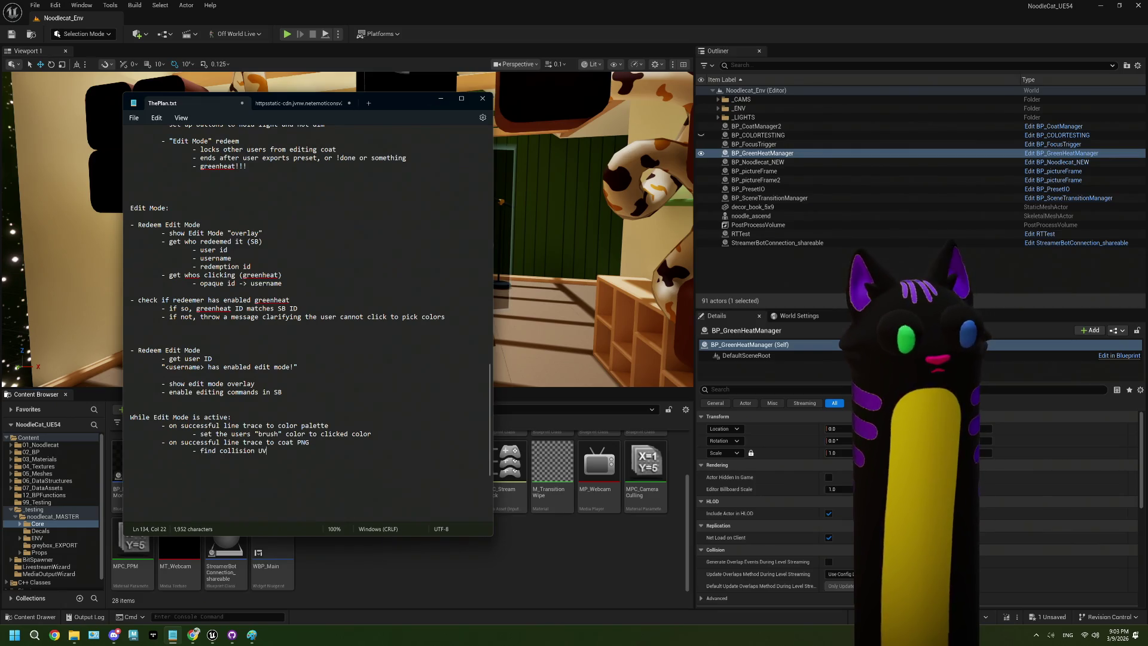
pyautogui.write('s to fin')
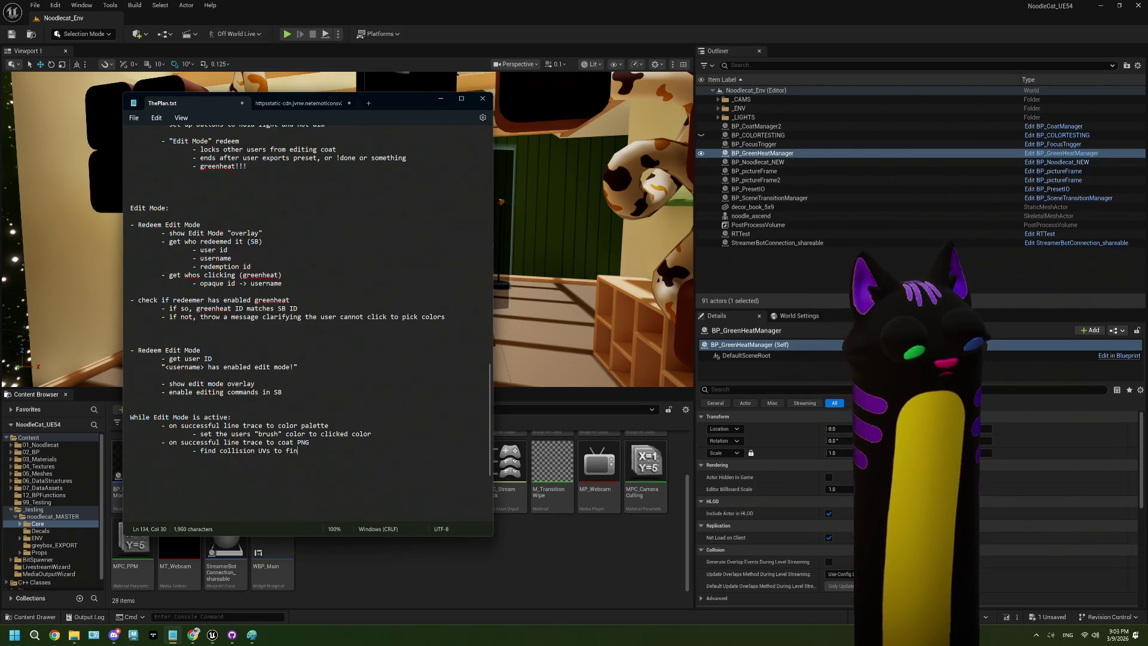
pyautogui.write('d the ')
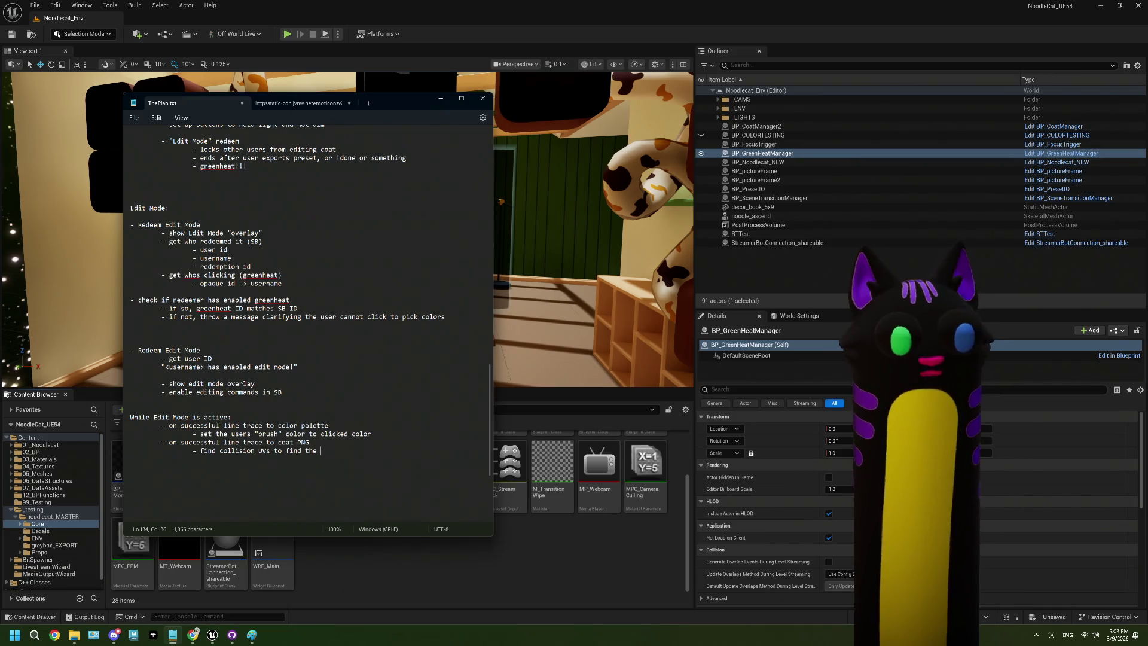
pyautogui.press('BackSpace')
pyautogui.press('BackSpace')
pyautogui.press('BackSpace')
pyautogui.press('BackSpace')
pyautogui.write('where ')
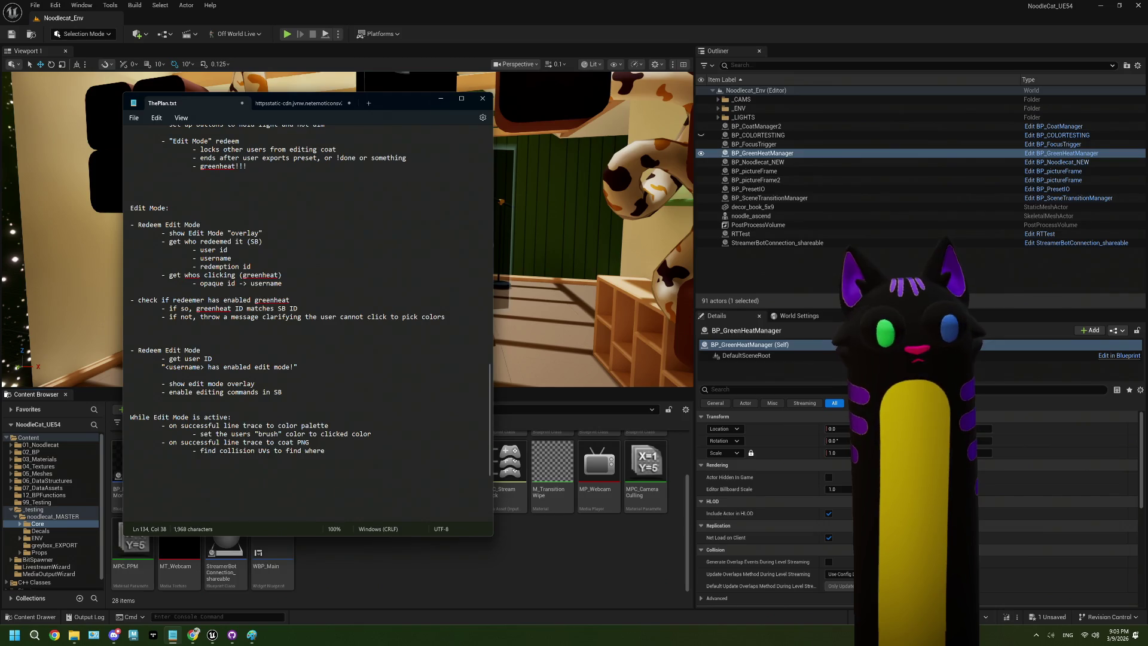
pyautogui.write('the')
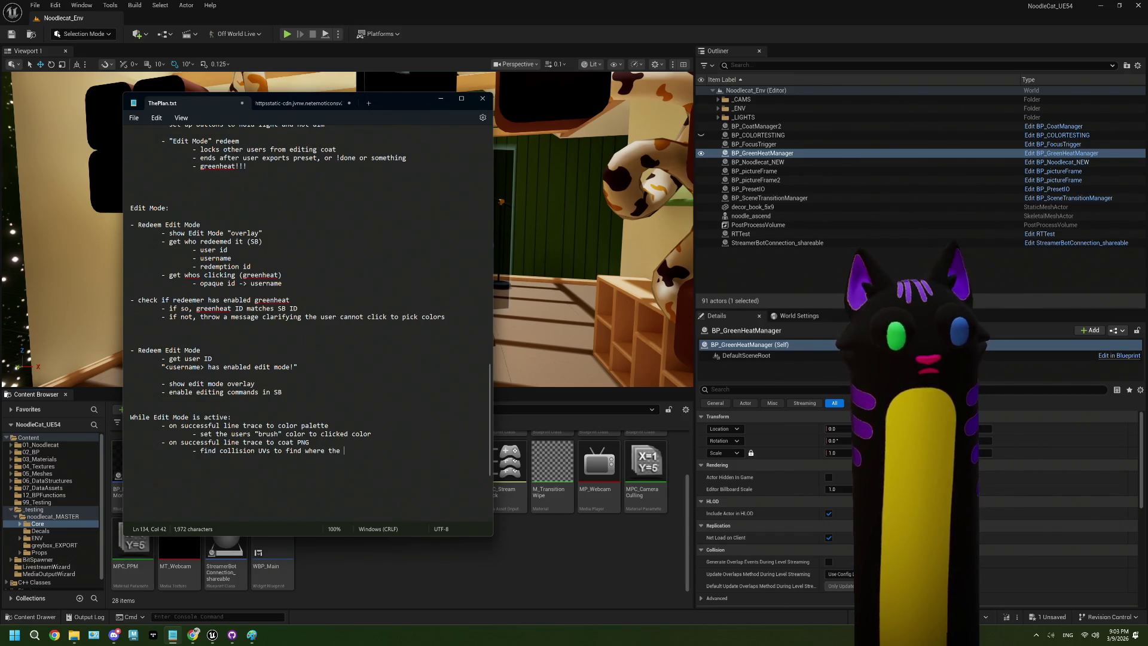
pyautogui.write('user clioc')
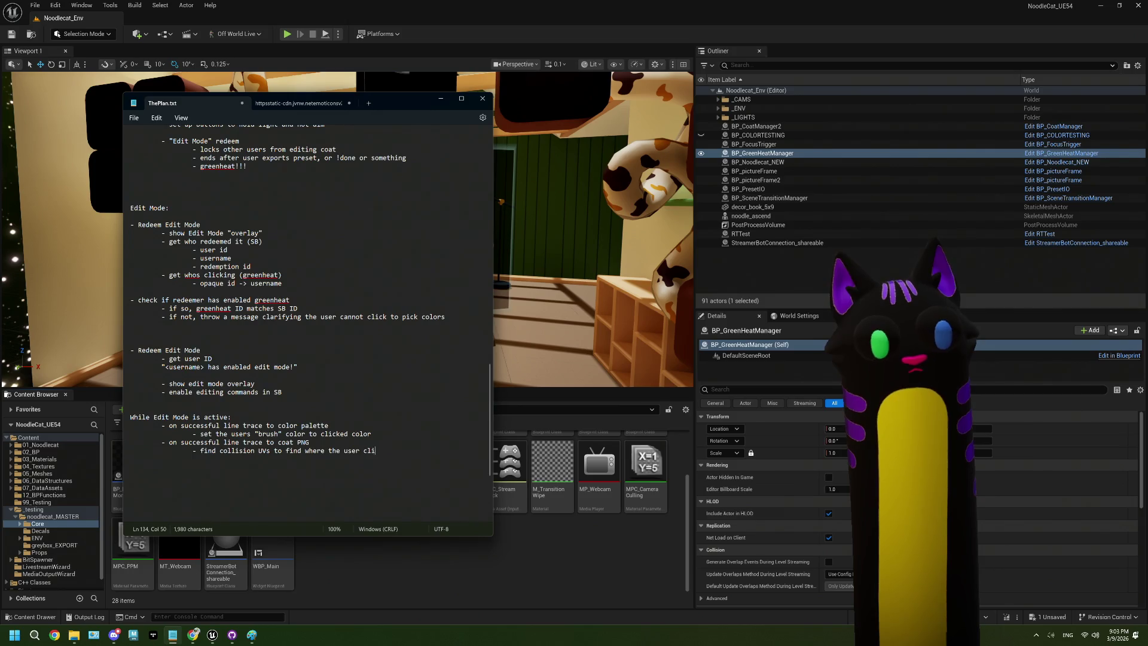
pyautogui.write('cked')
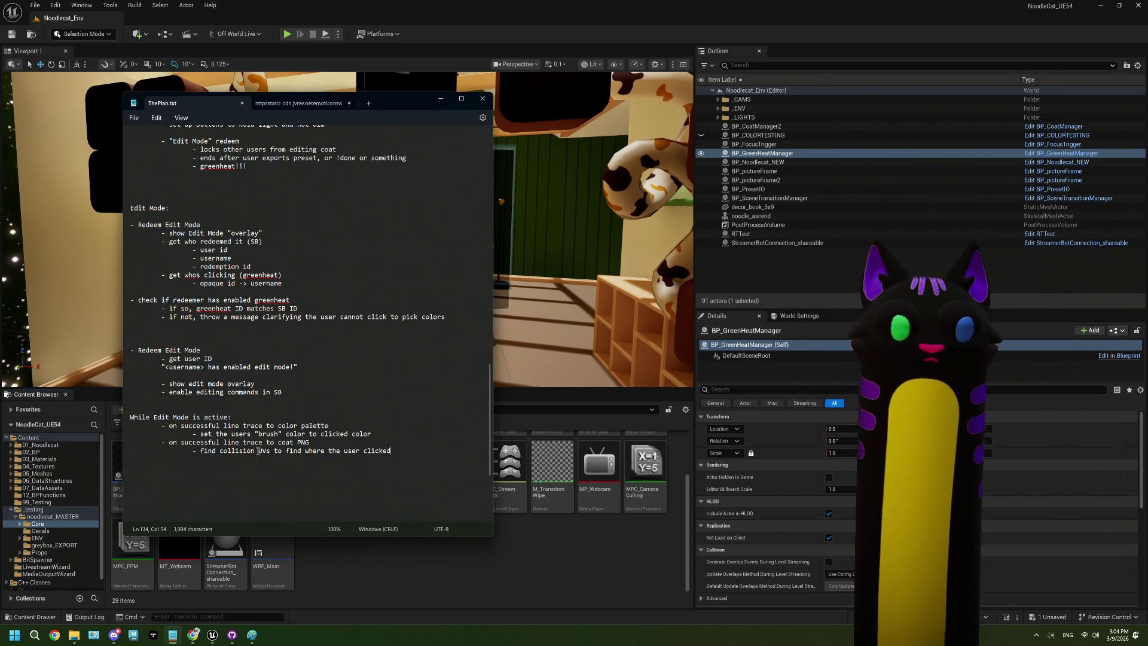
pyautogui.press('Home')
pyautogui.press('Return')
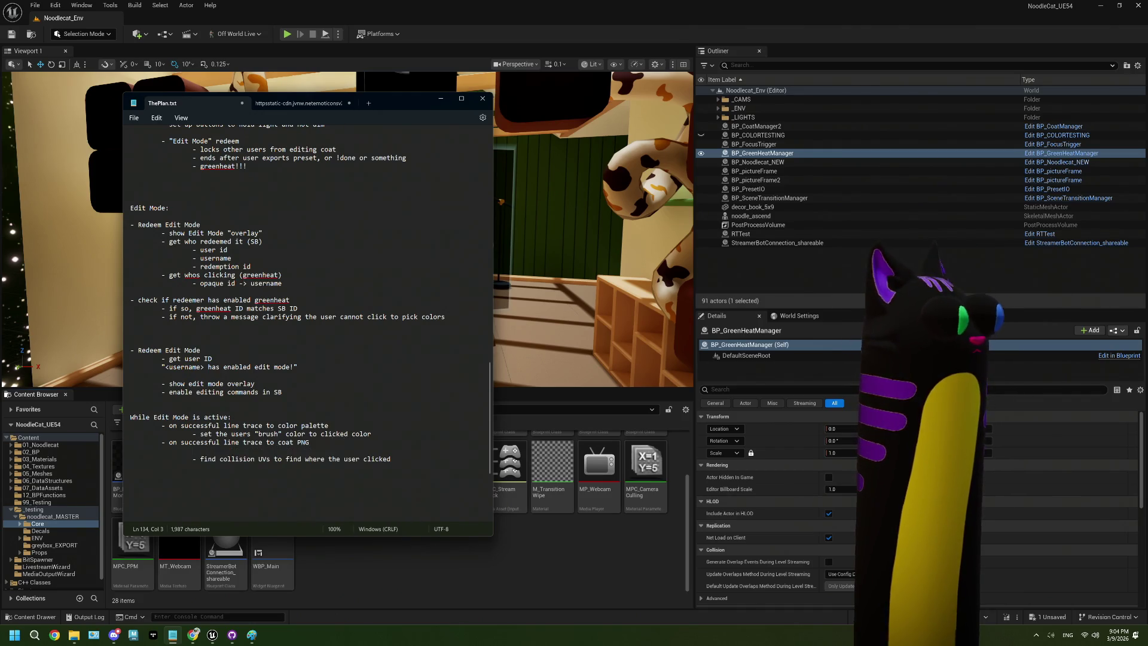
# Write sub-steps '- line trace to eyes/nose/mouth collider?' and '- set collider ID to eyes/nose/mouth'
pyautogui.write('-')
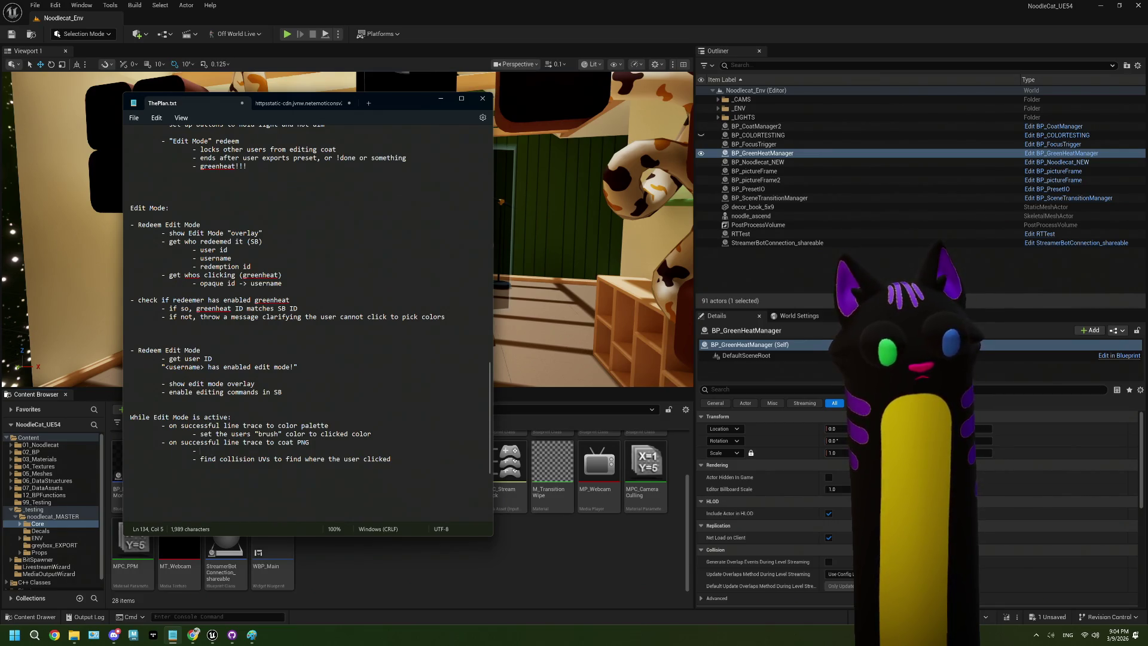
pyautogui.write('line to')
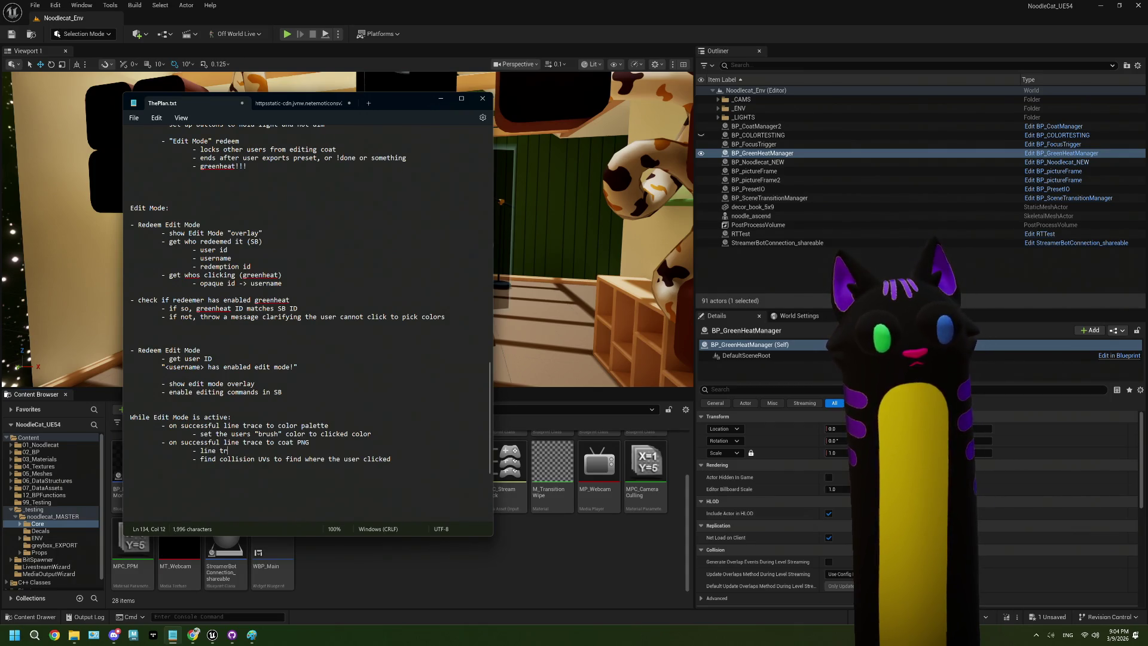
pyautogui.write(' toeyes/')
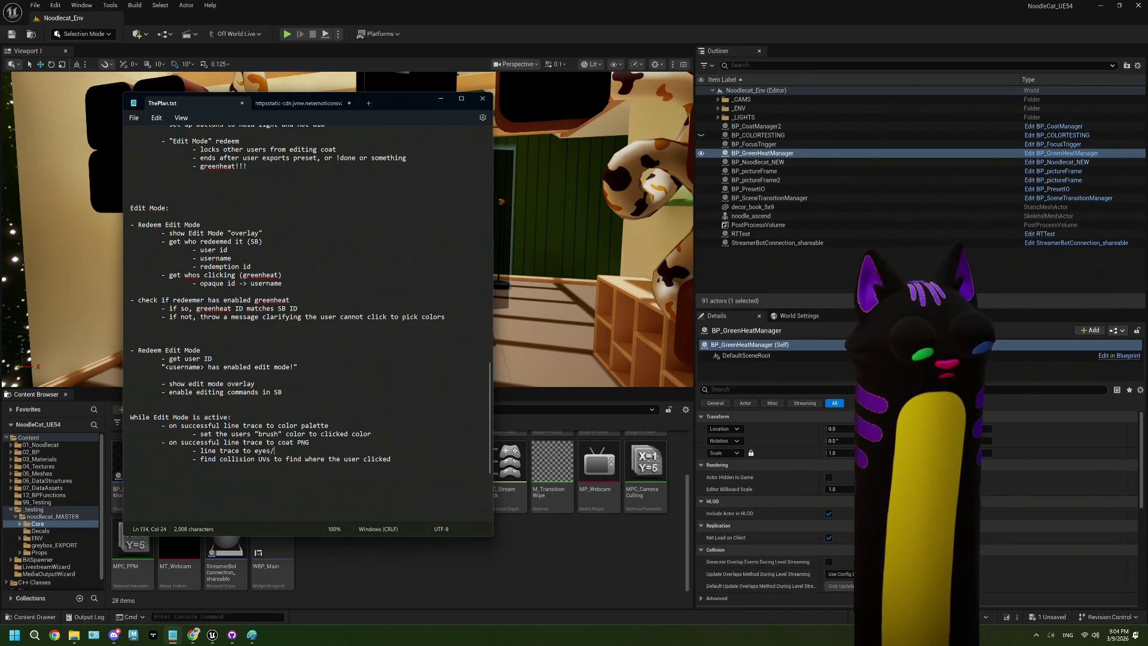
pyautogui.write('nose/mo')
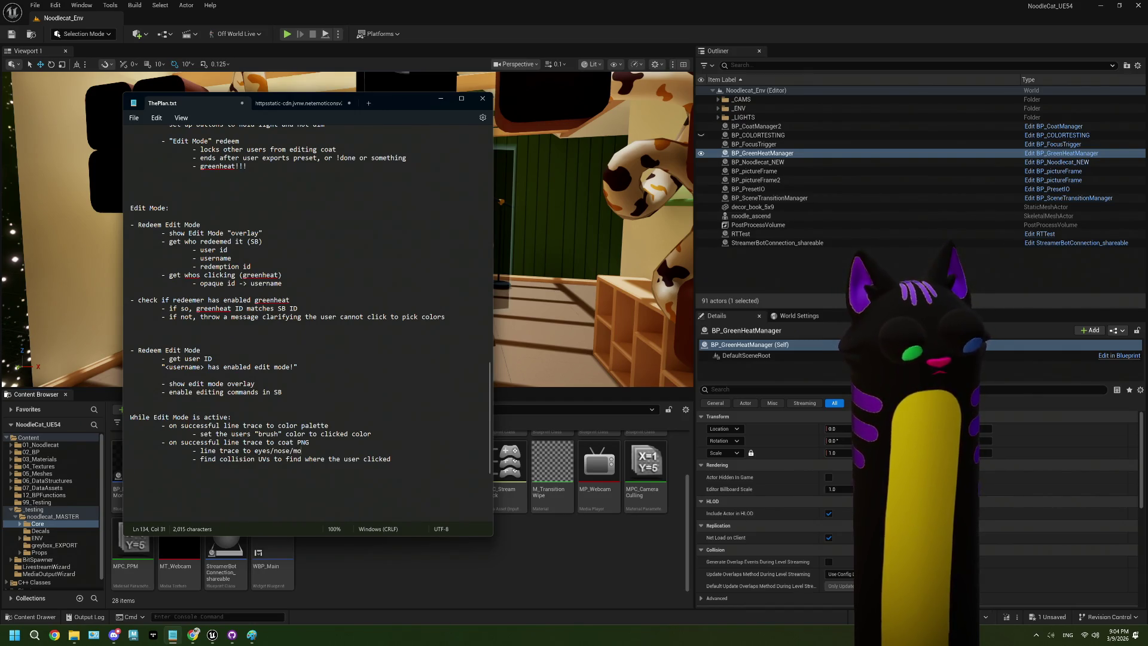
pyautogui.write('utholl')
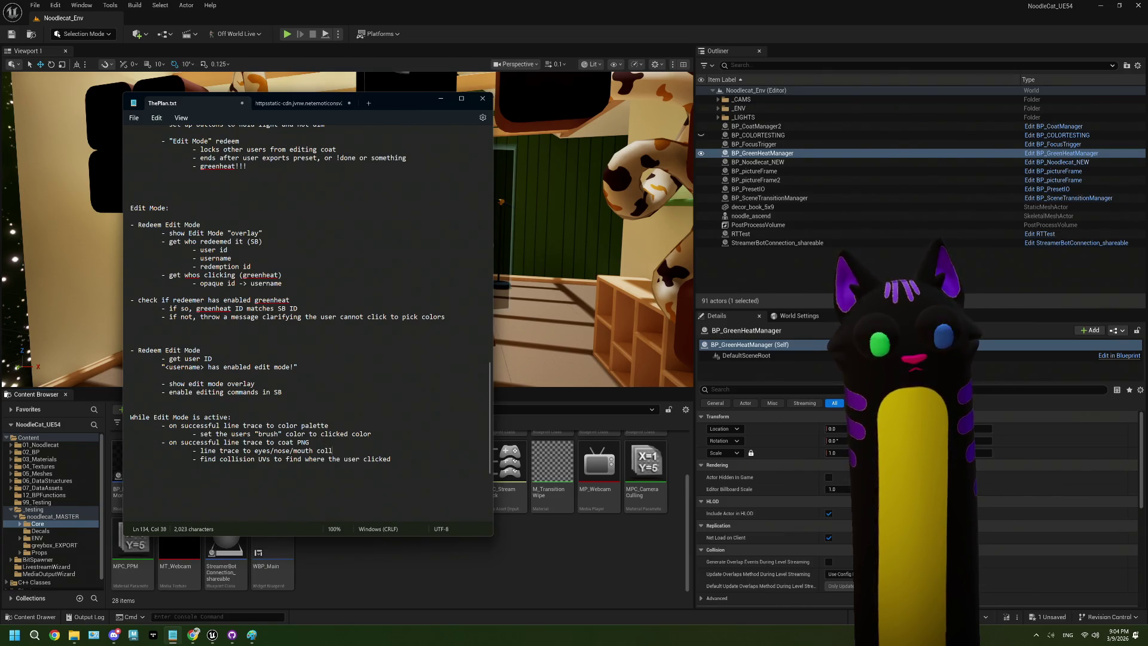
pyautogui.write('ider')
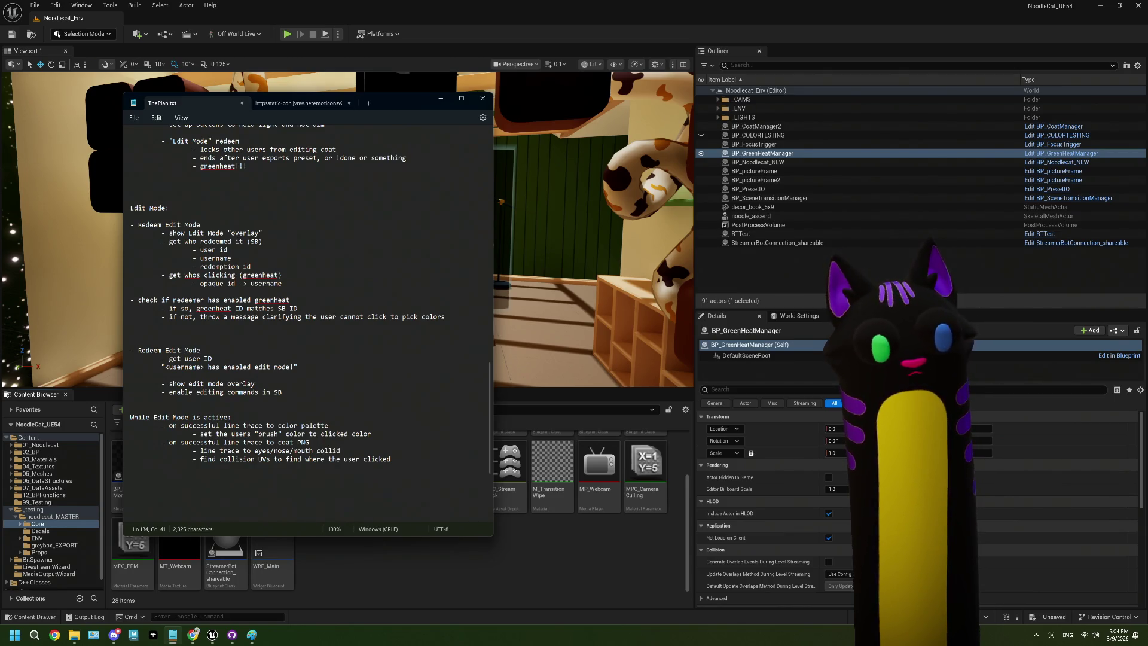
pyautogui.press('Return')
pyautogui.press('Tab')
pyautogui.press('Tab')
pyautogui.press('Tab')
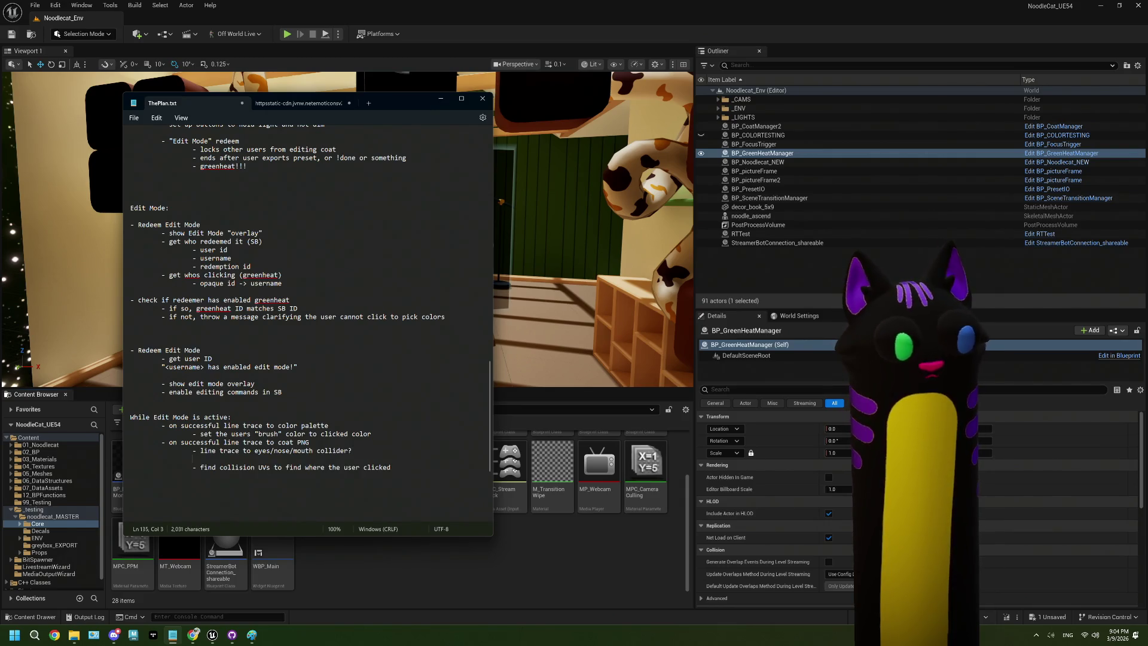
pyautogui.write('-')
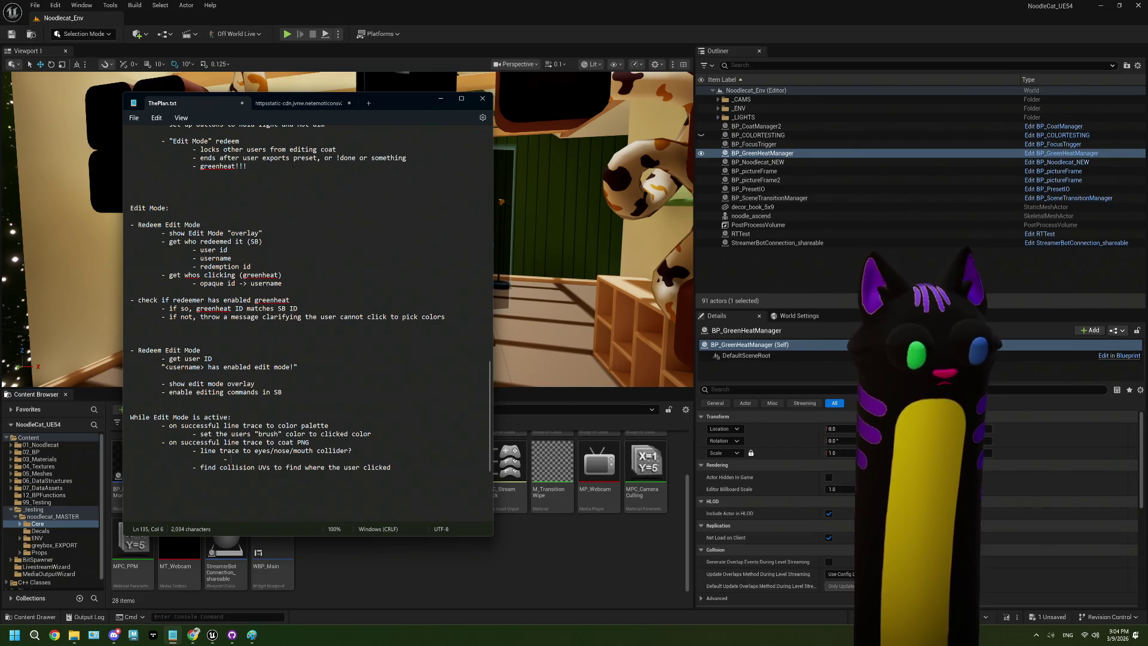
pyautogui.write('t tha')
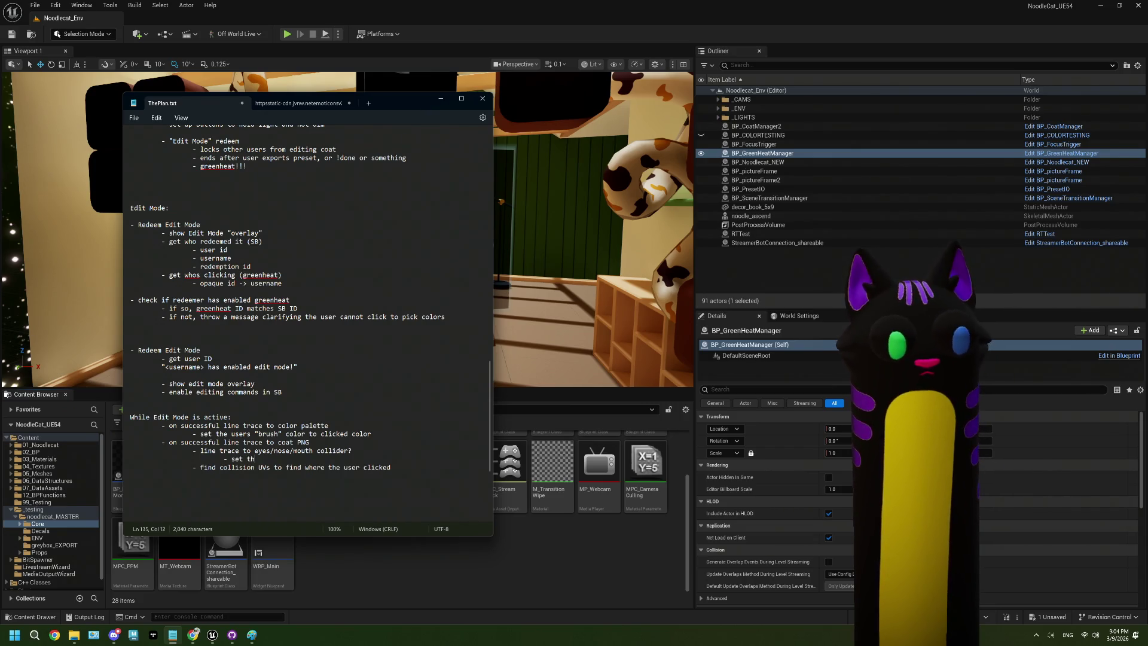
pyautogui.press('BackSpace')
pyautogui.press('BackSpace')
pyautogui.press('BackSpace')
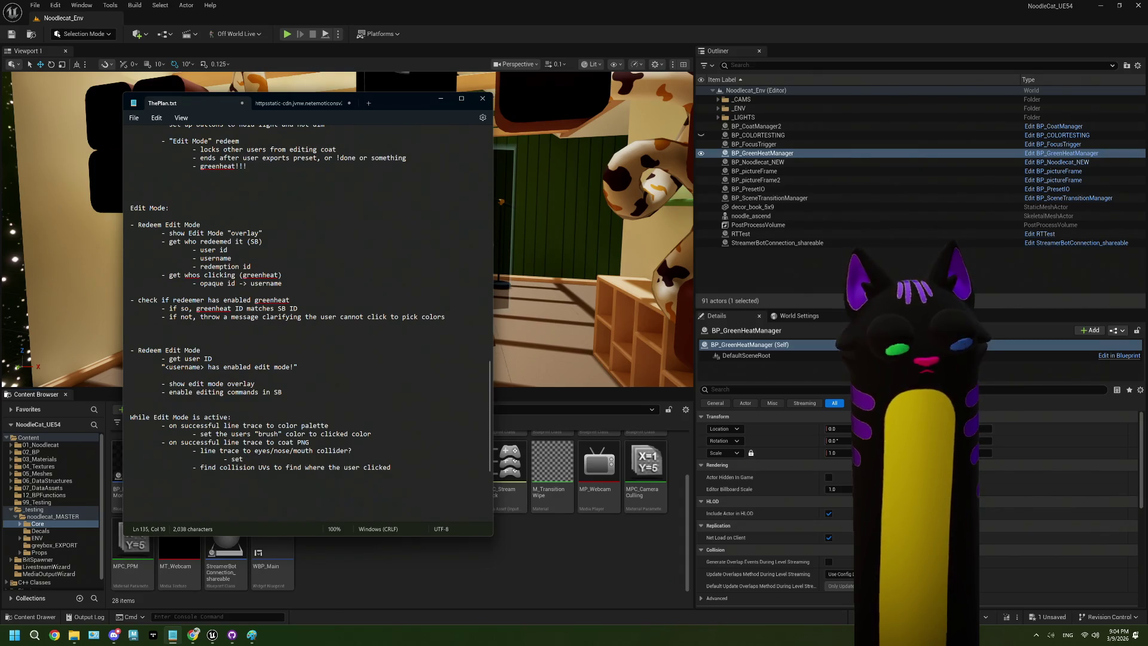
pyautogui.write('collider ')
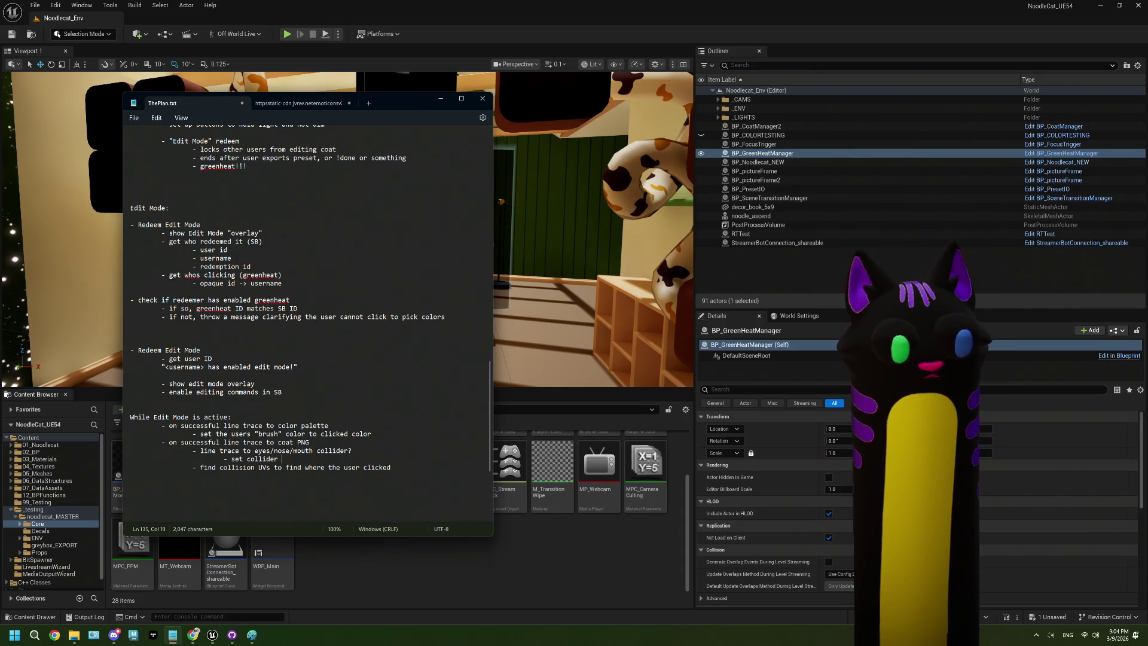
pyautogui.write('ID to')
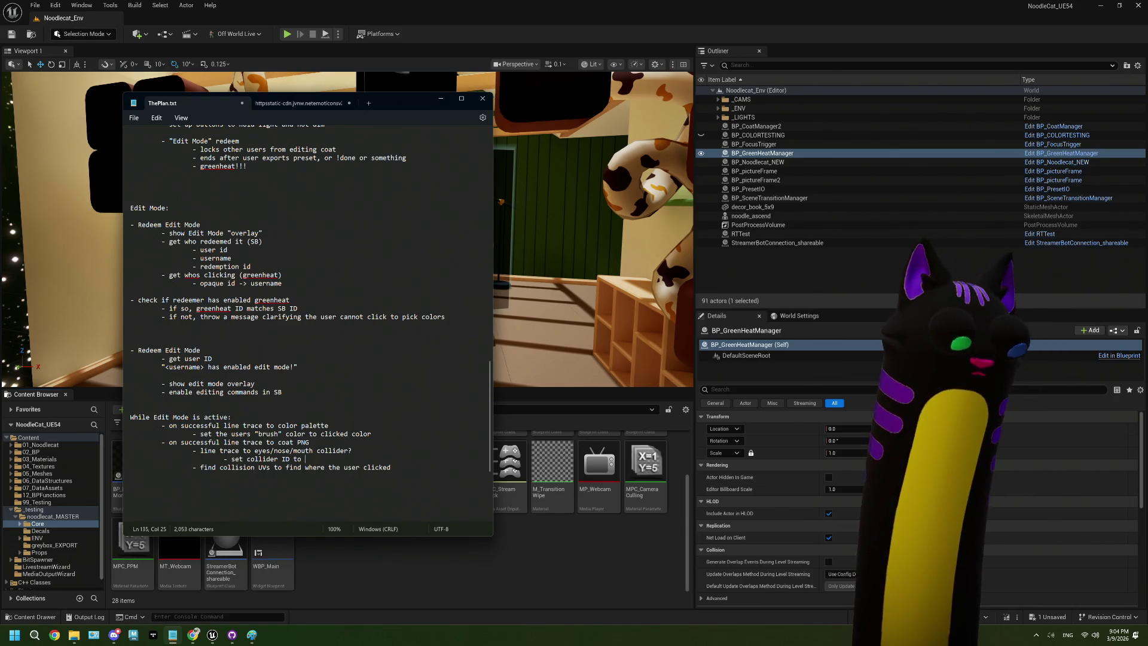
pyautogui.write('eyes/no')
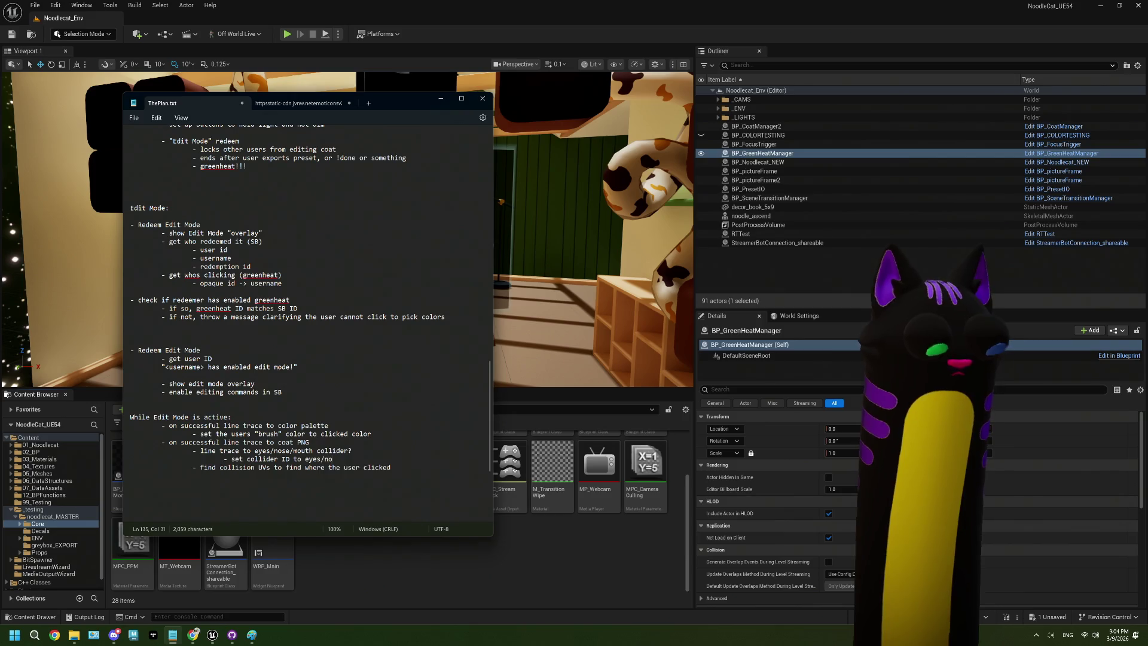
pyautogui.write('p')
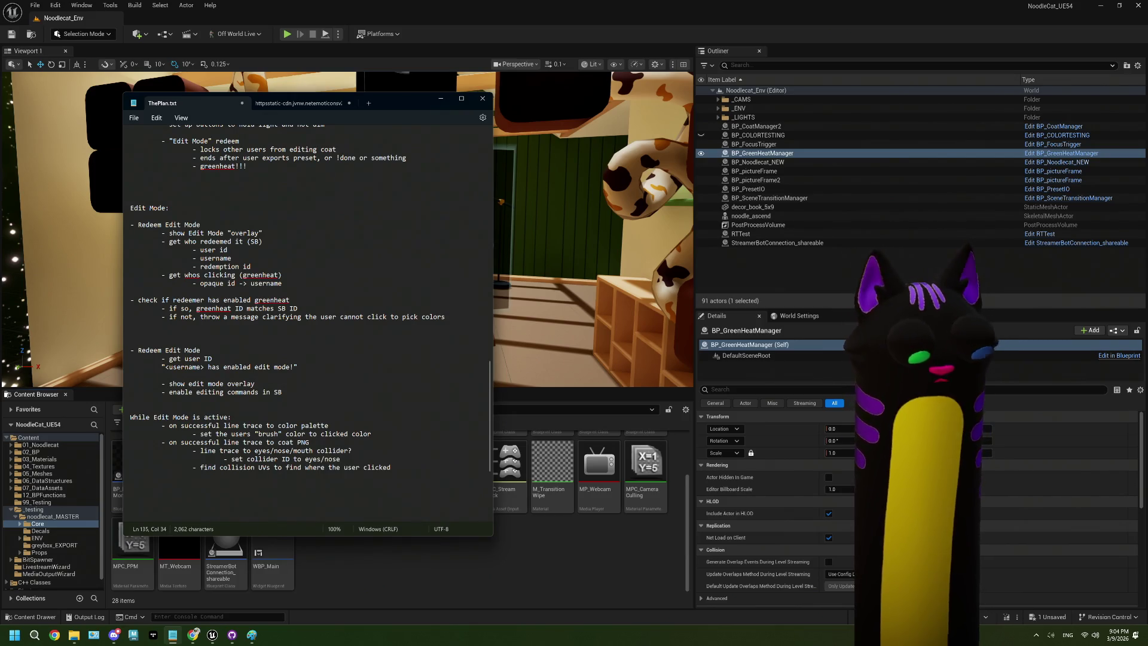
pyautogui.write('/mouh')
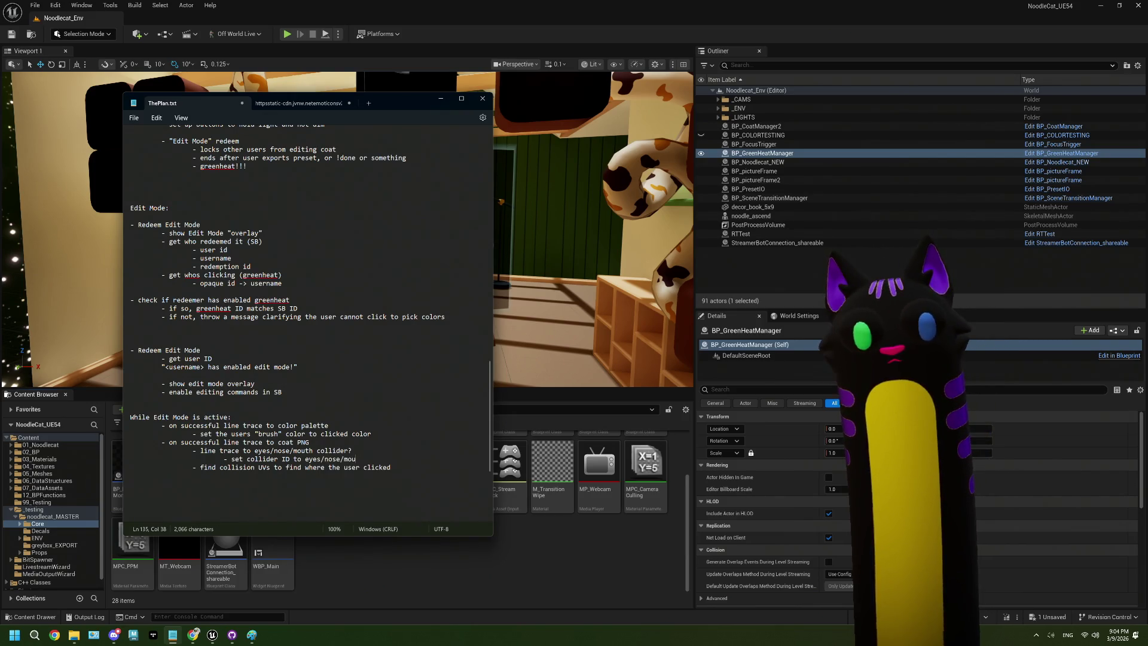
pyautogui.press('Return')
# Add the indented sub-step '- set color of matching material to brush color'
pyautogui.press('Tab')
pyautogui.press('Tab')
pyautogui.press('Tab')
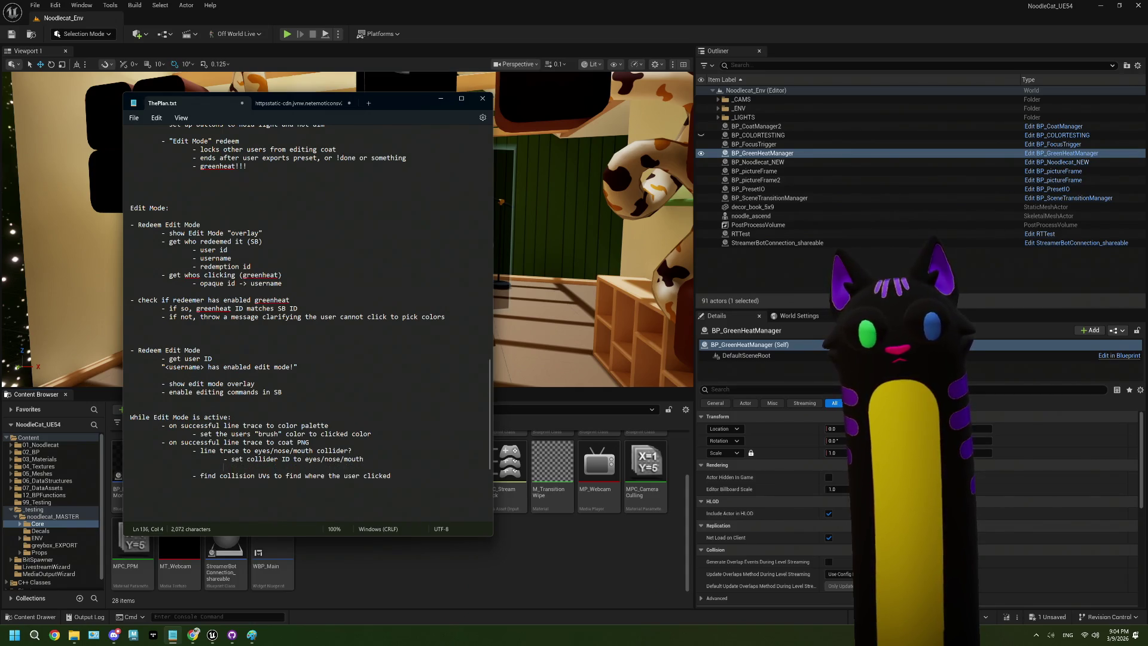
pyautogui.write('- ')
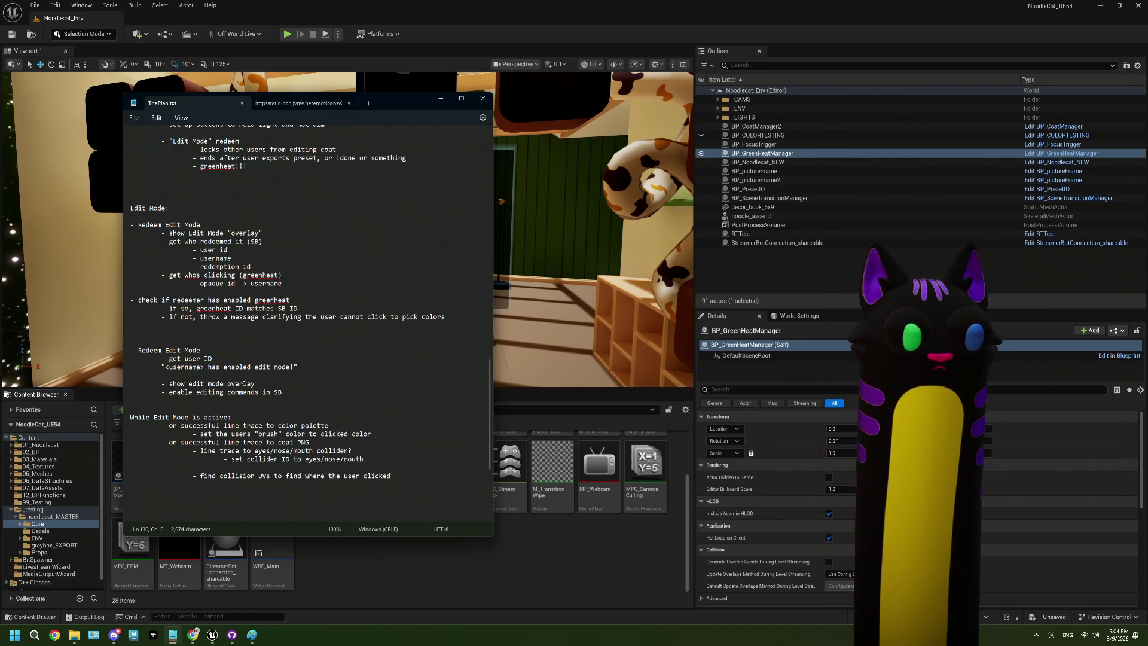
pyautogui.write('set col')
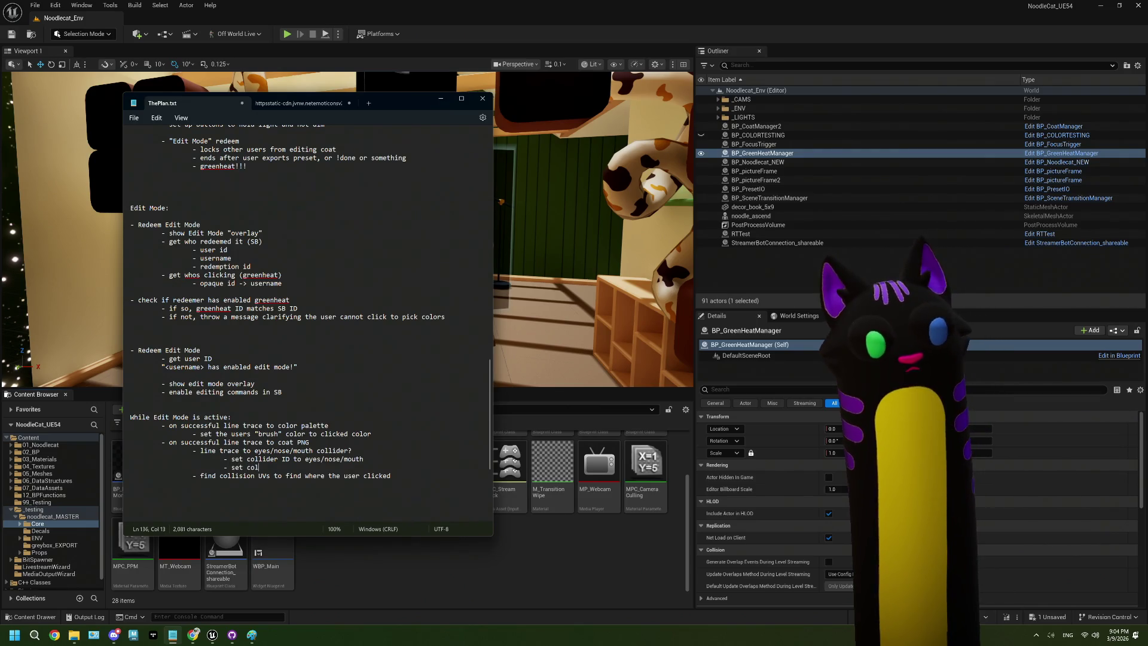
pyautogui.write('or of ')
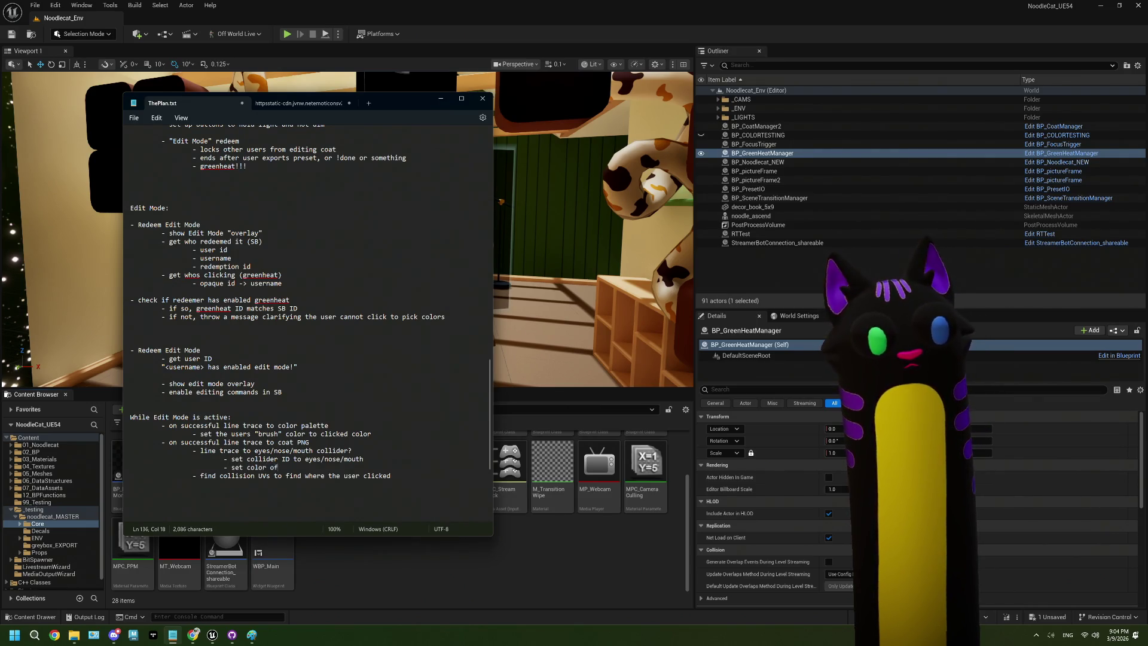
pyautogui.write('matching ')
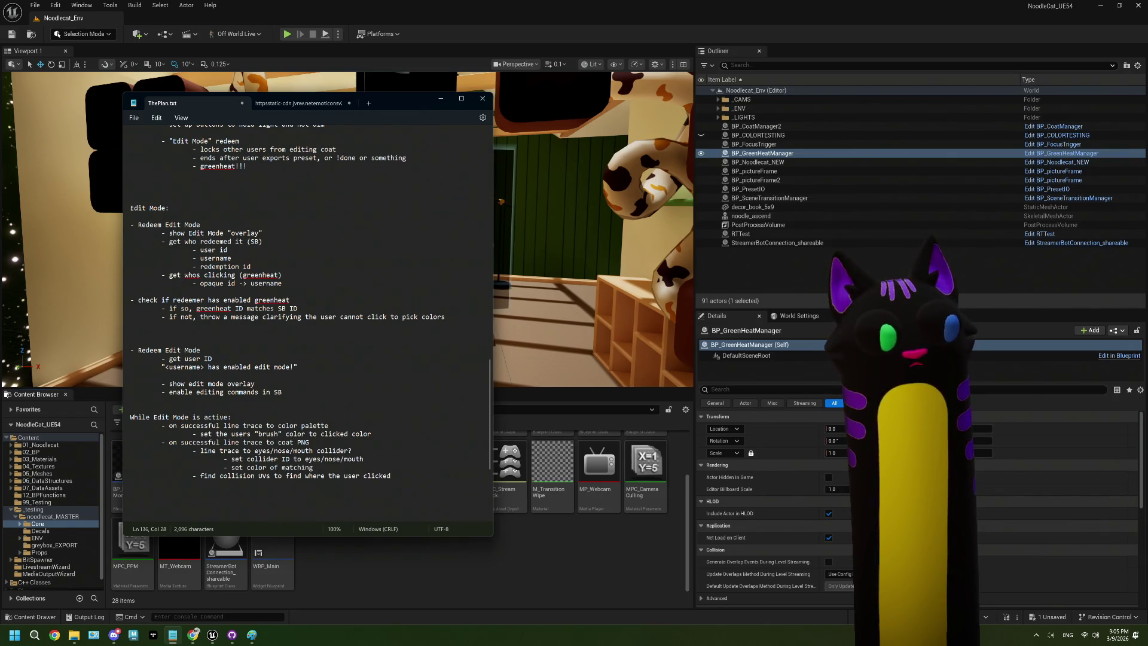
pyautogui.write('matieri')
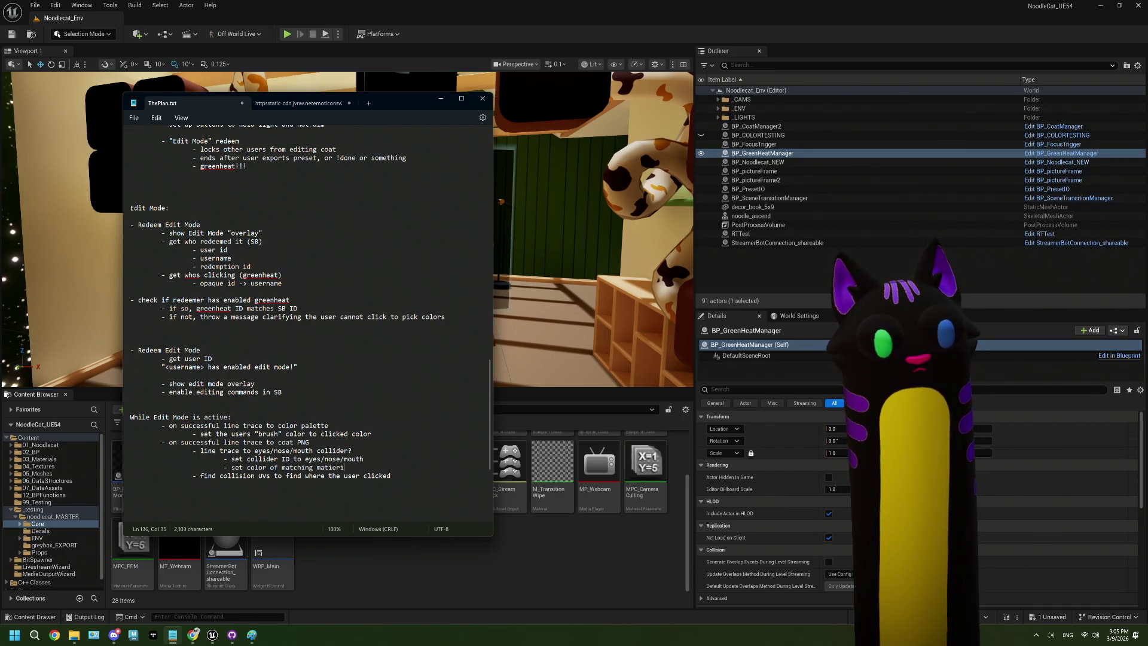
pyautogui.press('BackSpace')
pyautogui.press('BackSpace')
pyautogui.press('BackSpace')
pyautogui.press('BackSpace')
pyautogui.write('erial')
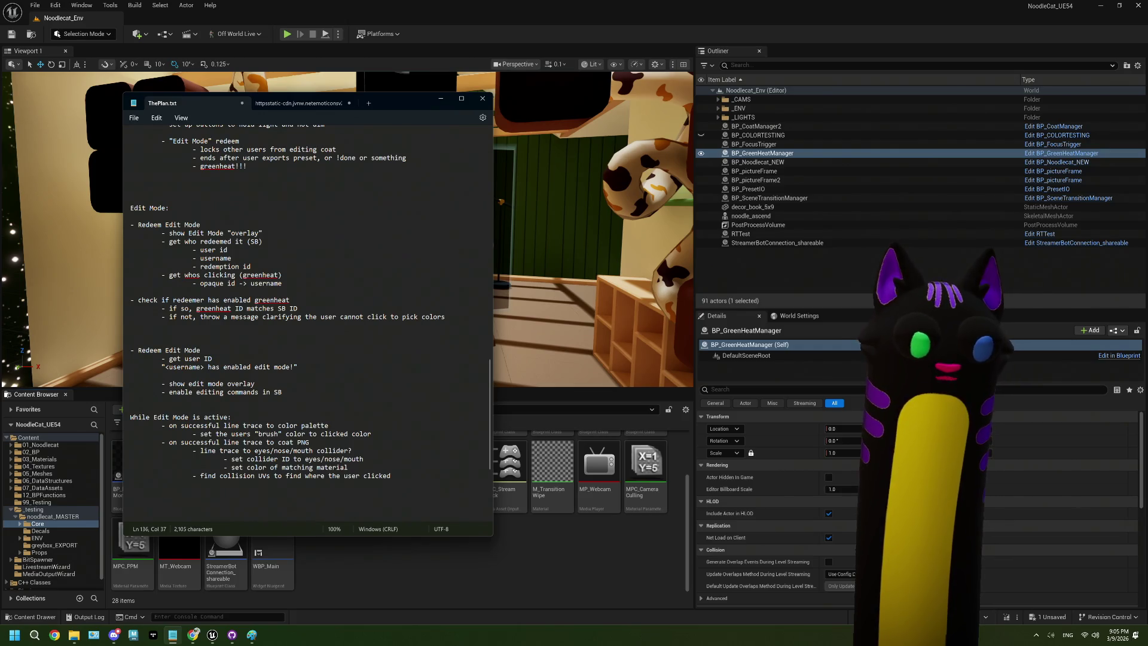
pyautogui.write('to ')
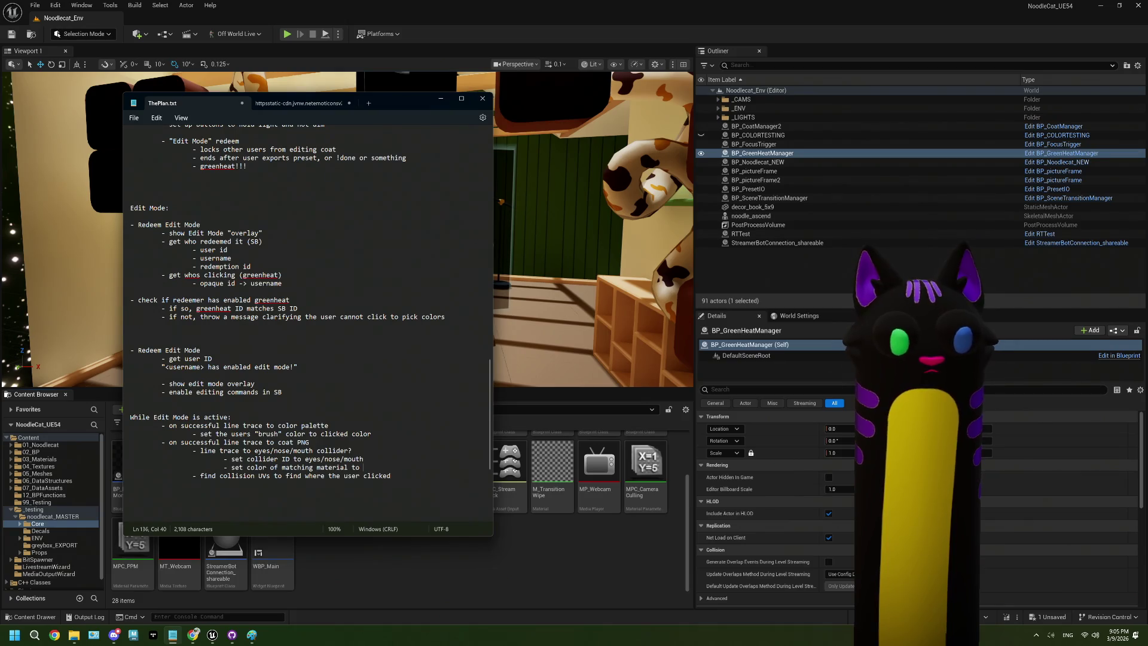
pyautogui.write('brush ')
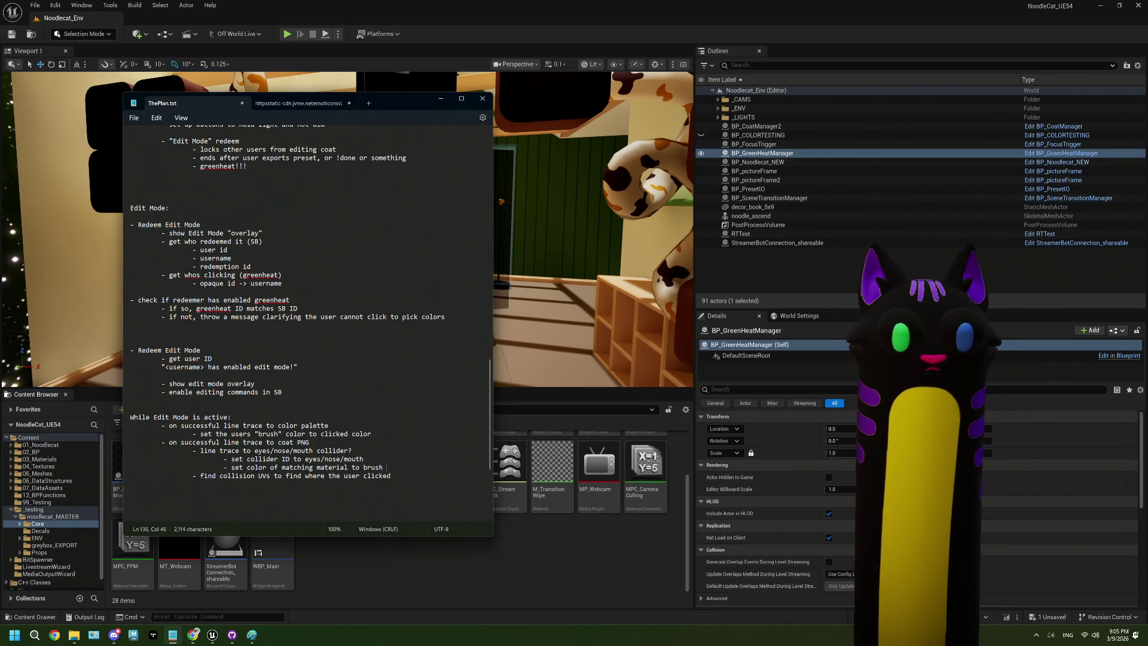
pyautogui.write('color')
# Start a new '- line trace to' step above the indented find collision UVs line
pyautogui.click(401, 477)
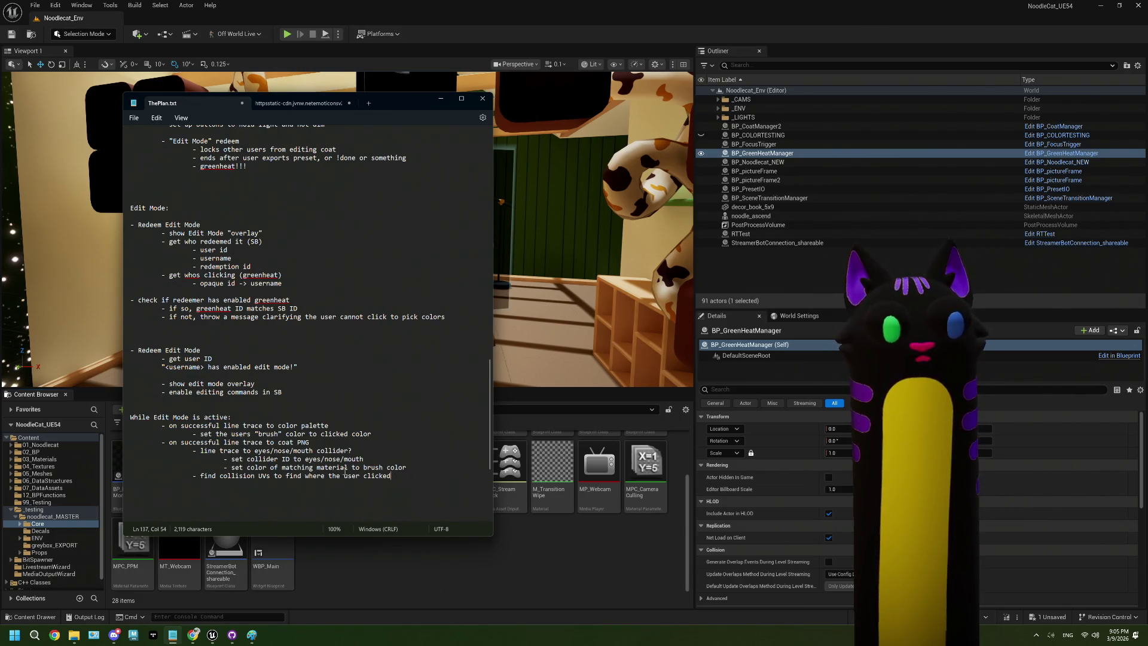
pyautogui.click(200, 475)
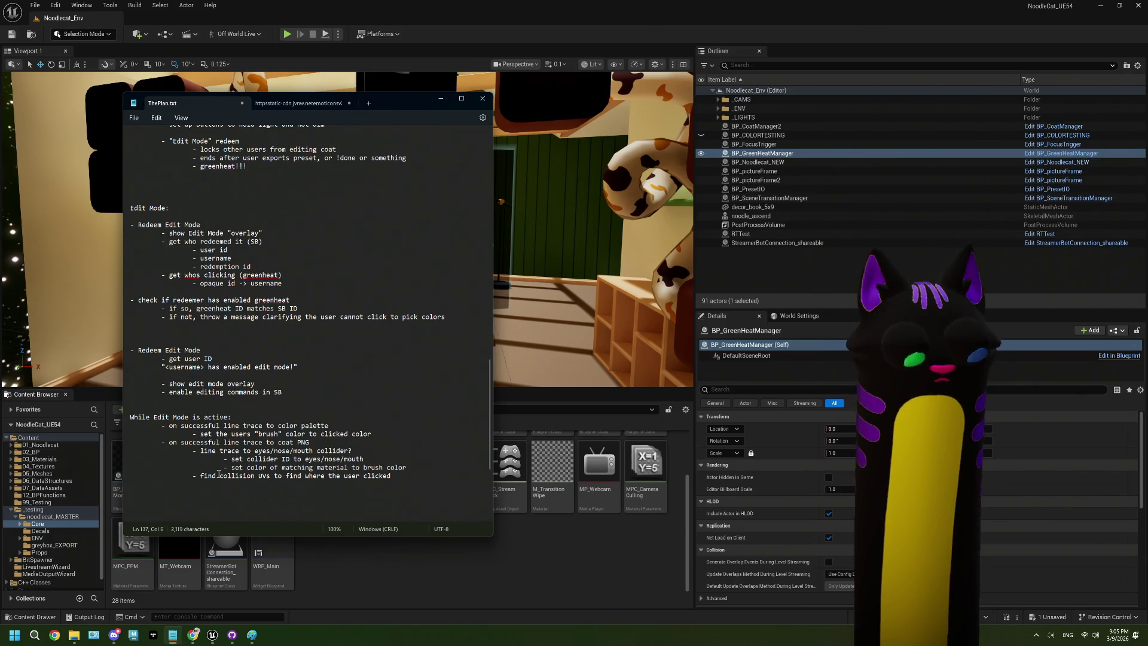
pyautogui.press('Return')
pyautogui.press('Tab')
pyautogui.press('Tab')
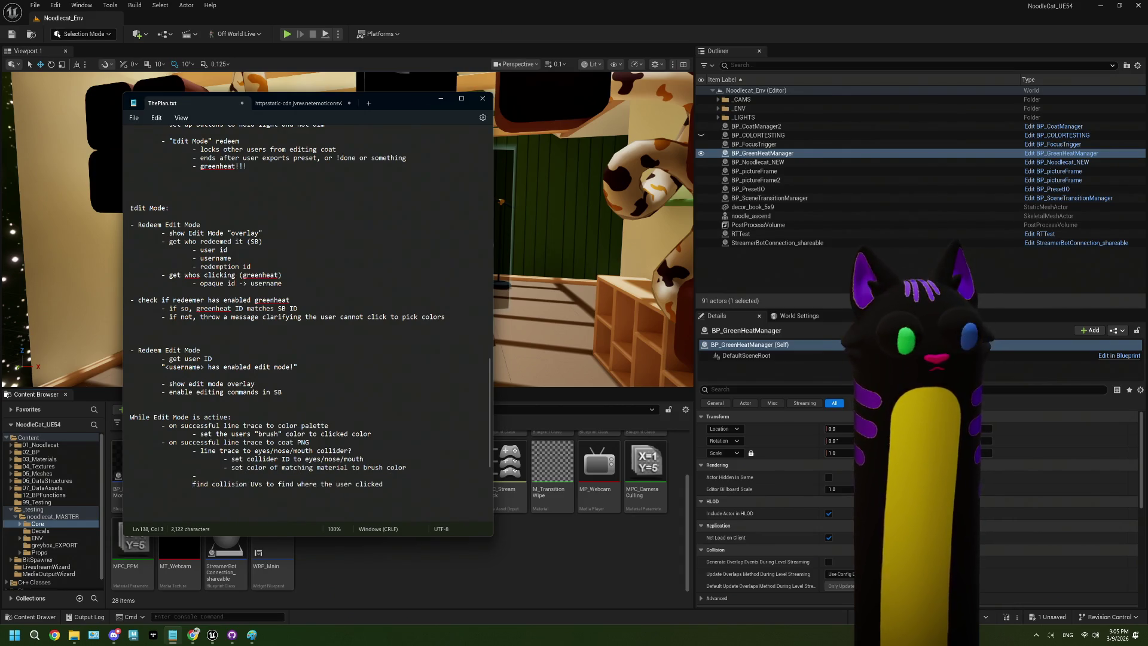
pyautogui.write('-')
pyautogui.press('Left')
pyautogui.press('Left')
pyautogui.press('Tab')
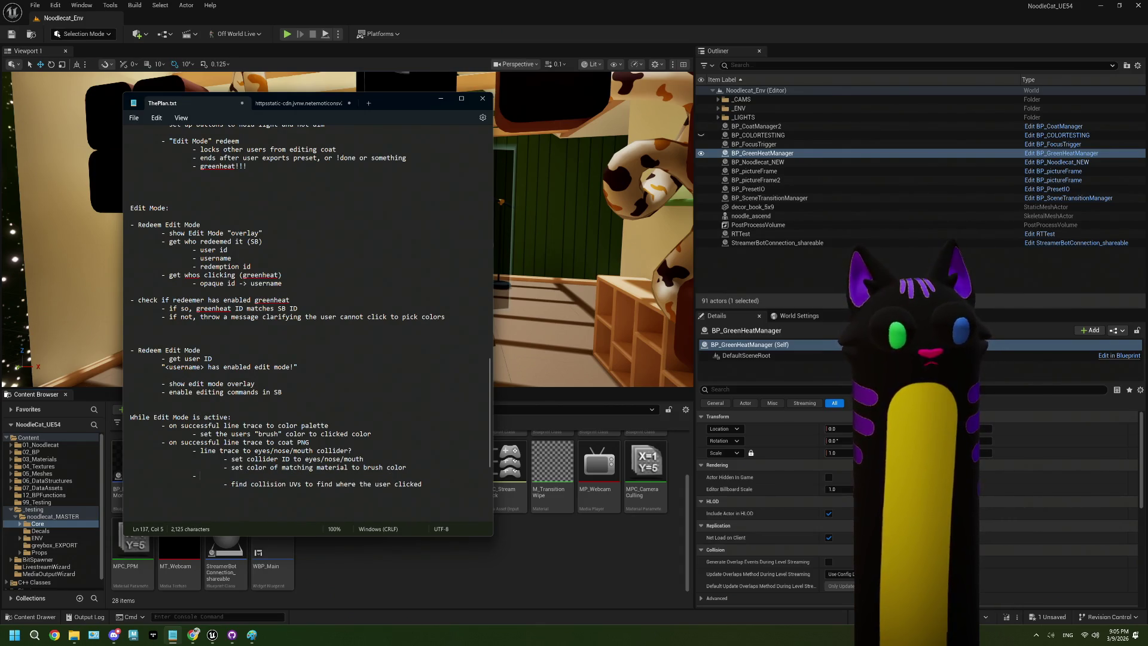
pyautogui.write('li')
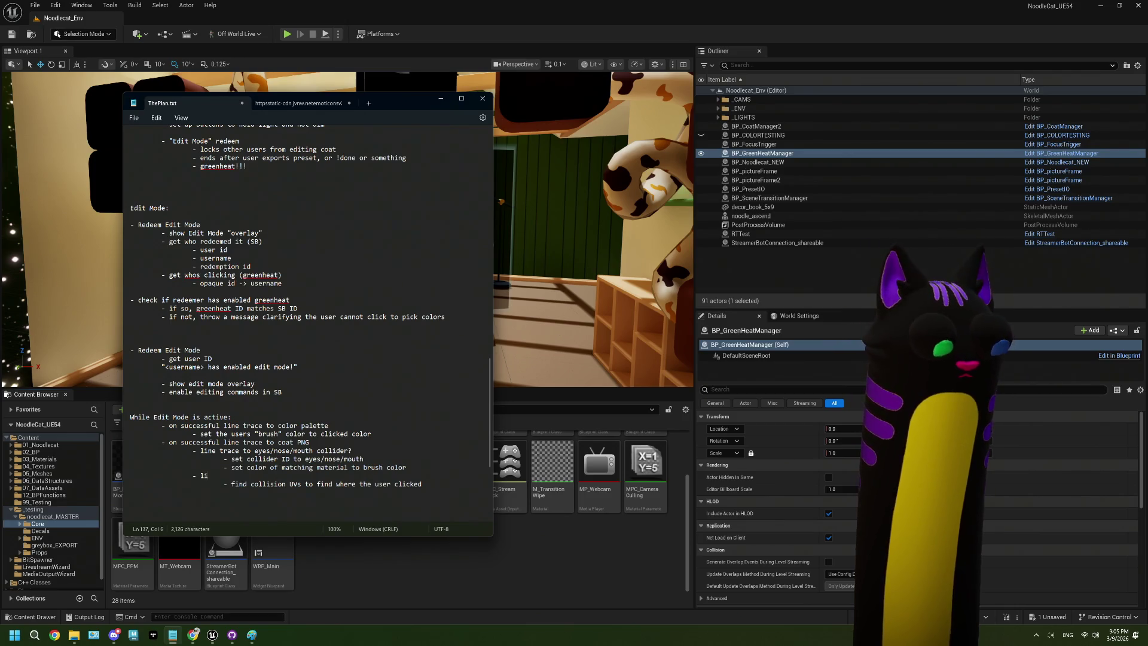
pyautogui.write('ne trace to')
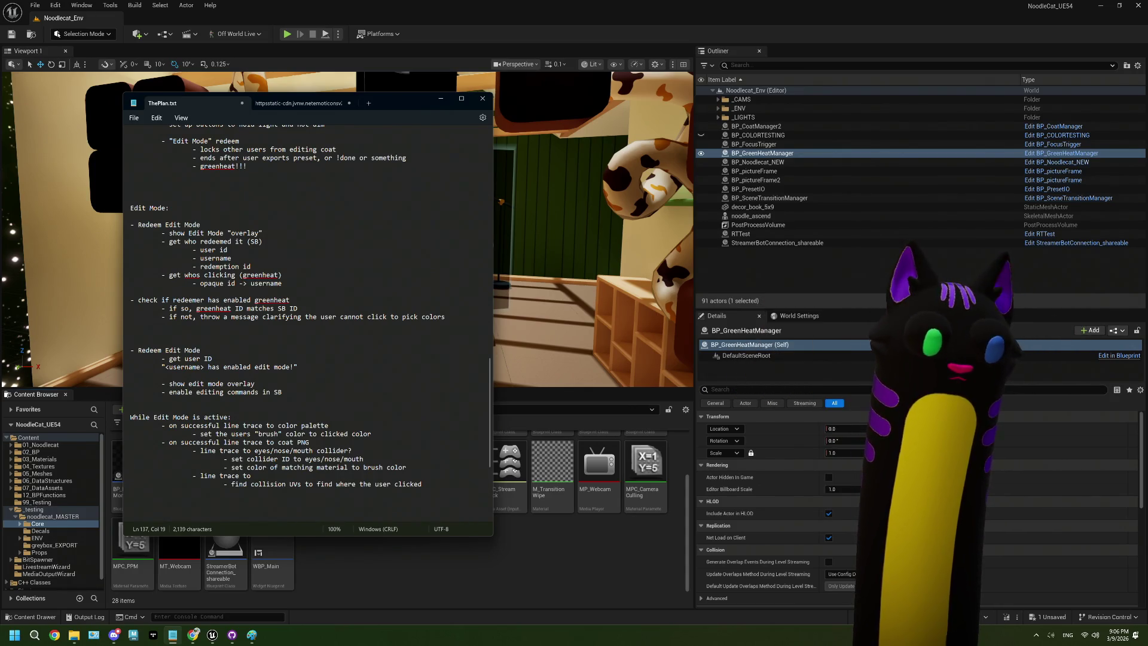
# Complete 'line trace to body PNG' with sub-steps 'check R G or B' and 'set body 1 2 or 3 to matching location'
pyautogui.write('body')
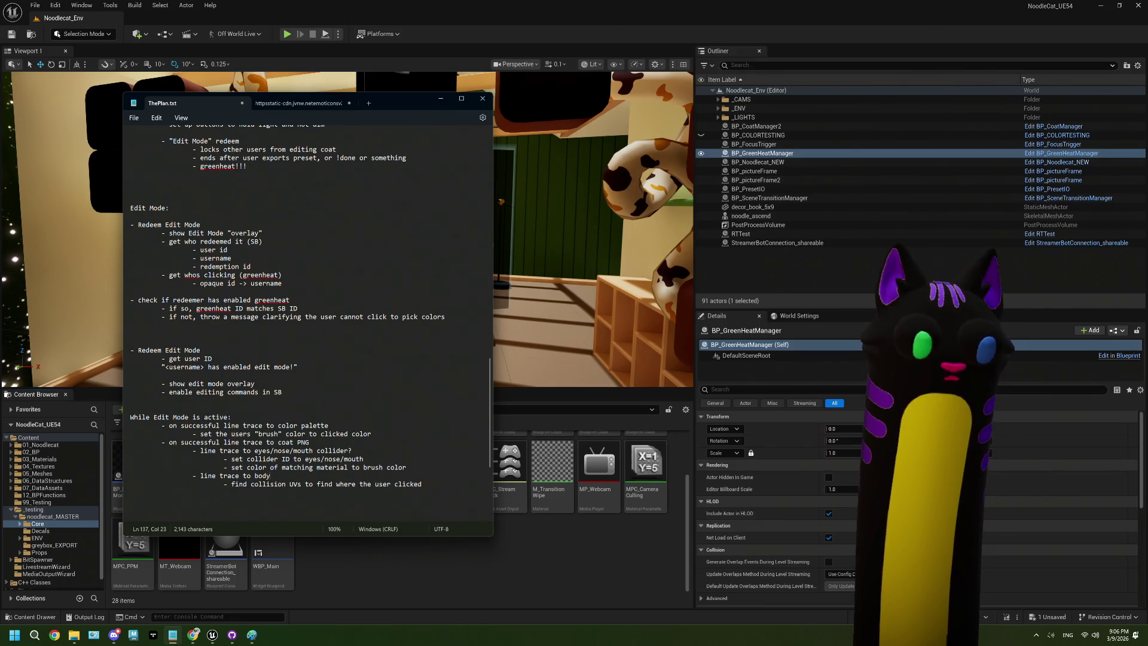
pyautogui.write(' PNG')
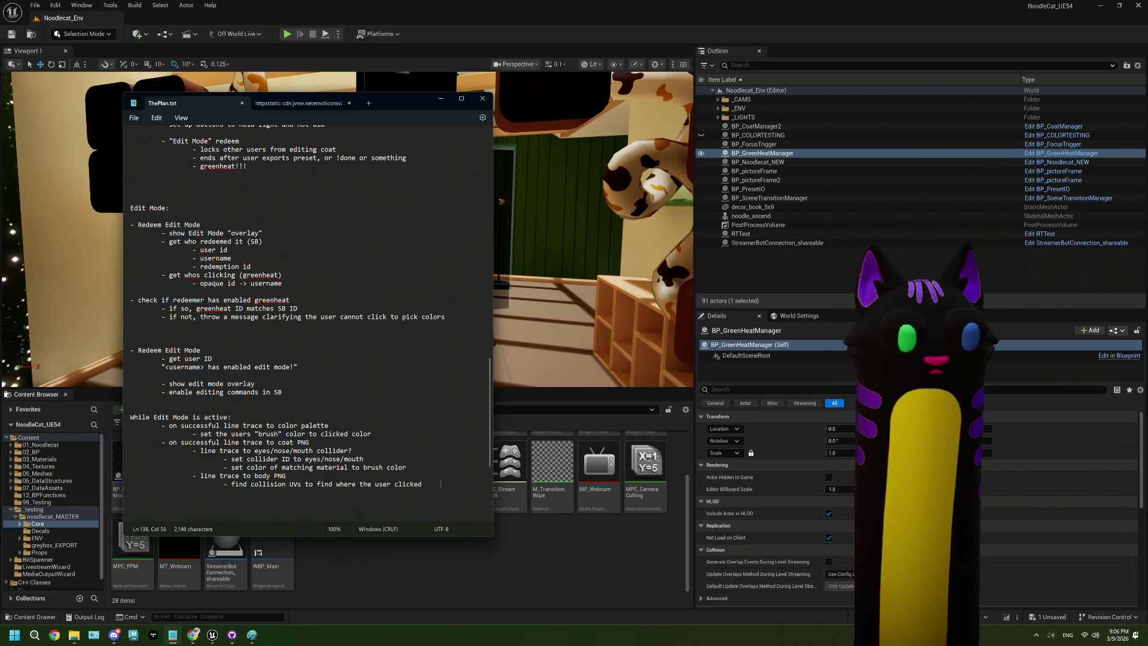
pyautogui.press('Return')
pyautogui.press('Tab')
pyautogui.press('Tab')
pyautogui.press('Tab')
pyautogui.write('- ')
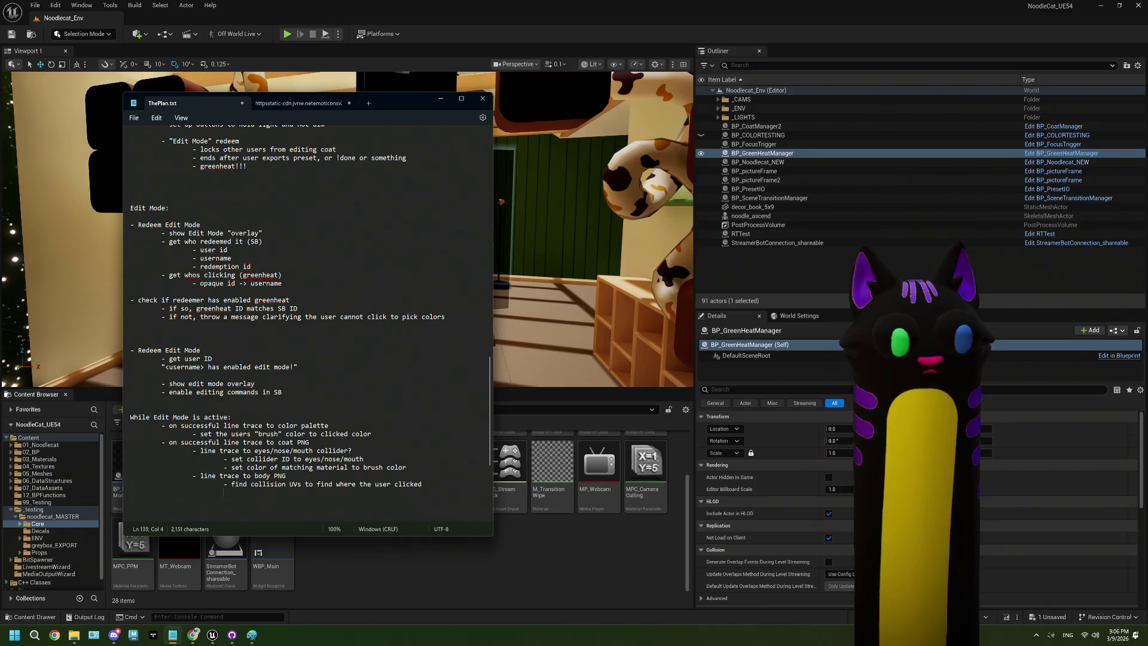
pyautogui.write('check ')
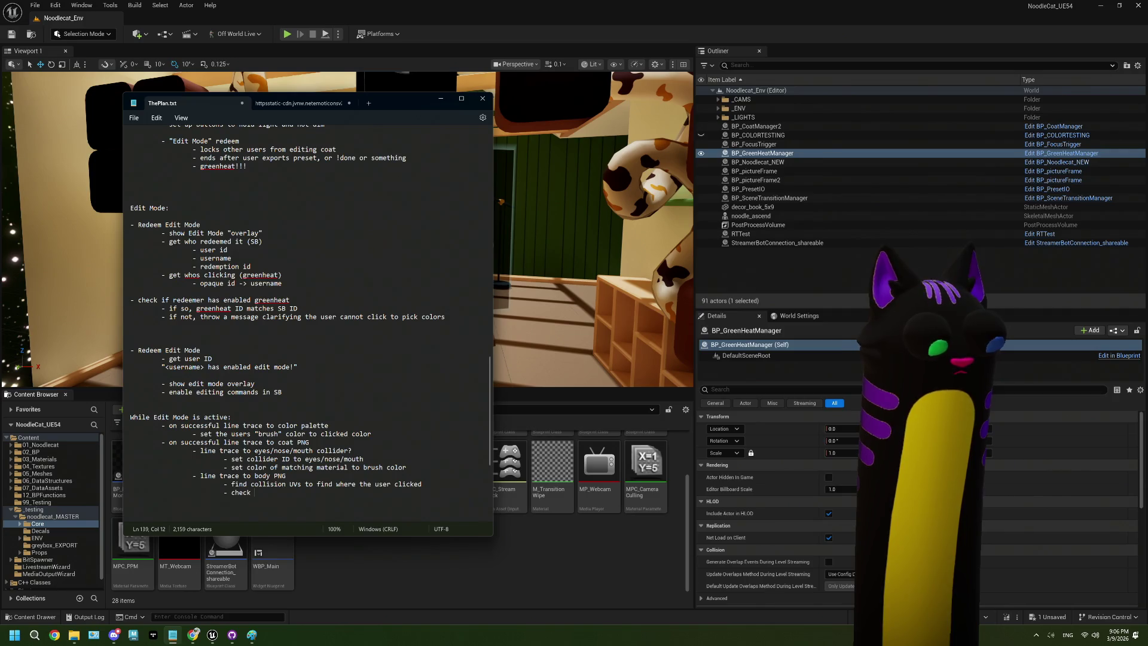
pyautogui.write('R G or ')
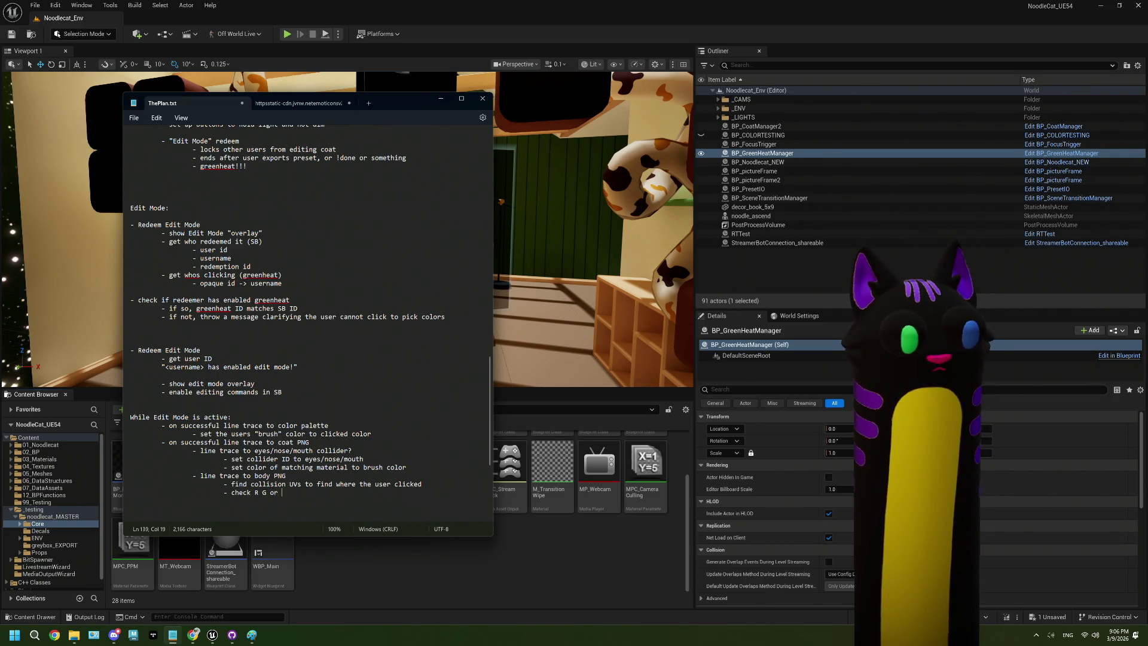
pyautogui.write('B')
pyautogui.press('Return')
pyautogui.press('Tab')
pyautogui.press('Tab')
pyautogui.press('Tab')
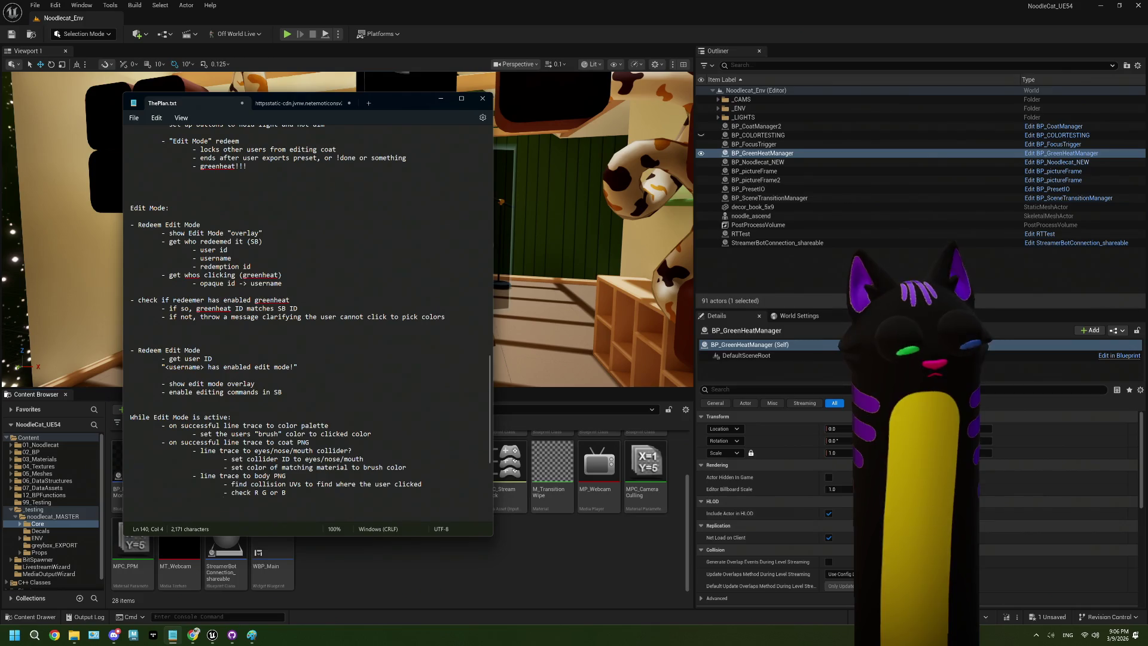
pyautogui.write('- set')
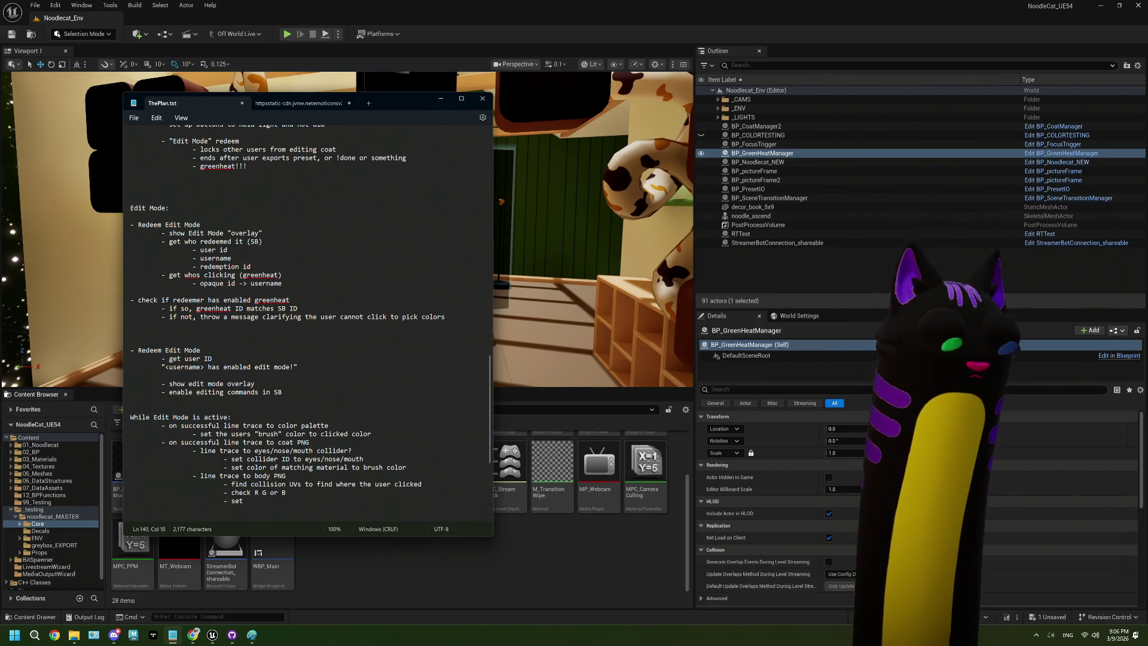
pyautogui.write('body ')
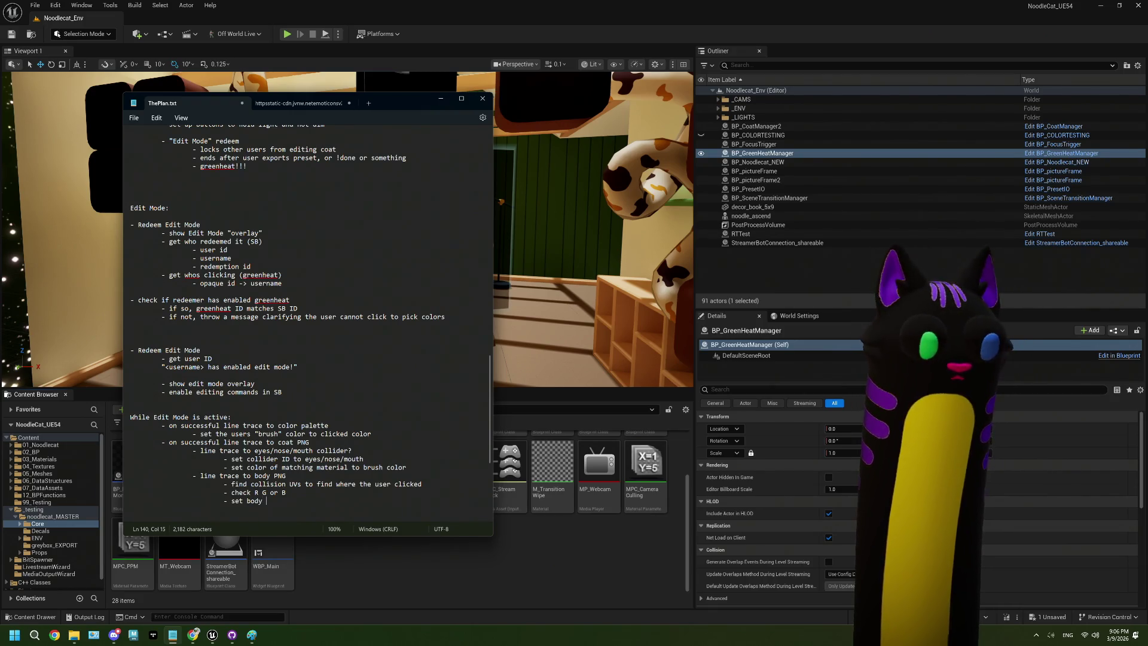
pyautogui.write('1 2 or 3 ')
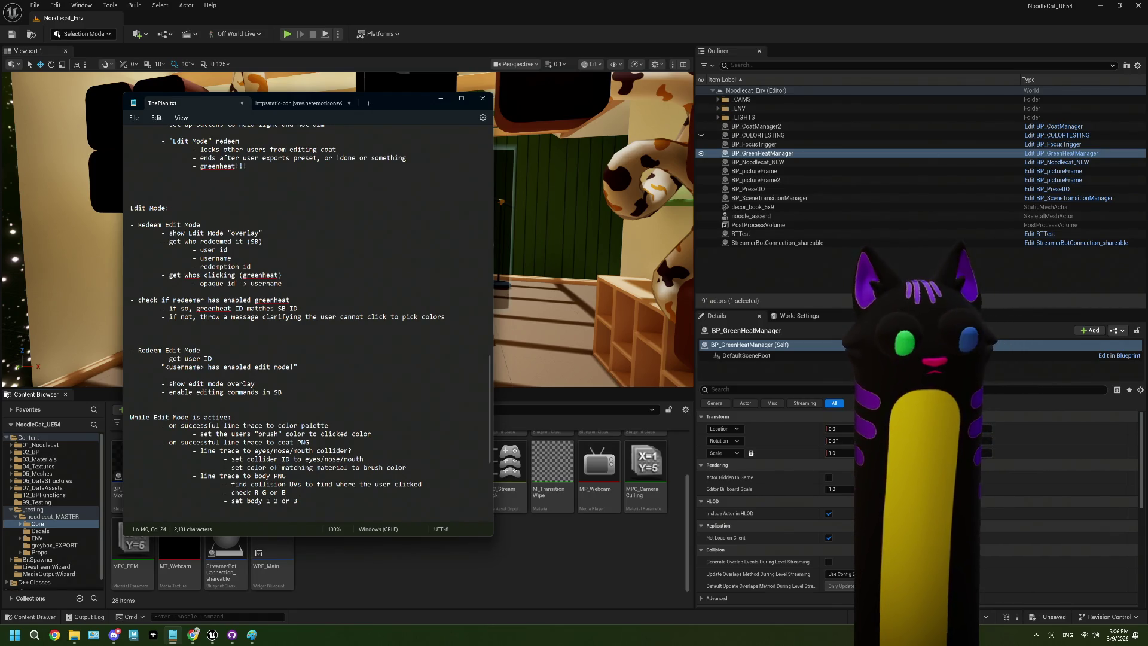
pyautogui.write('to ma')
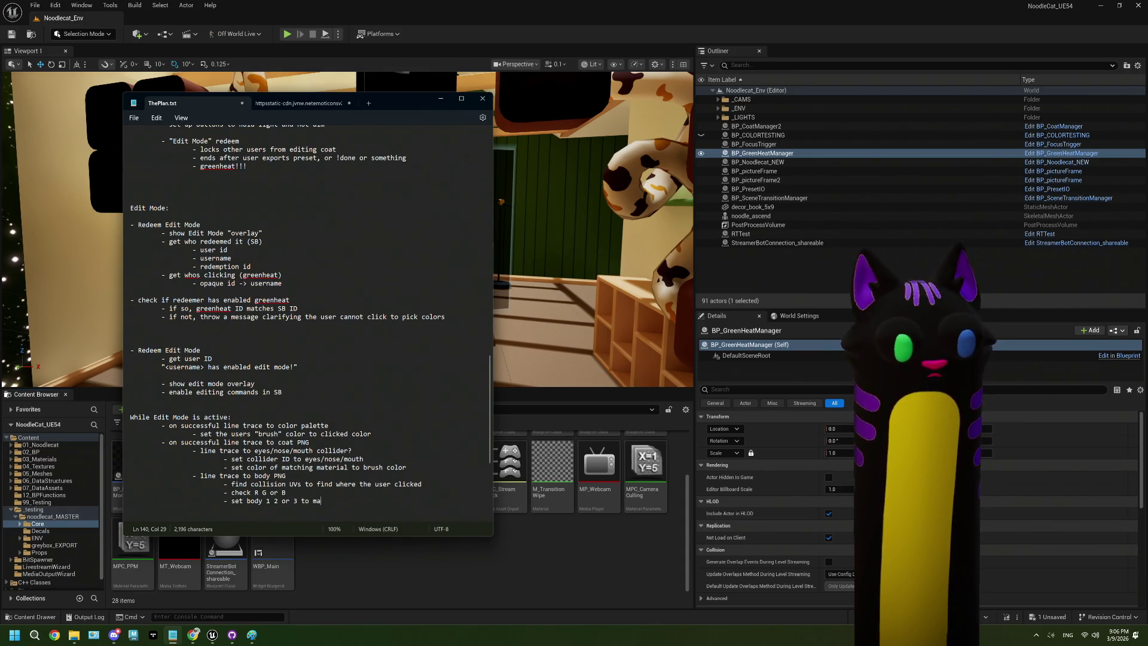
pyautogui.write('tching ')
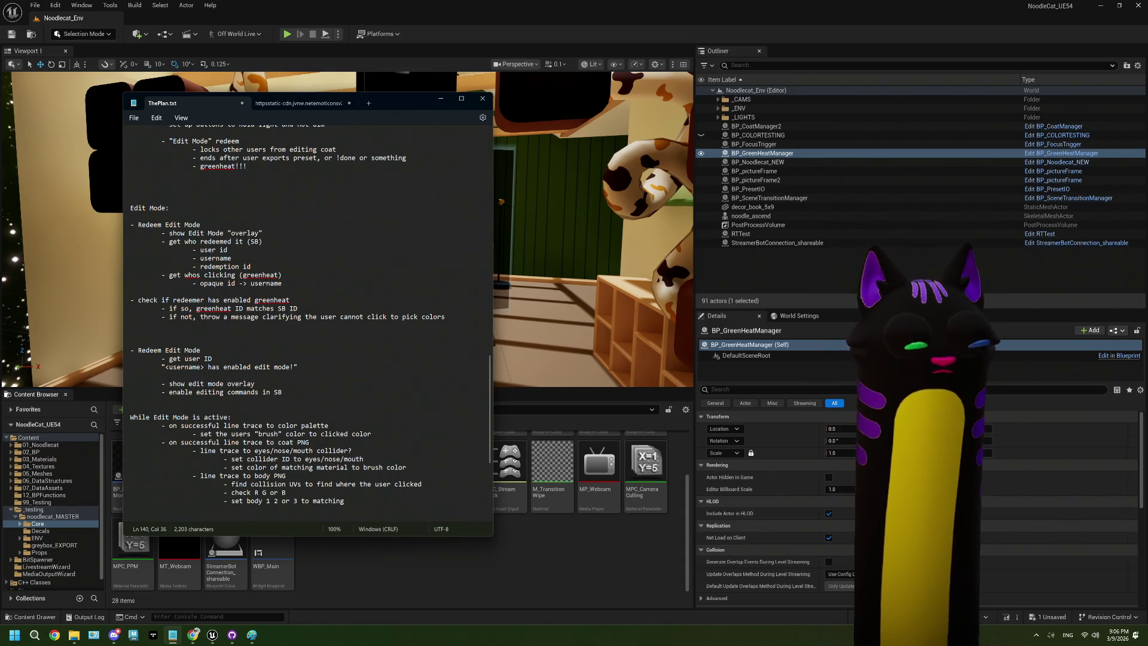
pyautogui.write('location')
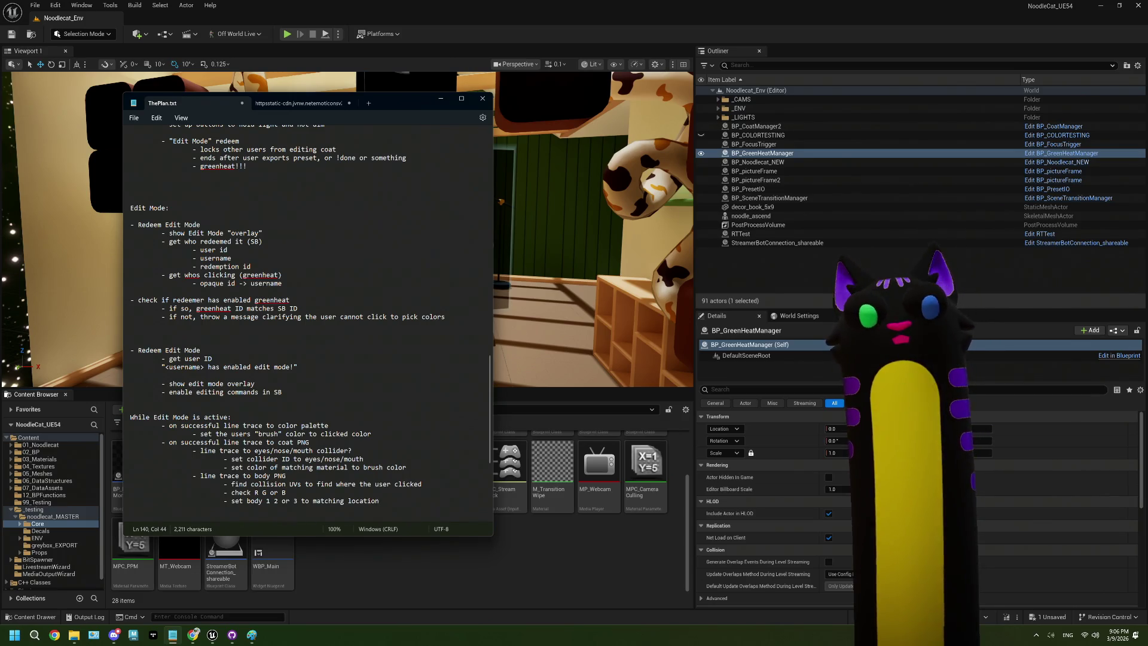
pyautogui.scroll(-3, 312, 464)
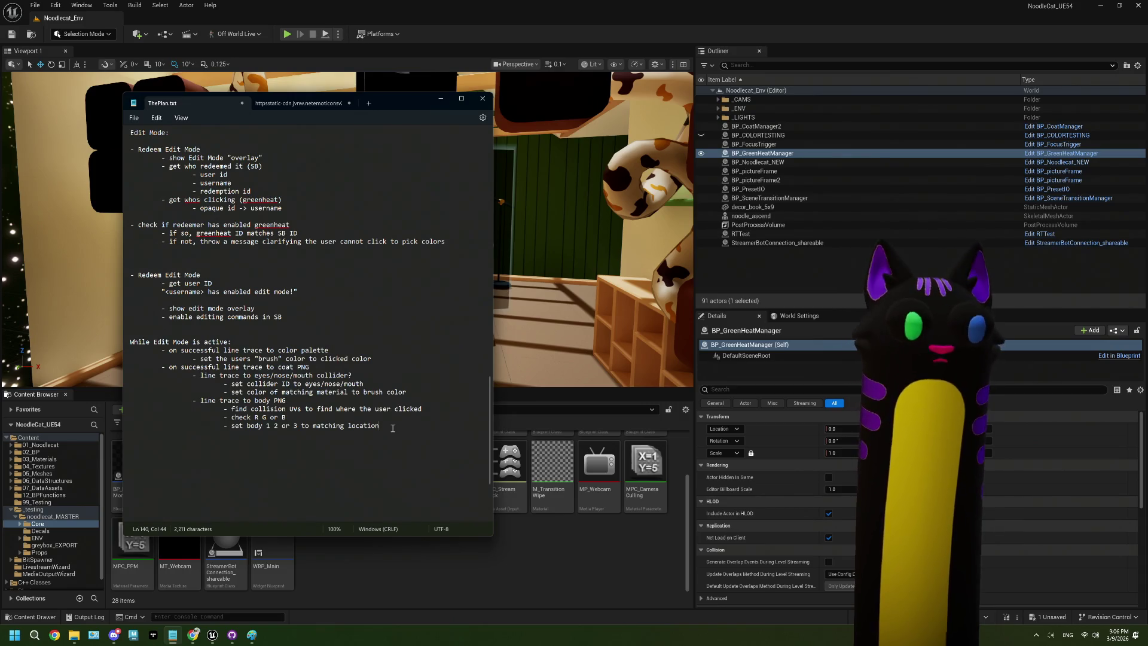
# Draft a 'user clicking?' bullet under 'While Edit Mode is active:', then delete it
pyautogui.click(235, 340)
pyautogui.press('Return')
pyautogui.press('Return')
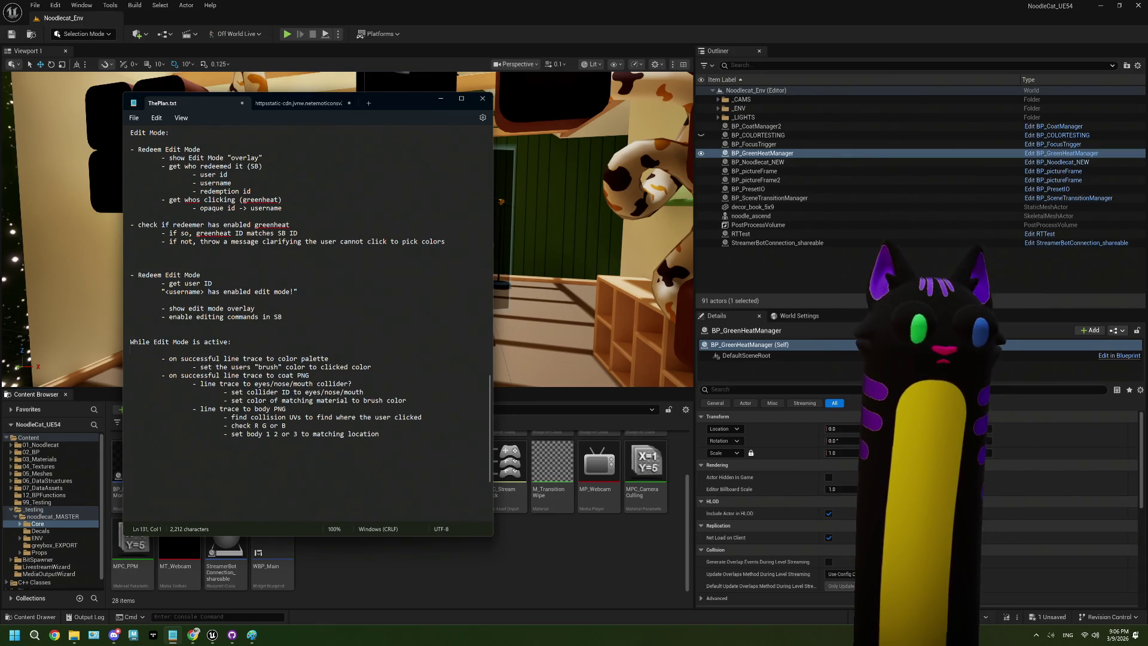
pyautogui.press('Tab')
pyautogui.write('-')
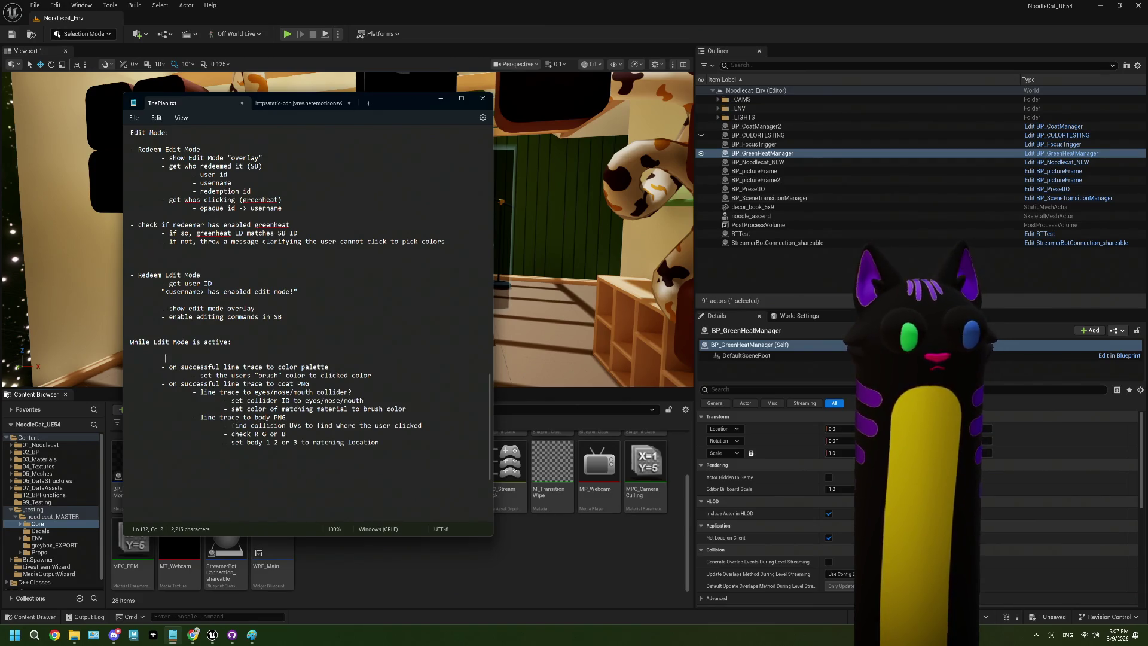
pyautogui.press('BackSpace')
pyautogui.write('- ')
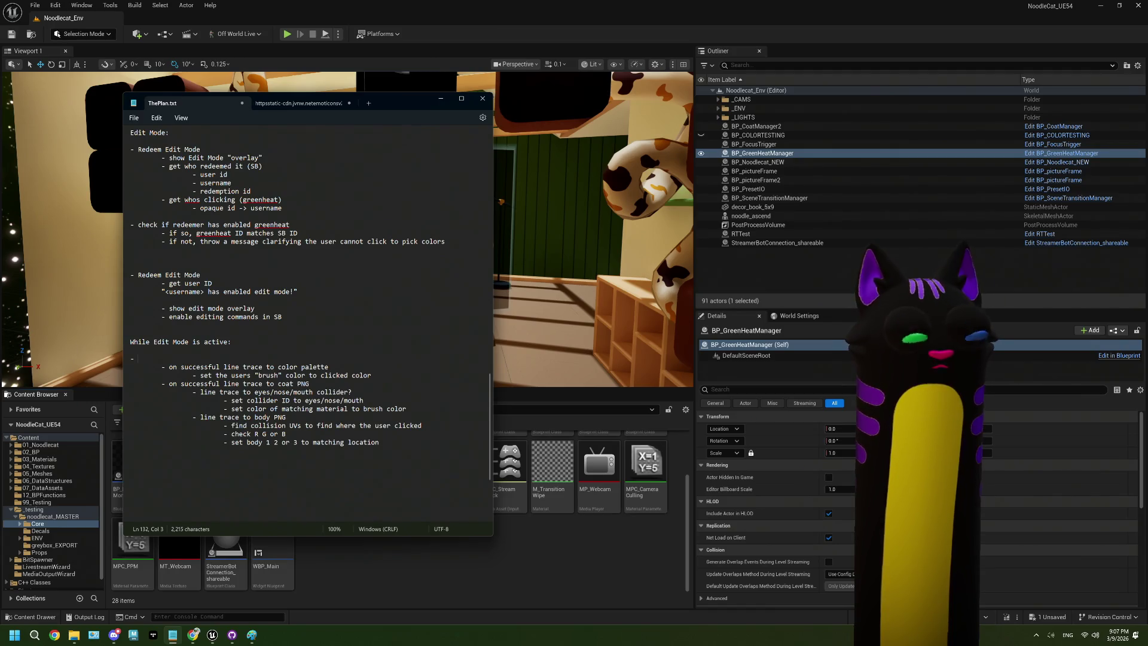
pyautogui.write('is')
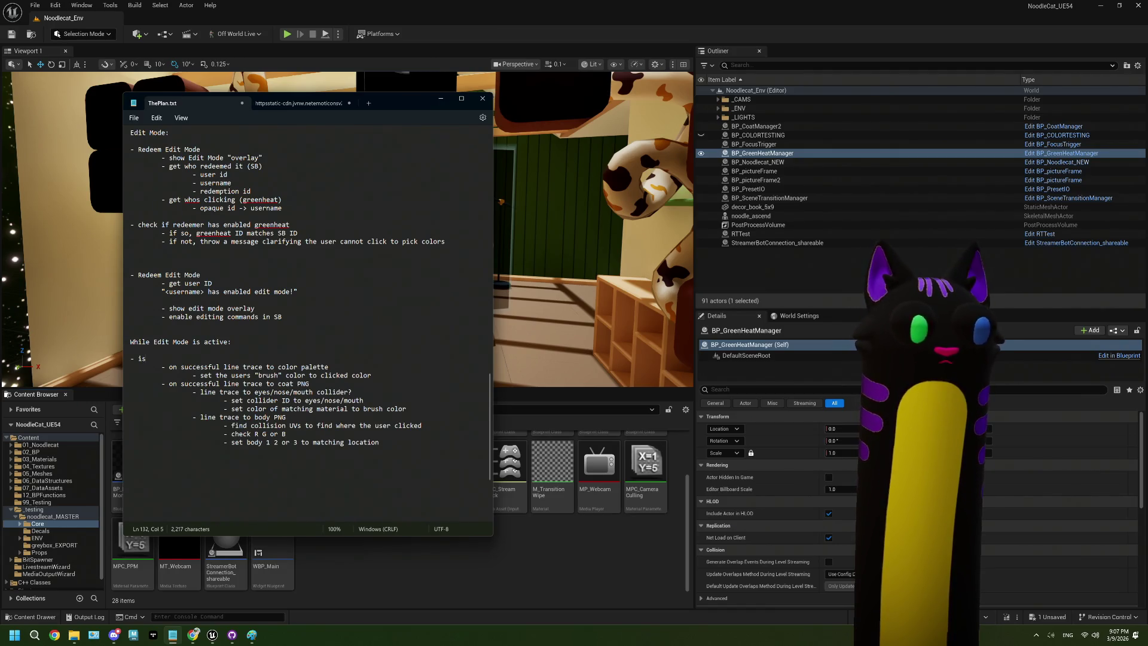
pyautogui.press('BackSpace')
pyautogui.press('BackSpace')
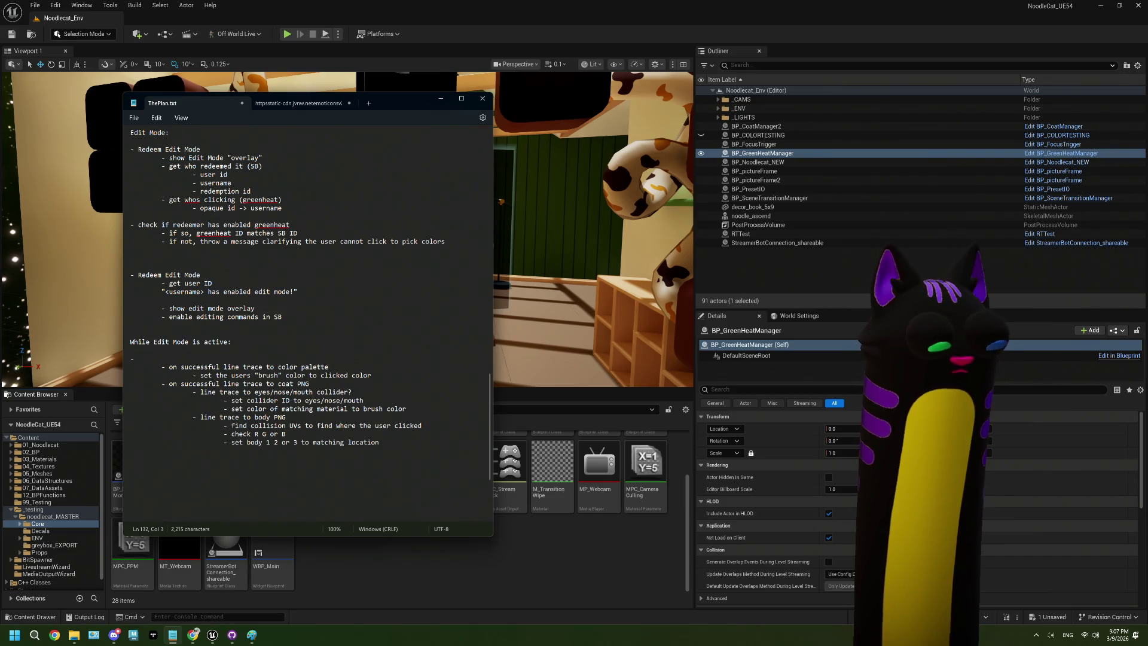
pyautogui.write('ch')
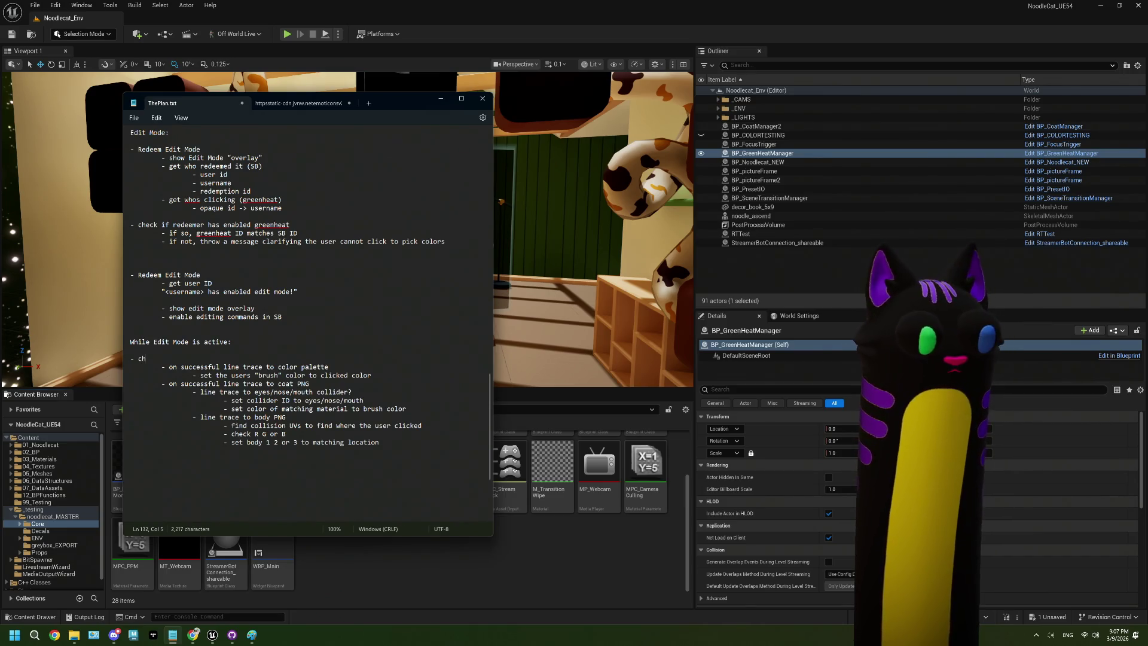
pyautogui.write('is cli')
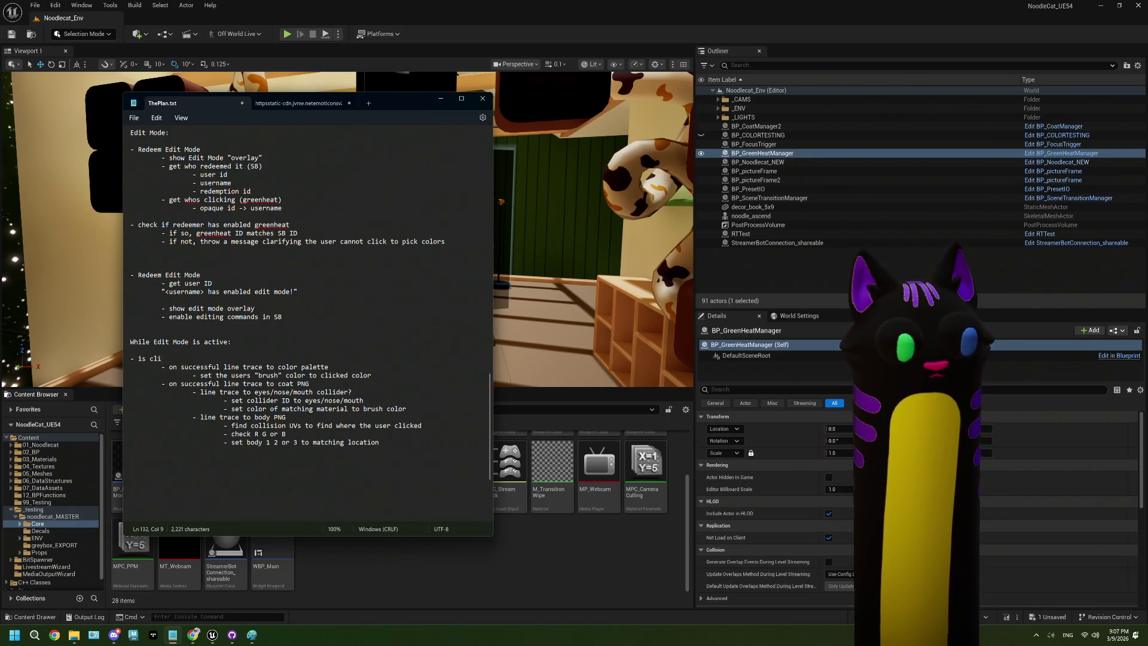
pyautogui.press('BackSpace')
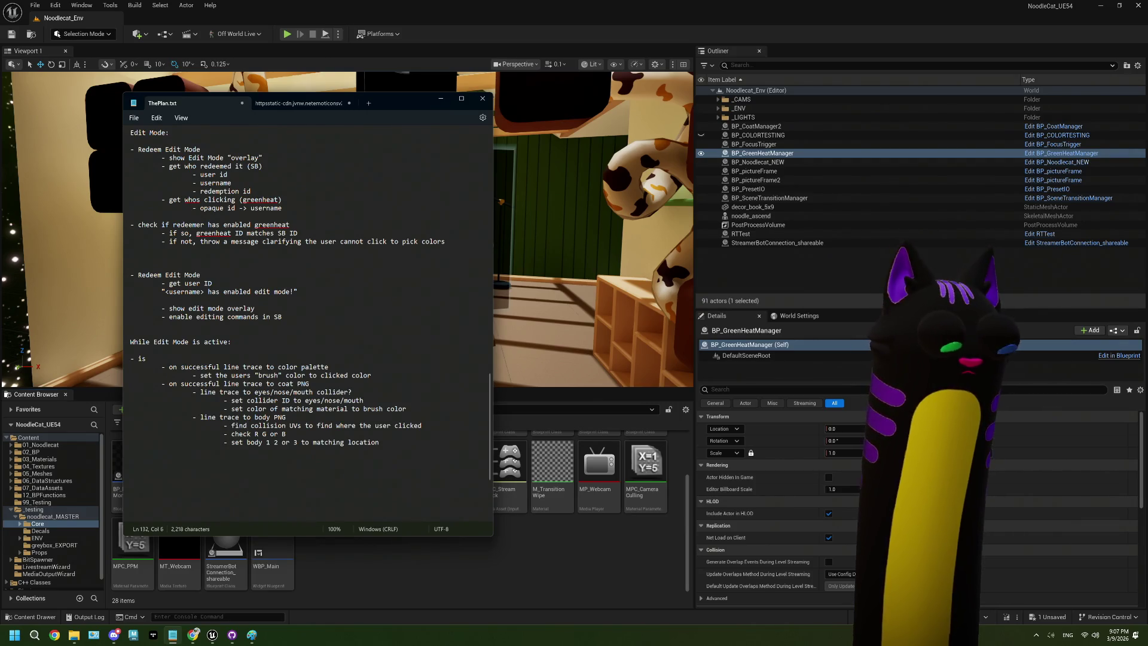
pyautogui.write('user clicking?')
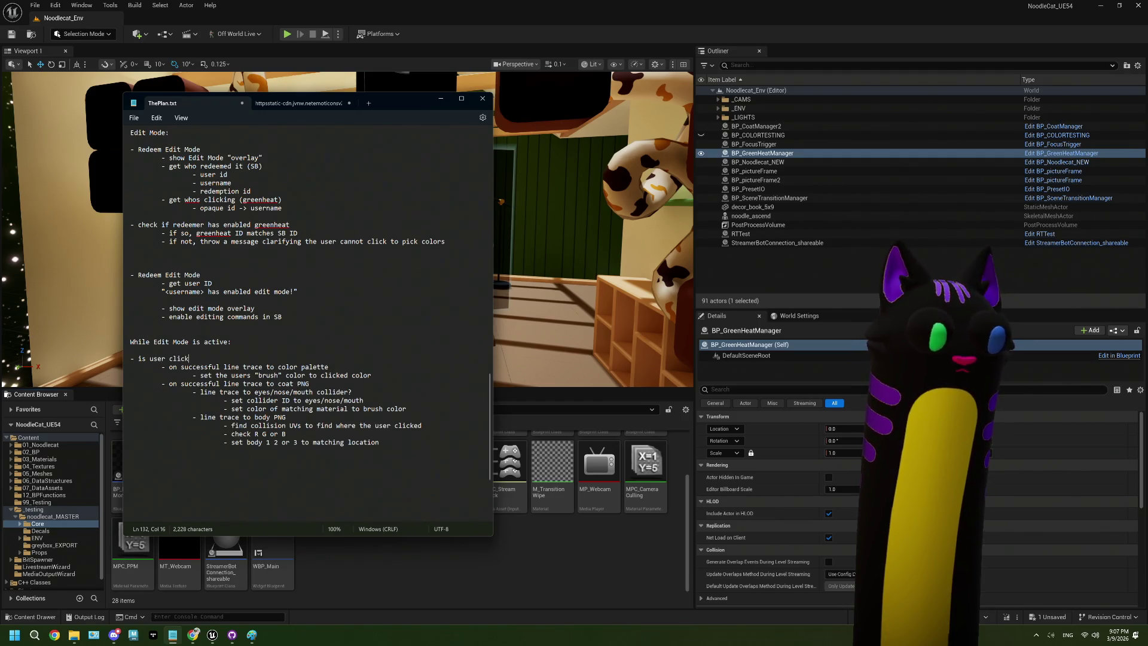
pyautogui.press('Return')
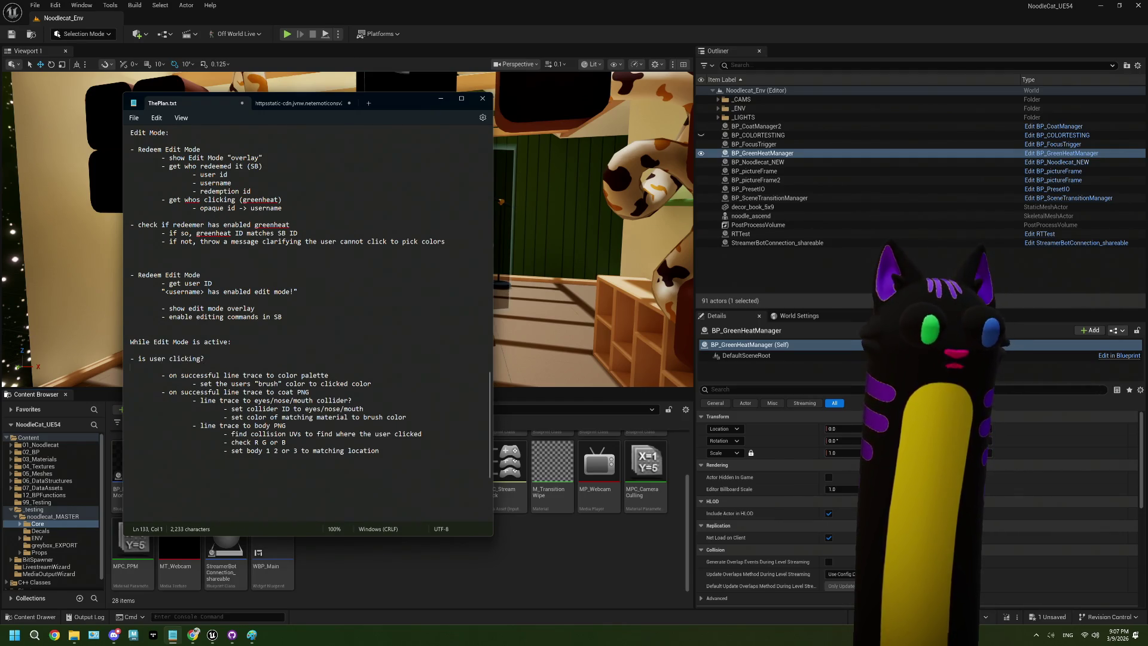
pyautogui.press('BackSpace')
pyautogui.press('BackSpace')
pyautogui.press('BackSpace')
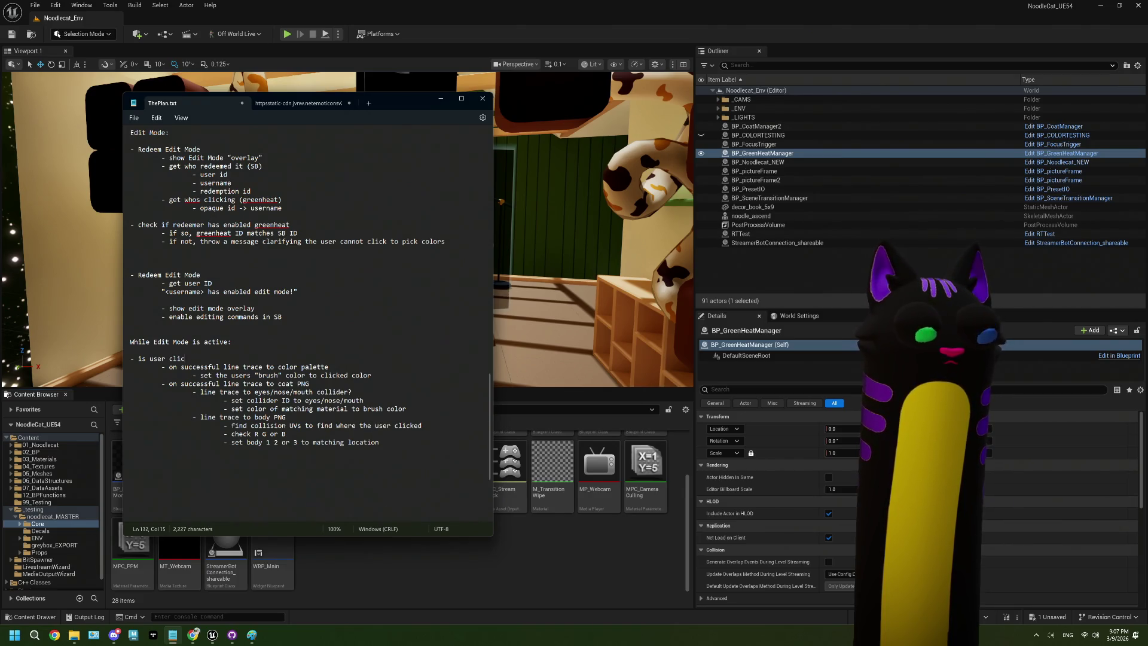
pyautogui.press('BackSpace')
pyautogui.press('BackSpace')
pyautogui.press('BackSpace')
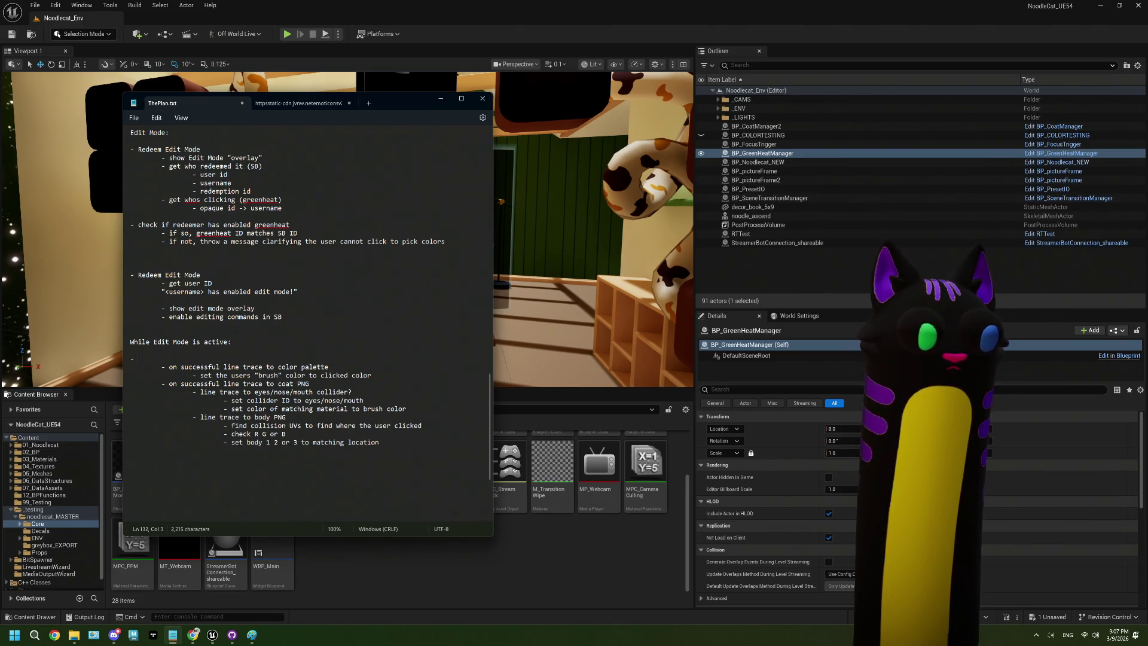
pyautogui.press('BackSpace')
pyautogui.press('BackSpace')
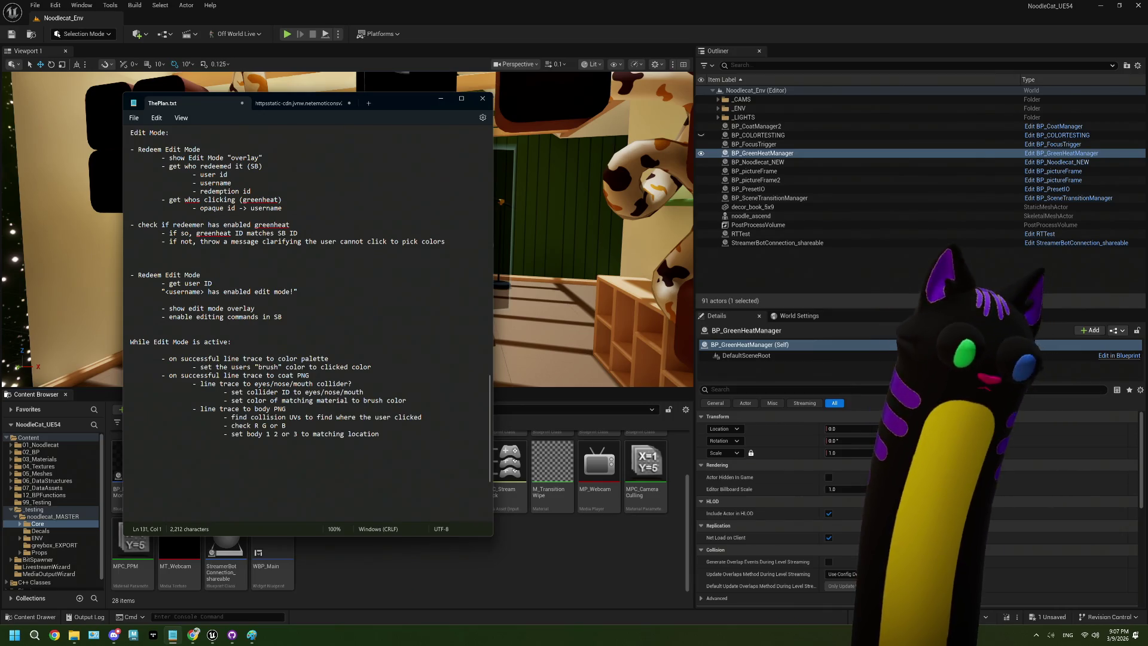
# Add '- using greenheat:' with a sub-bullet comparing the redemption user ID to 'id from greenheat?'
pyautogui.press('Return')
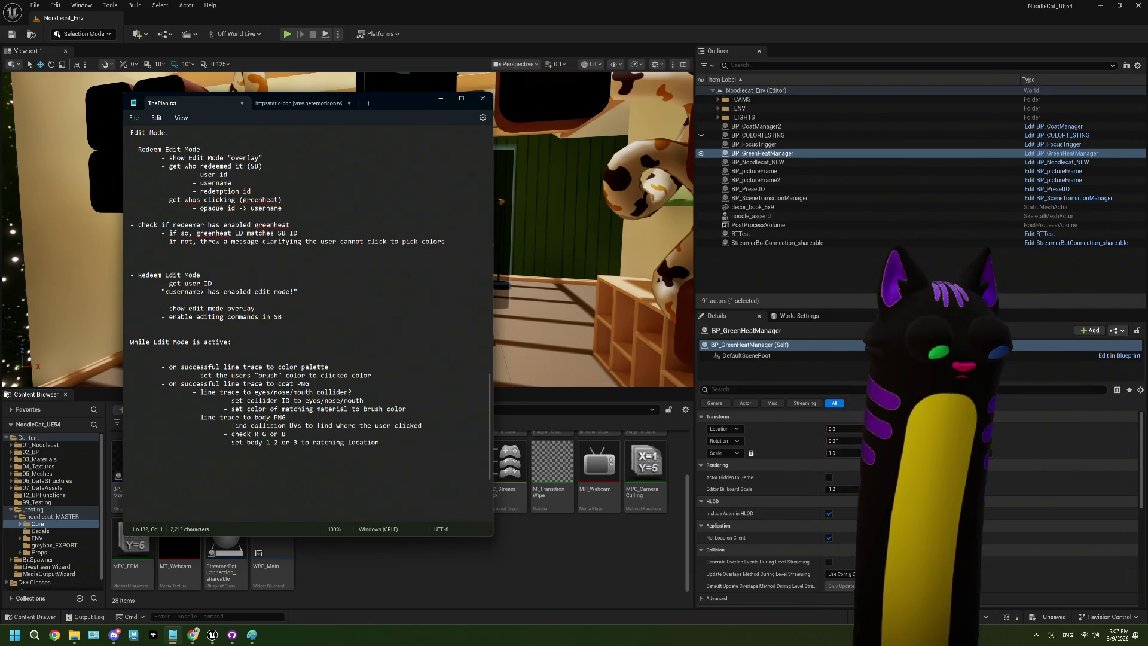
pyautogui.write('- usi')
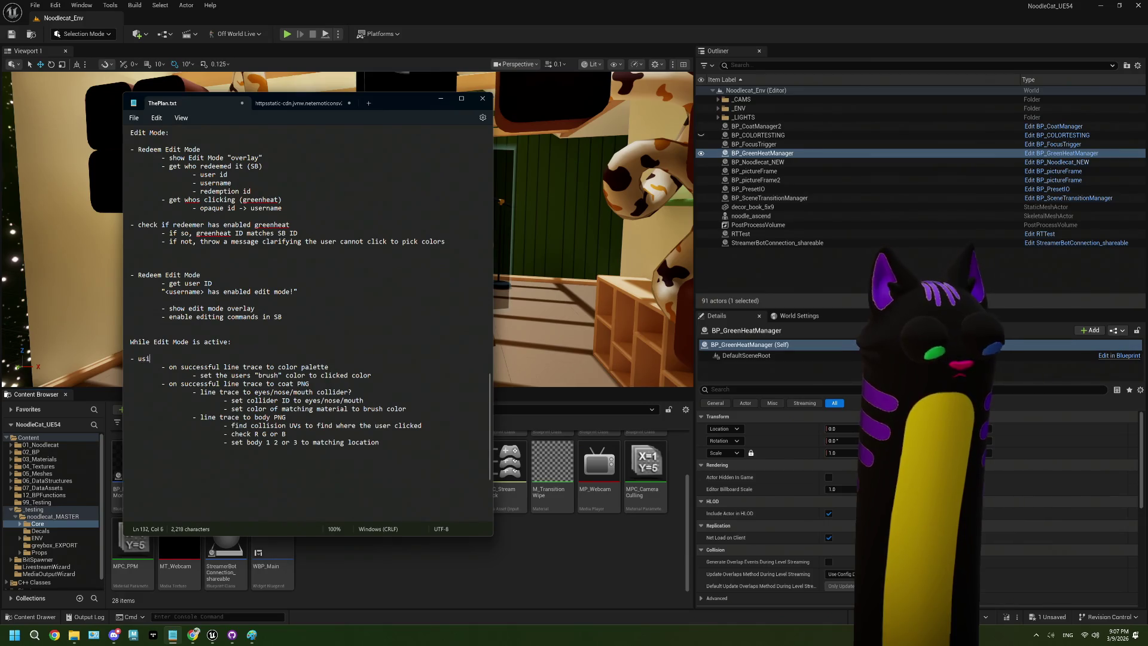
pyautogui.write('ng greenheat')
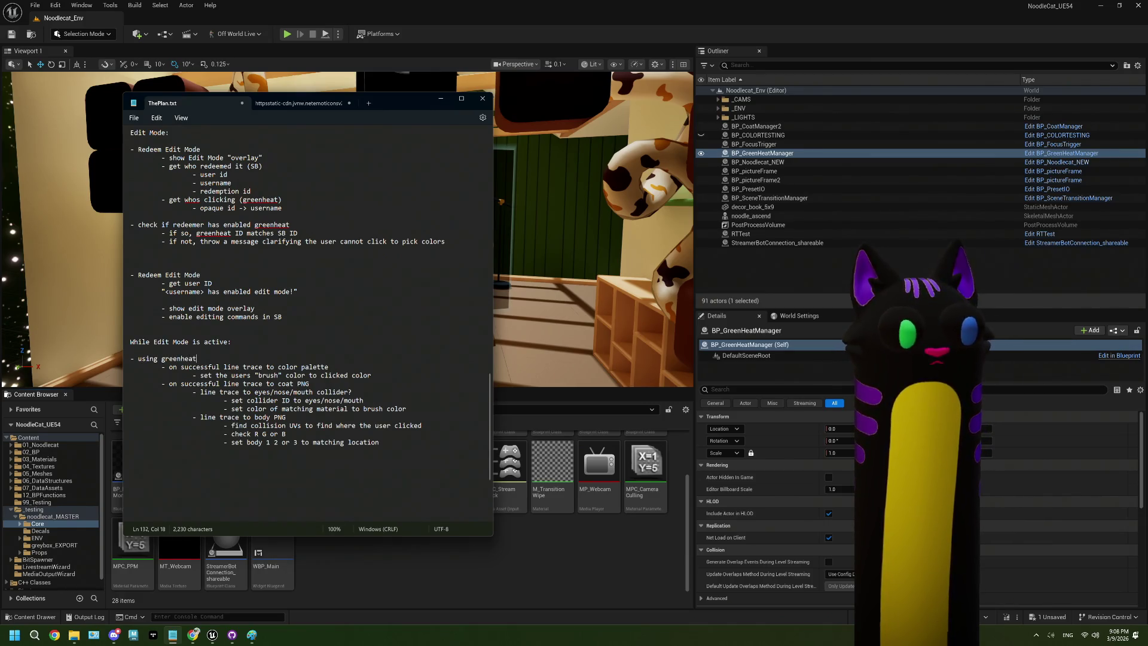
pyautogui.write(':')
pyautogui.press('Return')
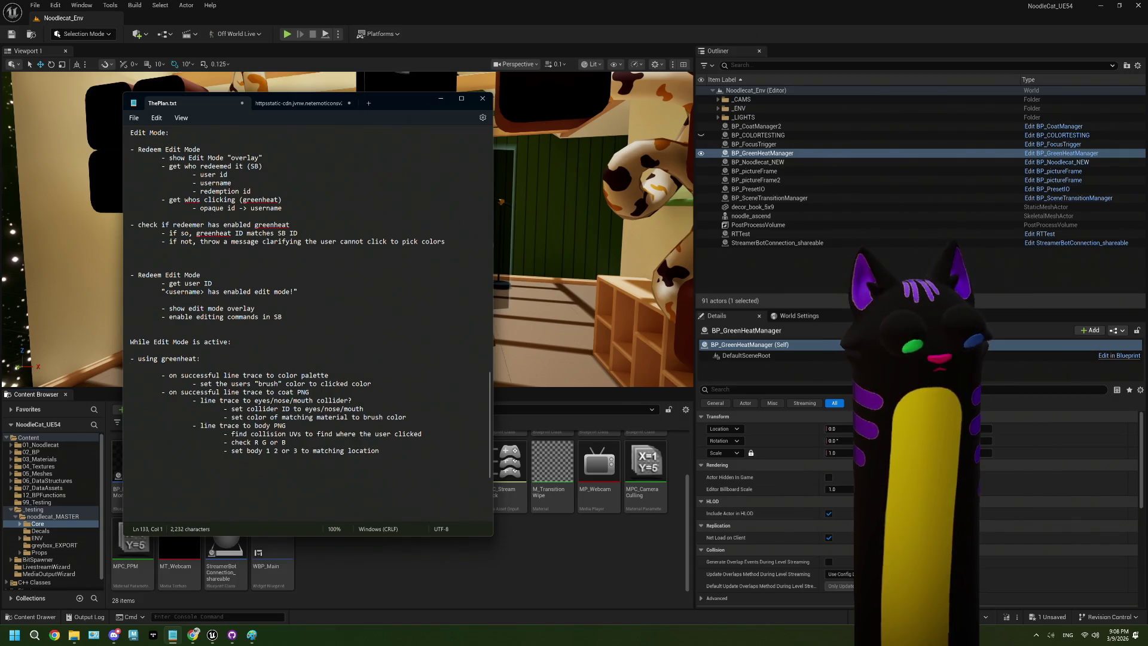
pyautogui.press('Tab')
pyautogui.write('-i')
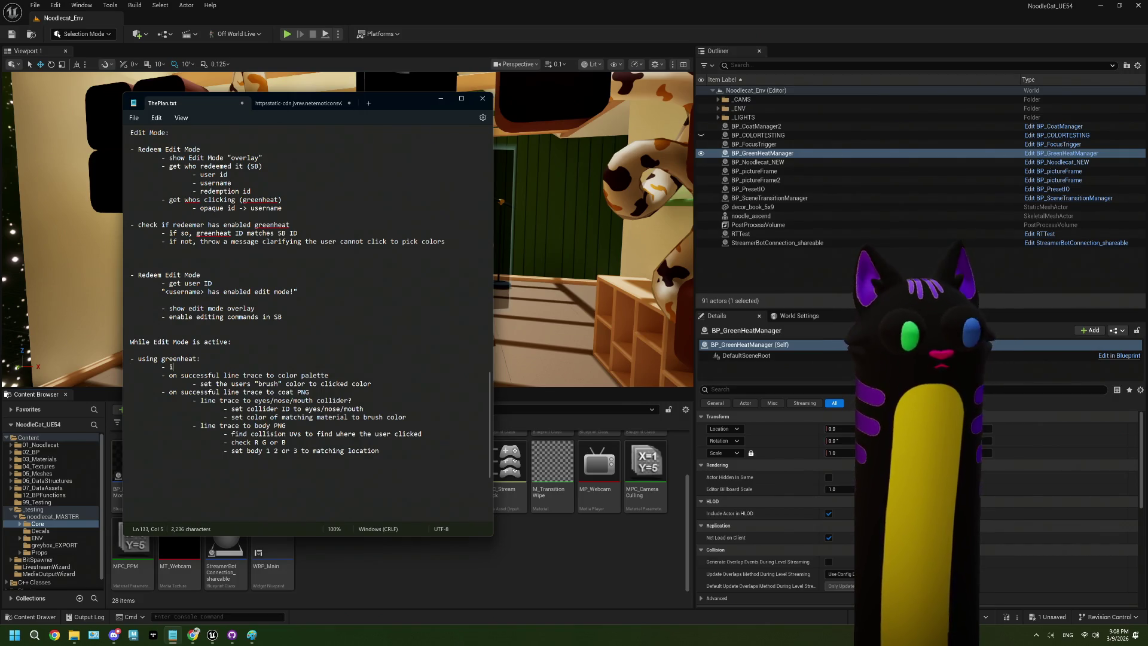
pyautogui.write('s user')
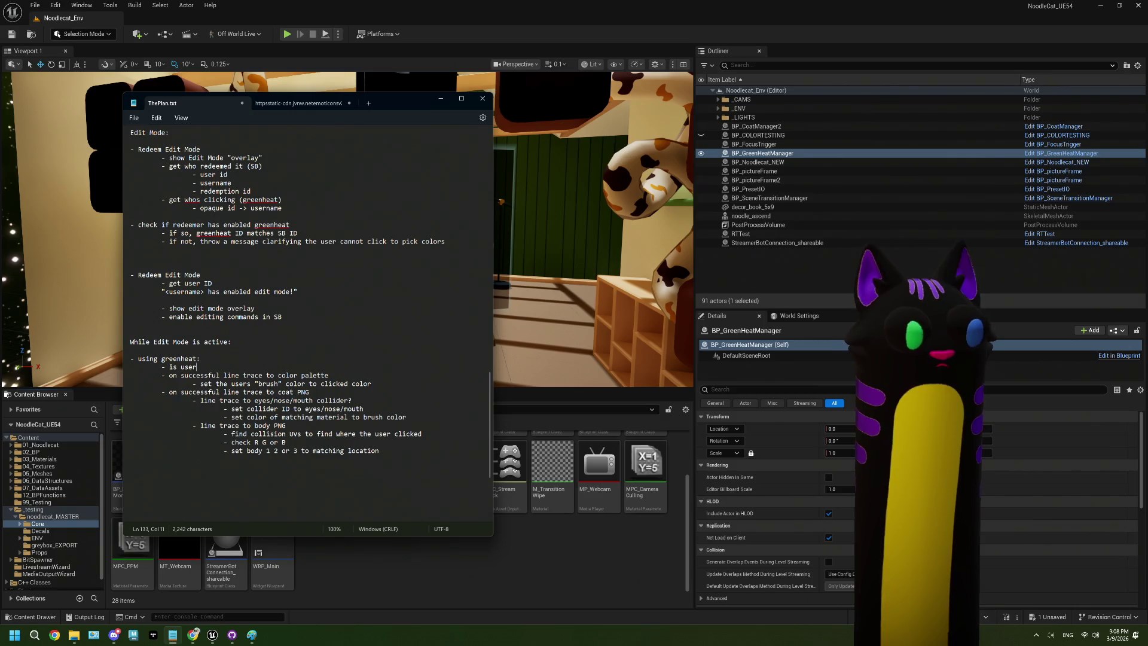
pyautogui.write(' Ifrom')
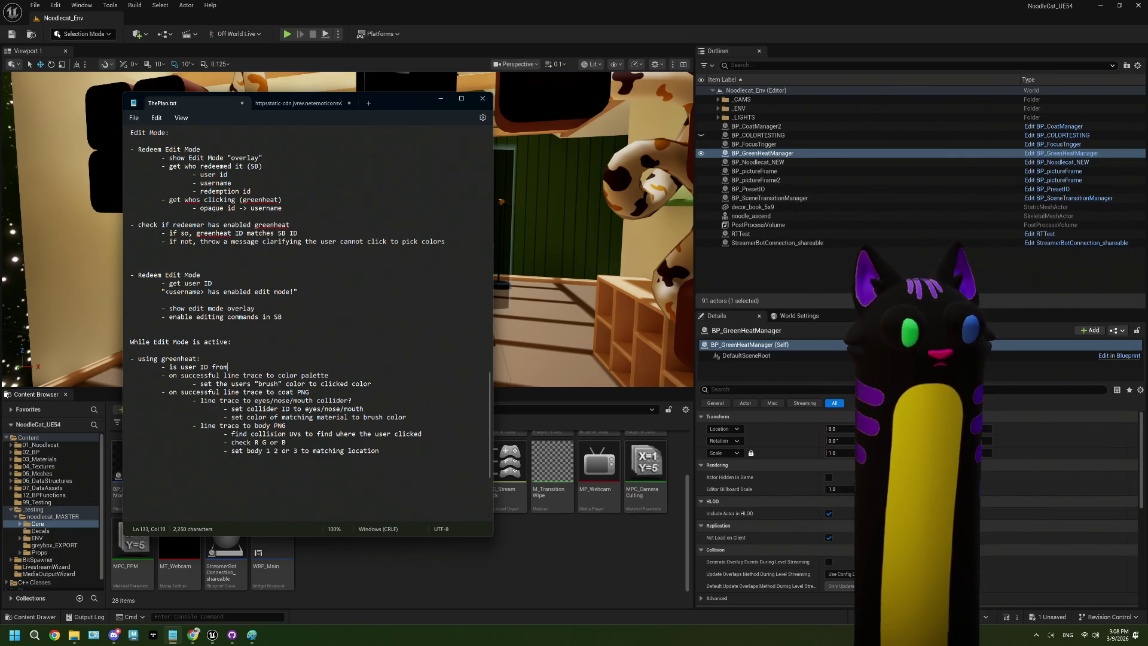
pyautogui.write(' reption')
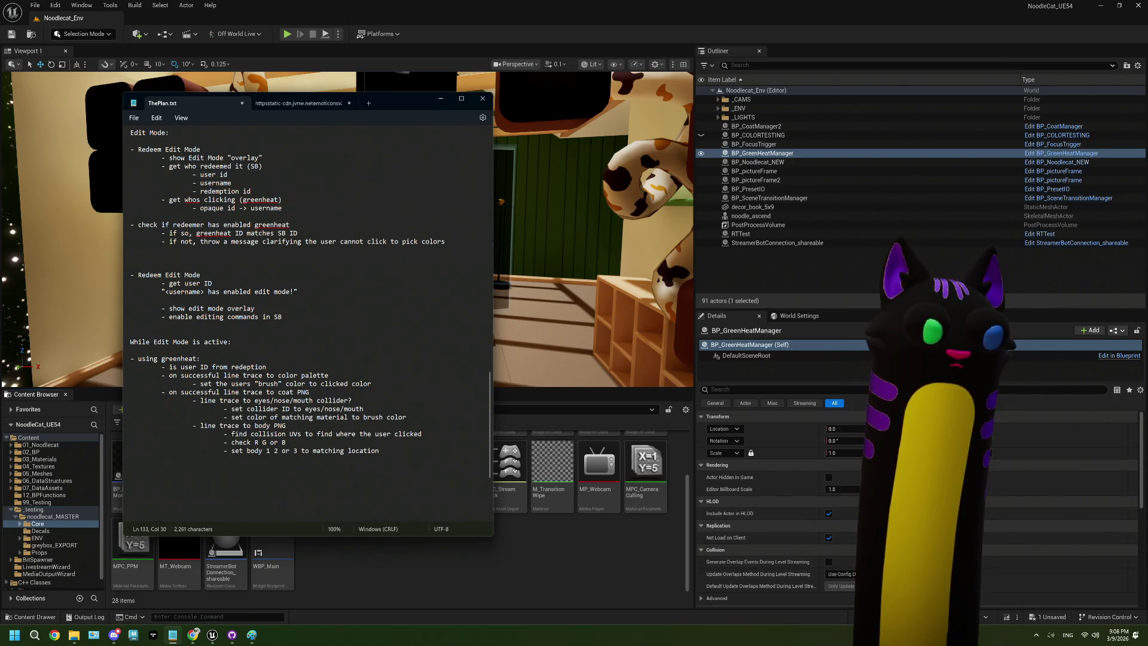
pyautogui.write('== ')
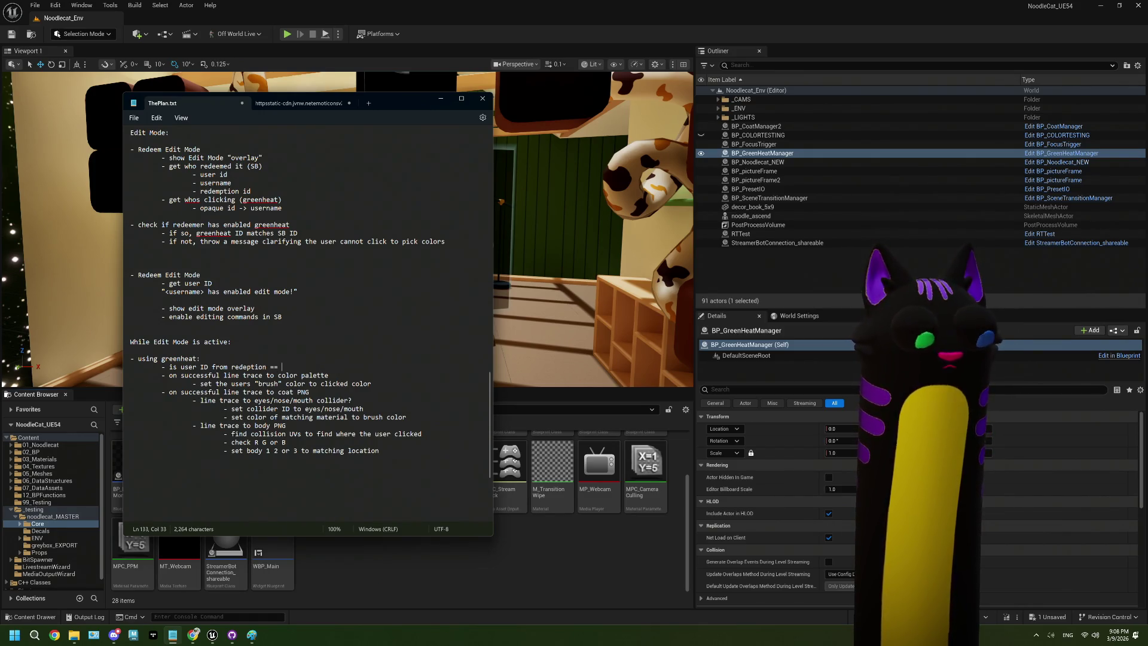
pyautogui.write('id fr')
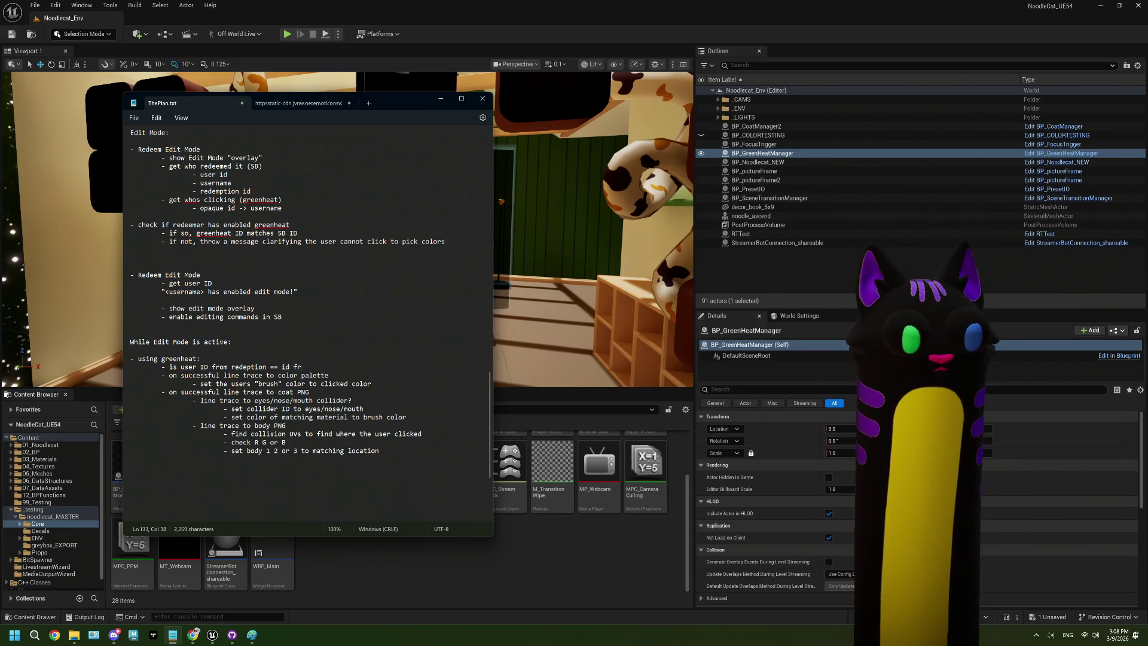
pyautogui.write('om greenhea')
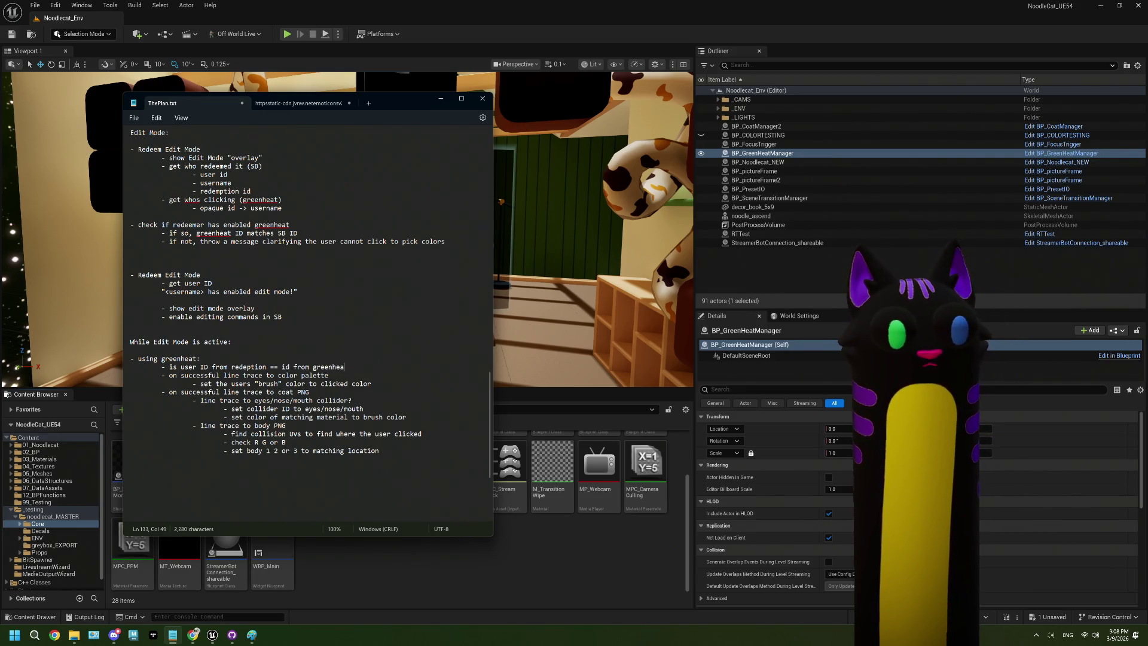
pyautogui.write('t?')
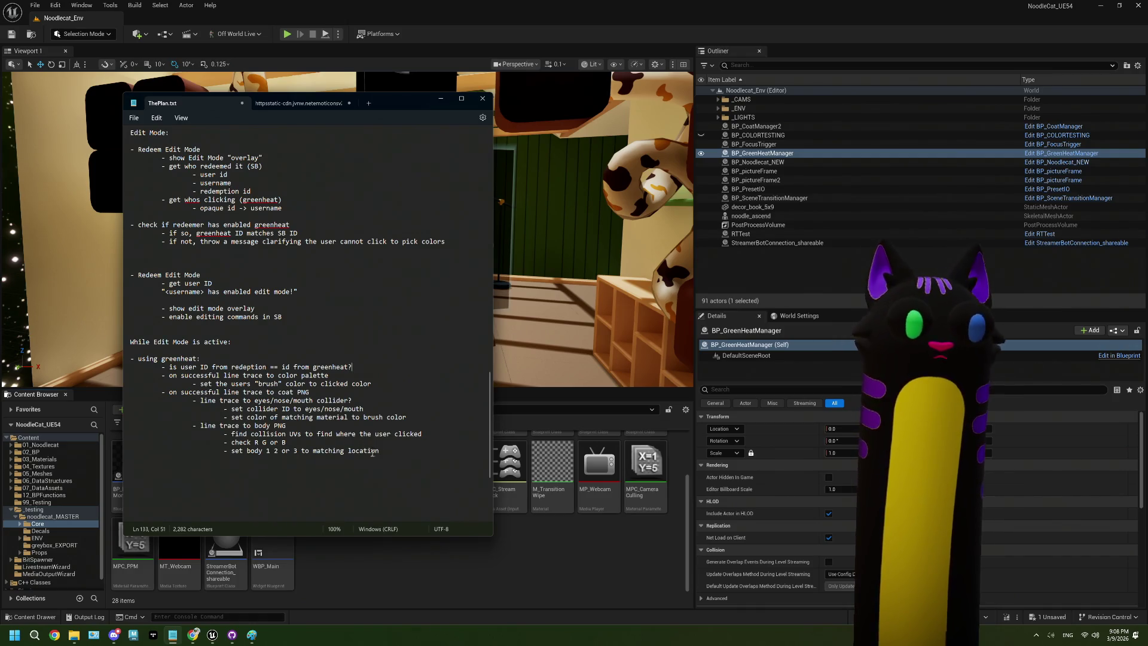
# Indent the color palette, brush color, coat PNG and collider steps one level deeper
pyautogui.moveTo(373, 453)
pyautogui.mouseDown()
pyautogui.moveTo(252, 426)
pyautogui.moveTo(165, 381)
pyautogui.mouseUp()
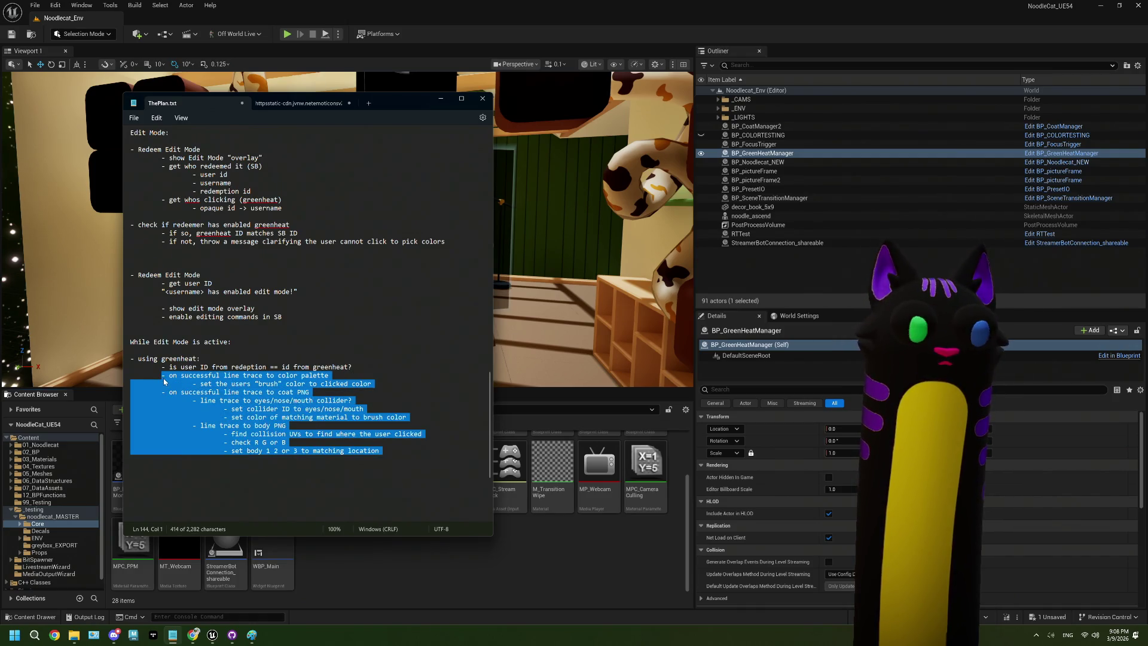
pyautogui.rightClick(165, 381)
pyautogui.click(159, 376)
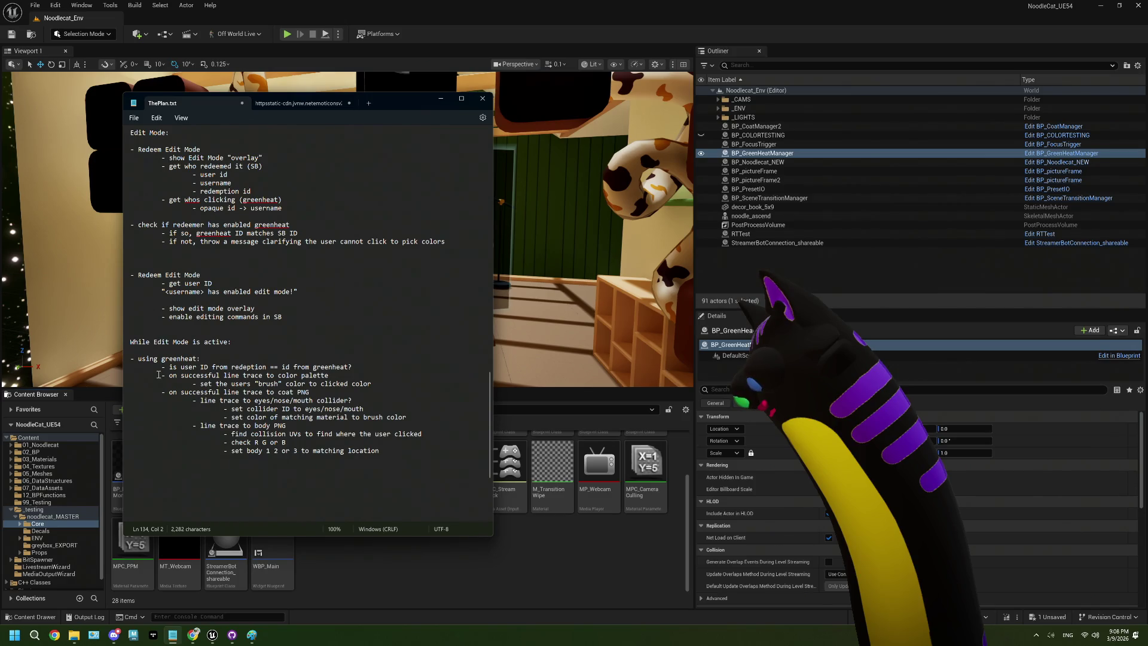
pyautogui.press('Tab')
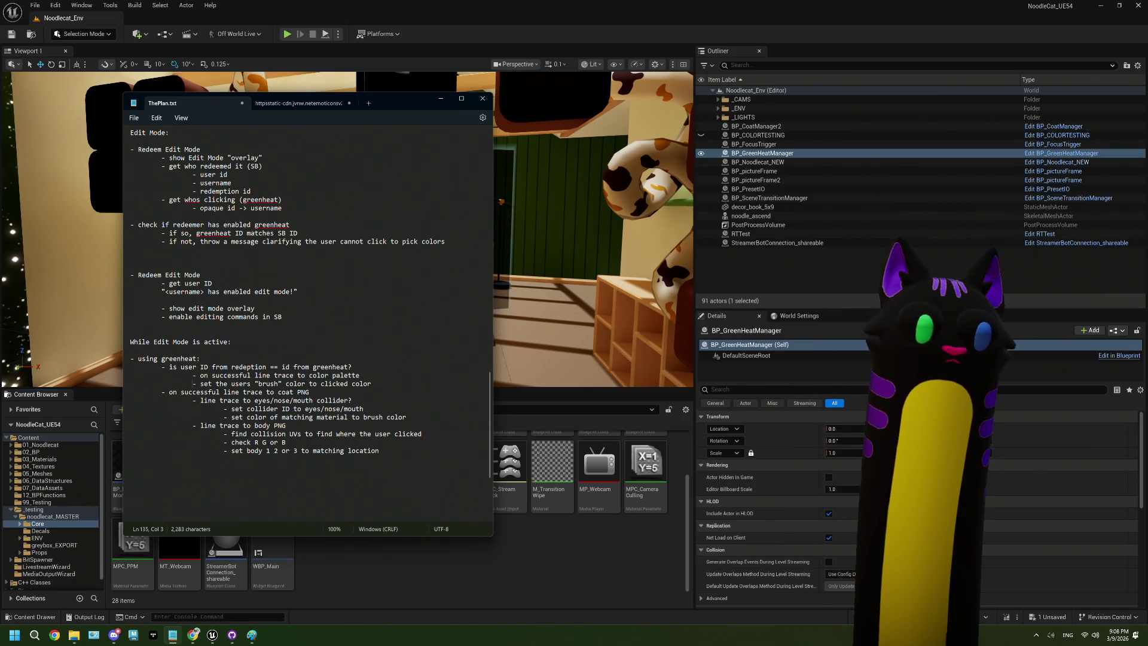
pyautogui.press('Tab')
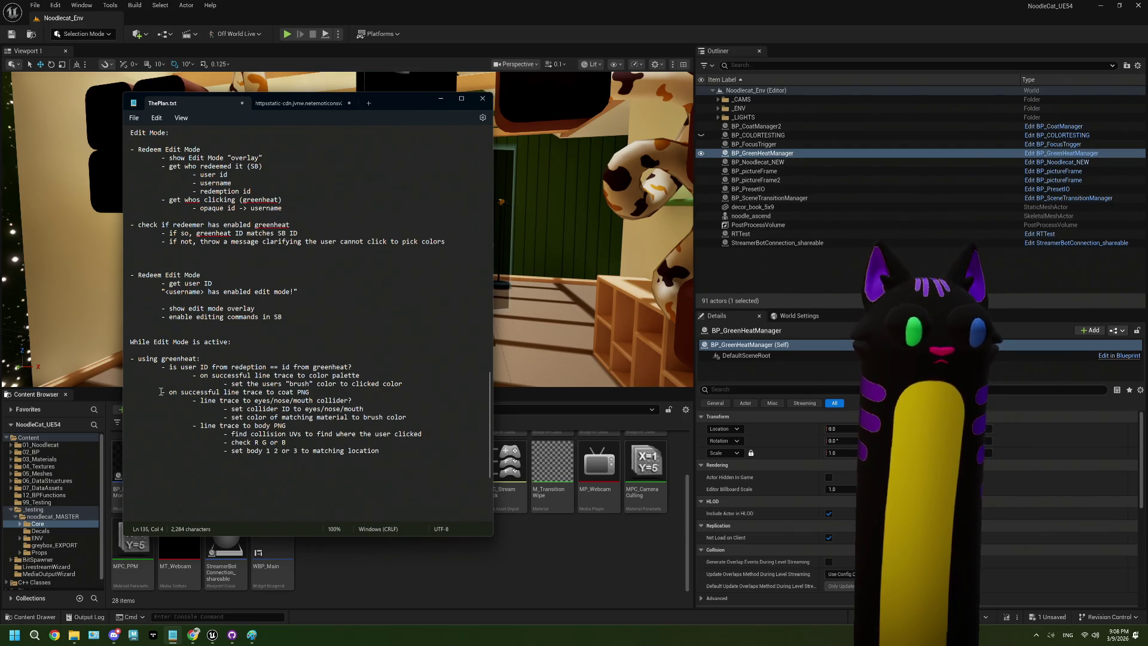
pyautogui.press('Tab')
pyautogui.press('Down')
pyautogui.press('Tab')
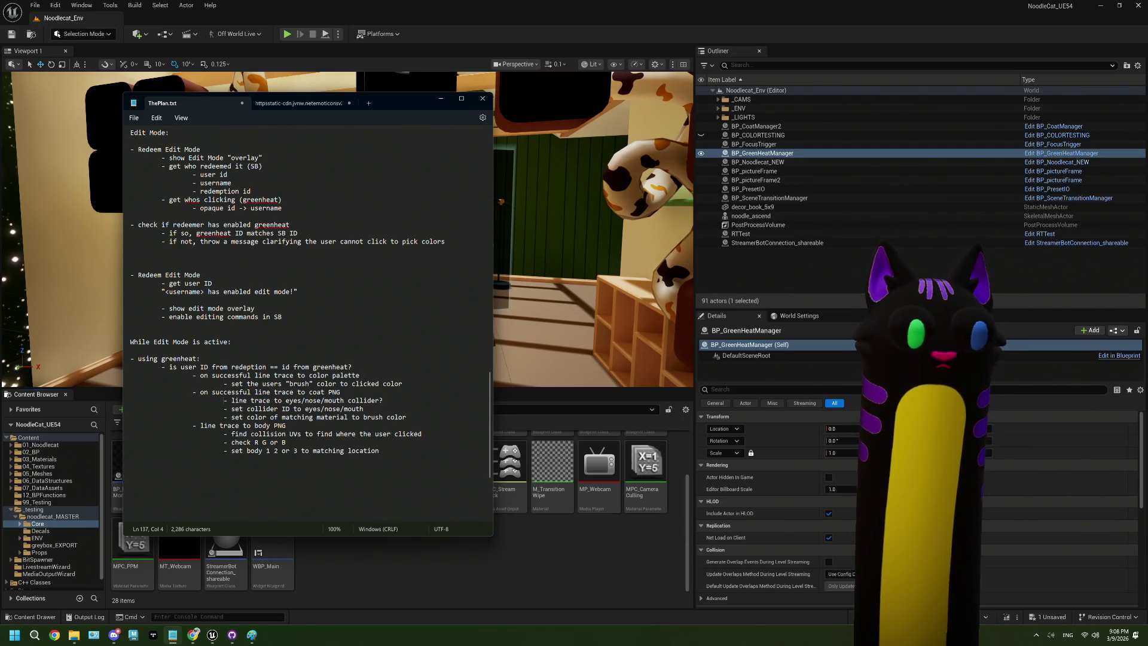
pyautogui.press('Down')
pyautogui.press('Tab')
pyautogui.press('Down')
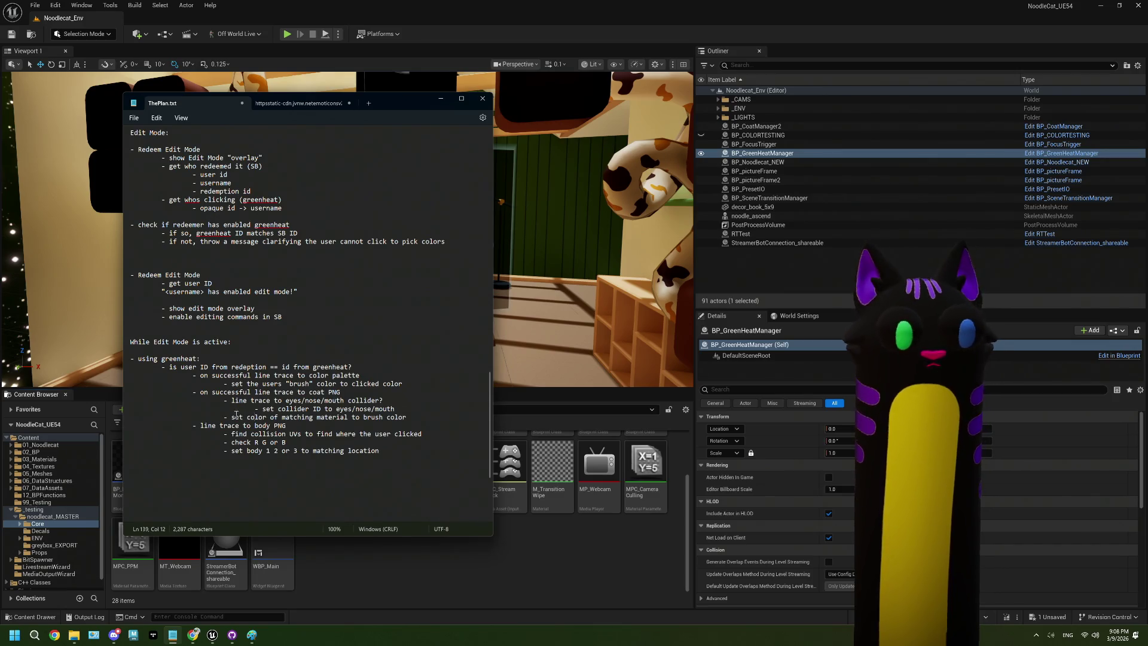
# Indent the material color, body PNG, collision UVs and RGB/body steps deeper, then save ThePlan.txt
pyautogui.press('Home')
pyautogui.press('Tab')
pyautogui.press('Down')
pyautogui.press('Tab')
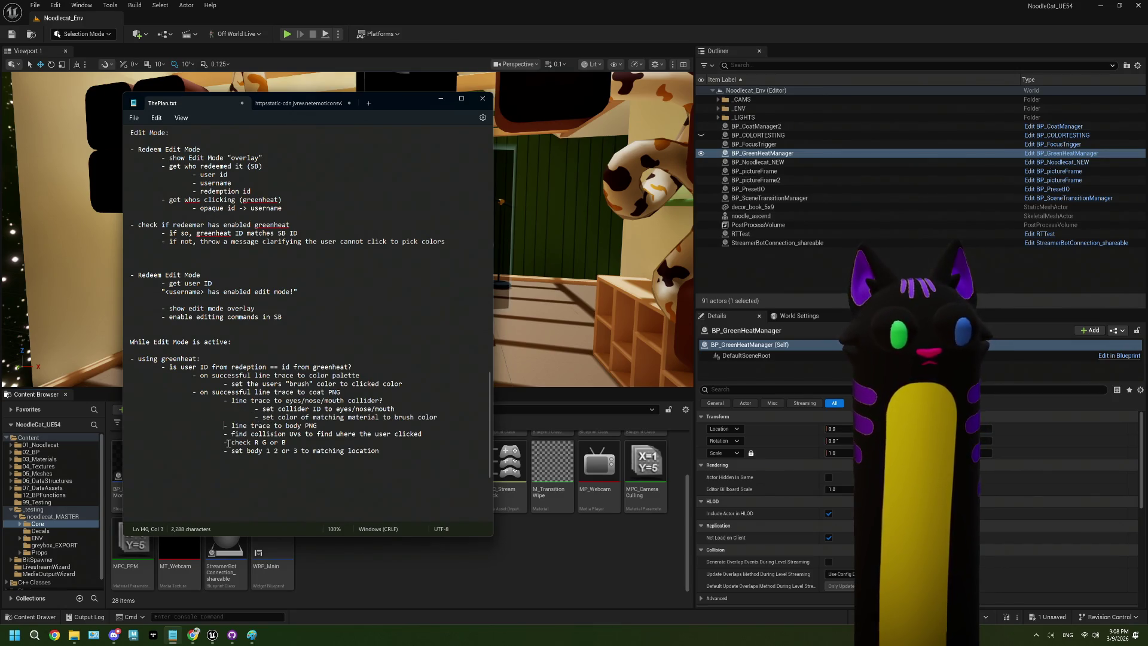
pyautogui.press('Down')
pyautogui.press('Tab')
pyautogui.press('Down')
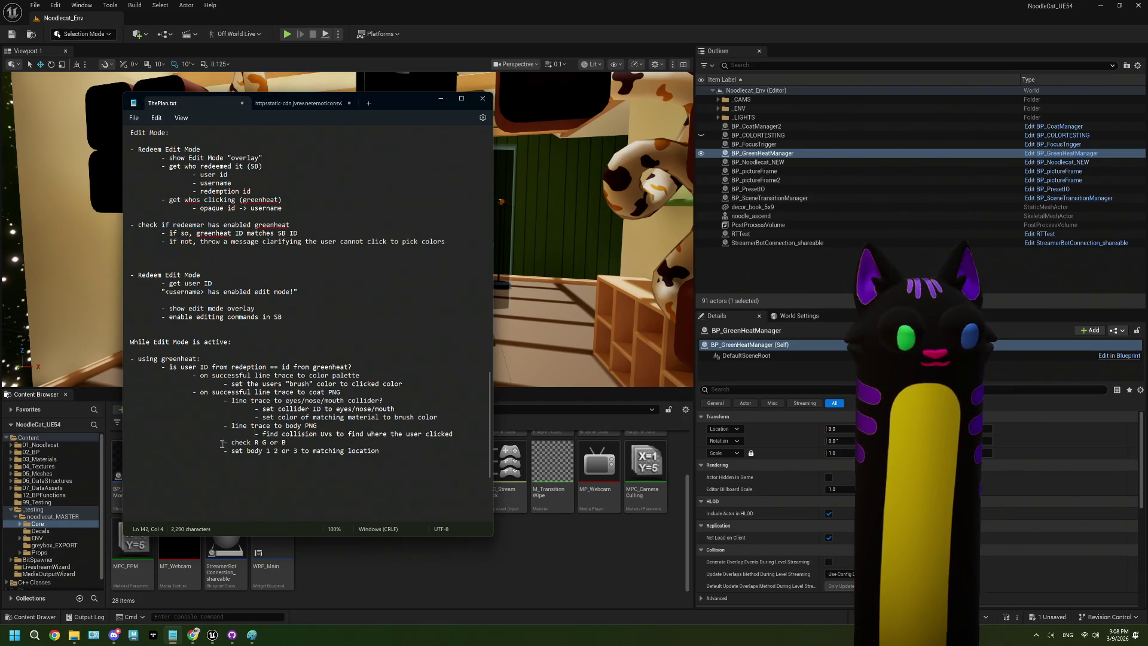
pyautogui.press('Tab')
pyautogui.press('Down')
pyautogui.press('Tab')
pyautogui.press('Down')
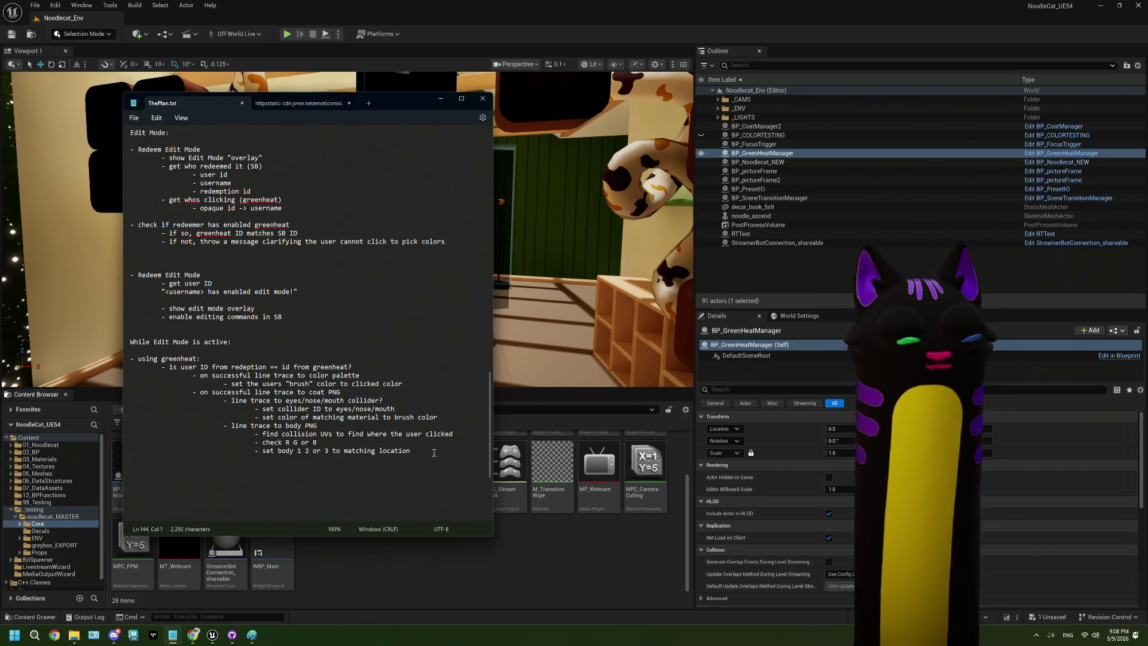
pyautogui.hotkey('ctrl', 's')
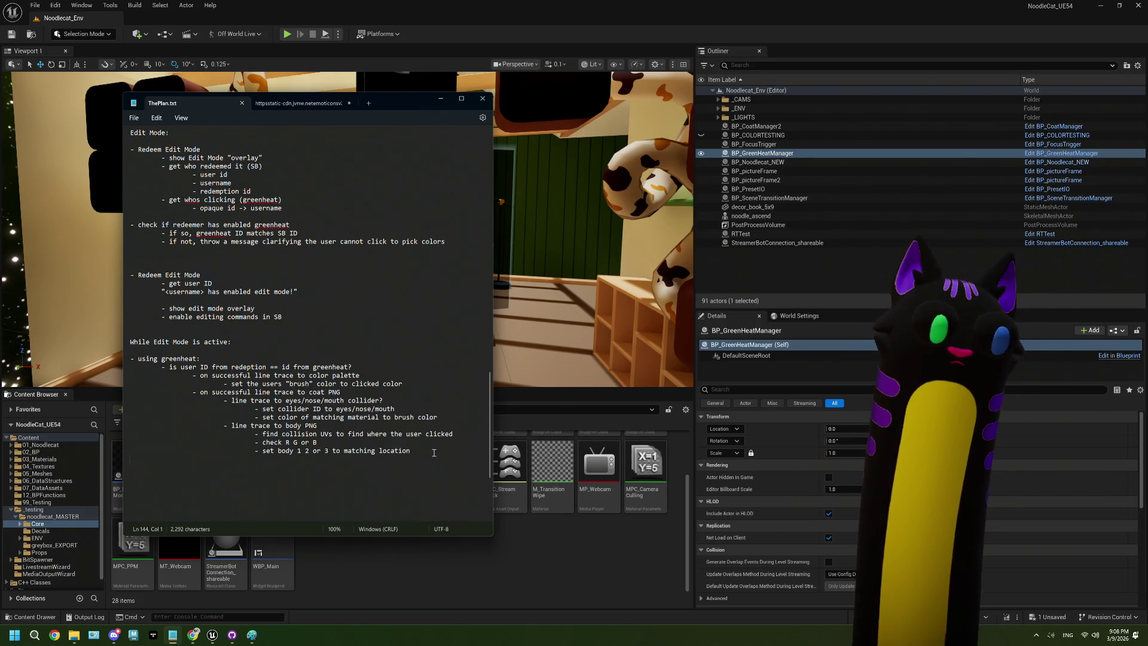
pyautogui.press('Return')
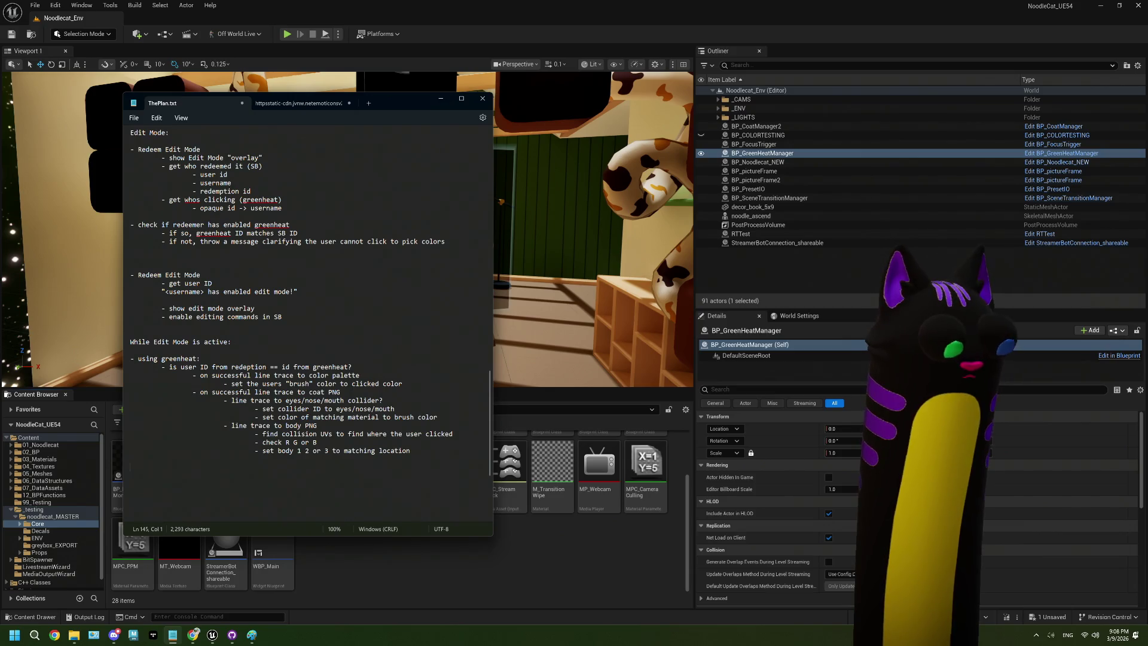
# Type the new bullet '- using commands' below the Edit Mode steps
pyautogui.write('- u')
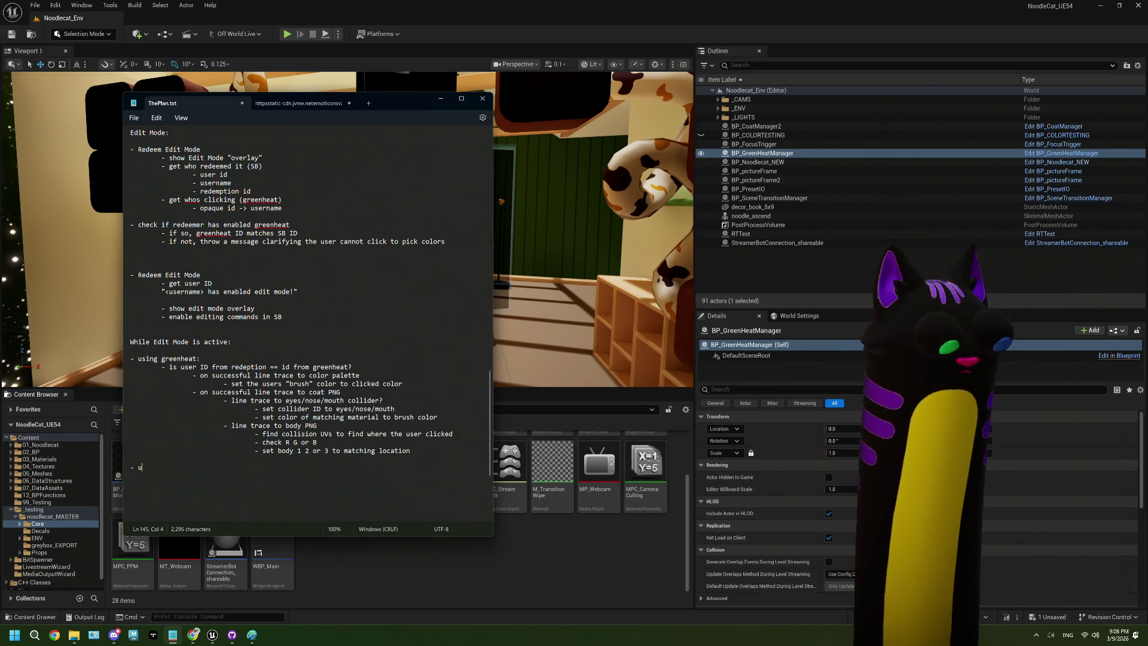
pyautogui.write('sing commands')
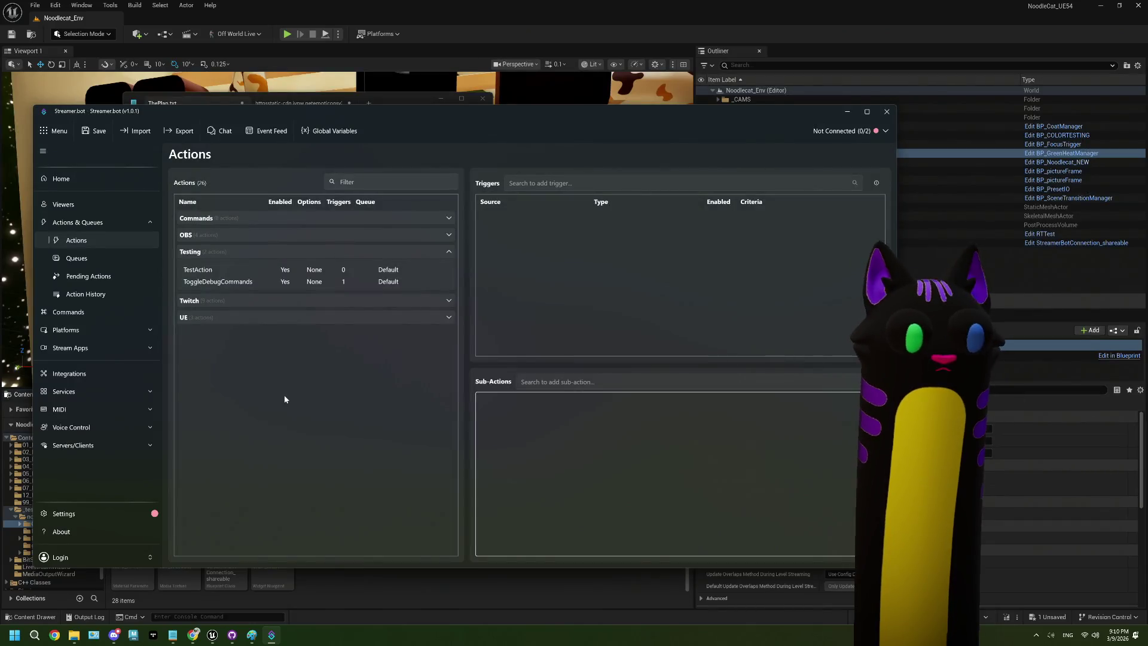
pyautogui.click(233, 279)
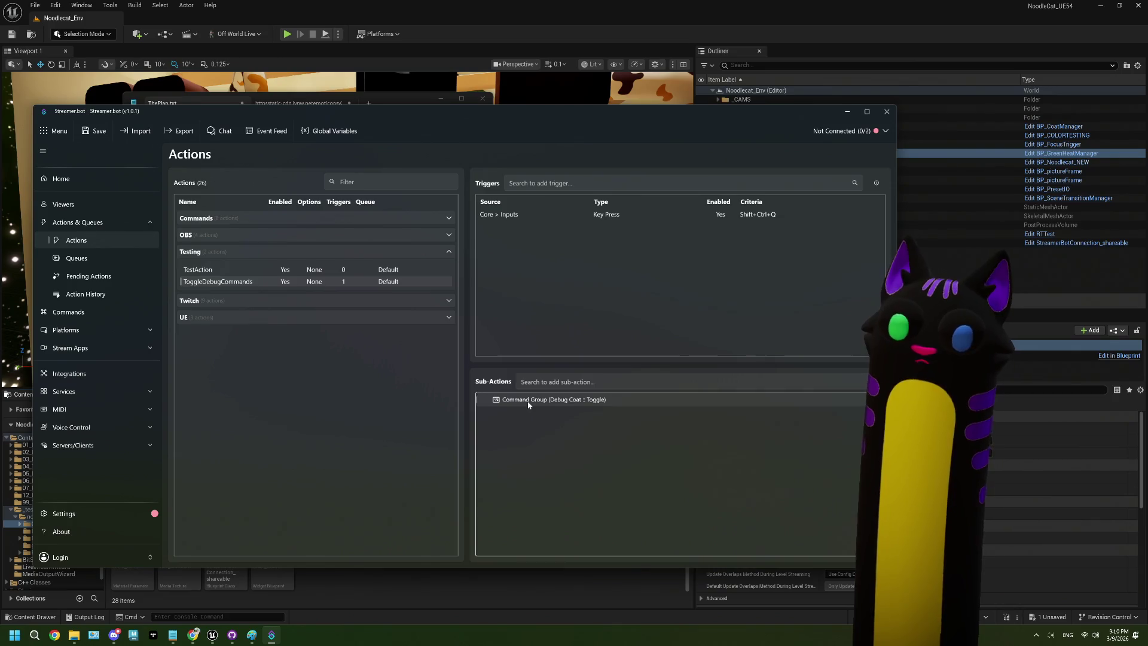
pyautogui.rightClick(529, 429)
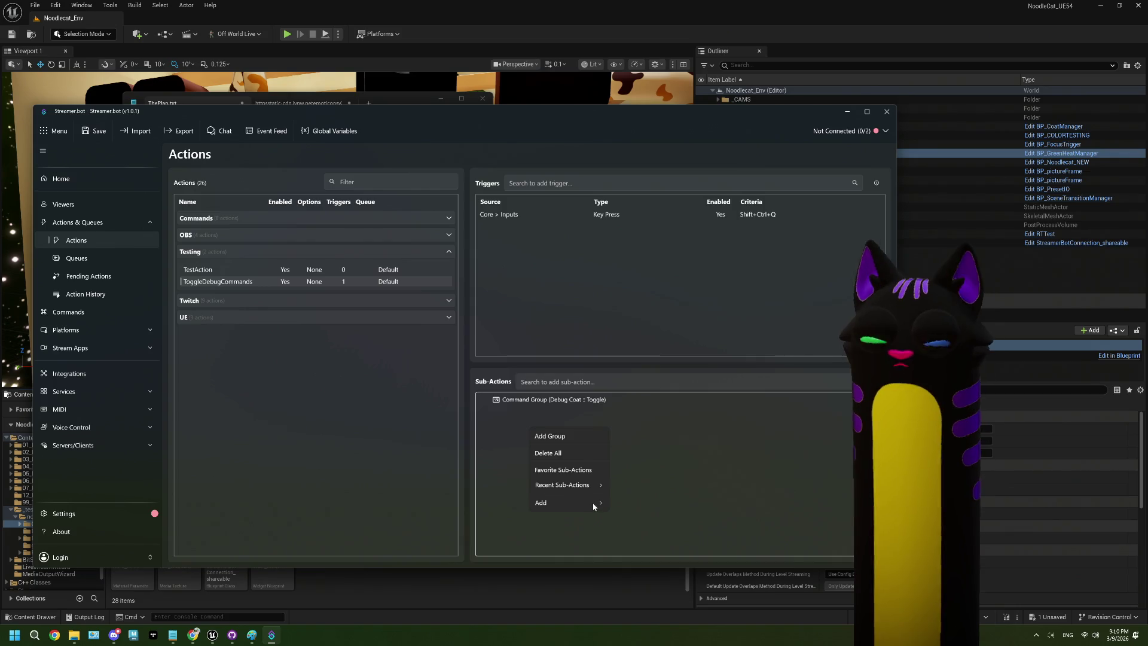
pyautogui.click(512, 405)
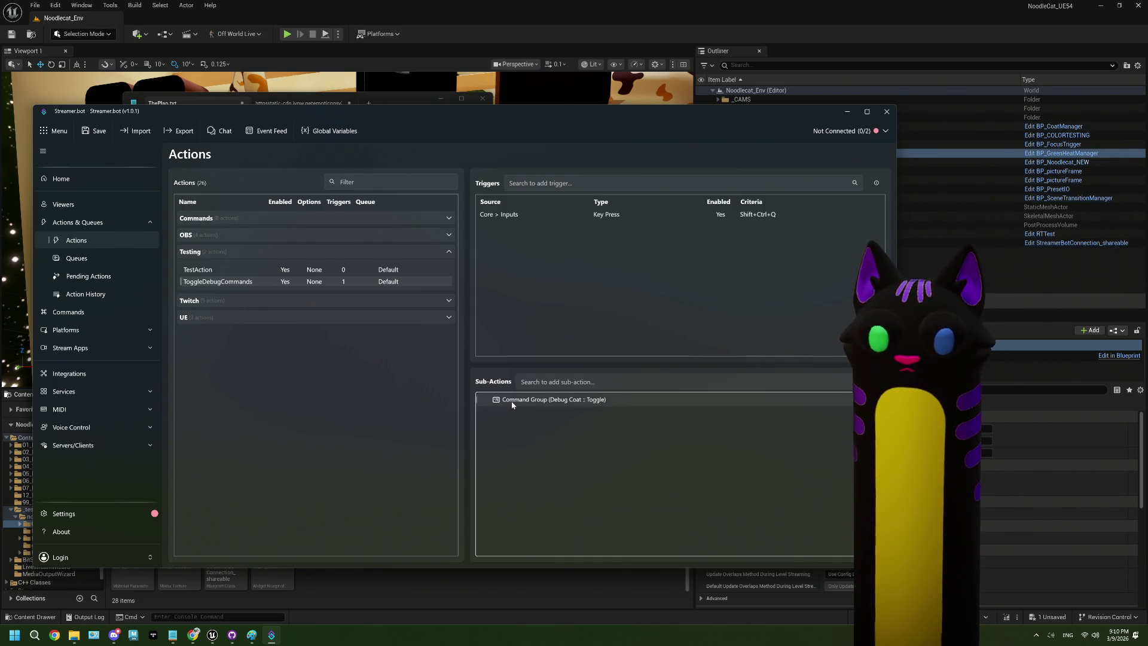
pyautogui.rightClick(522, 401)
pyautogui.click(548, 422)
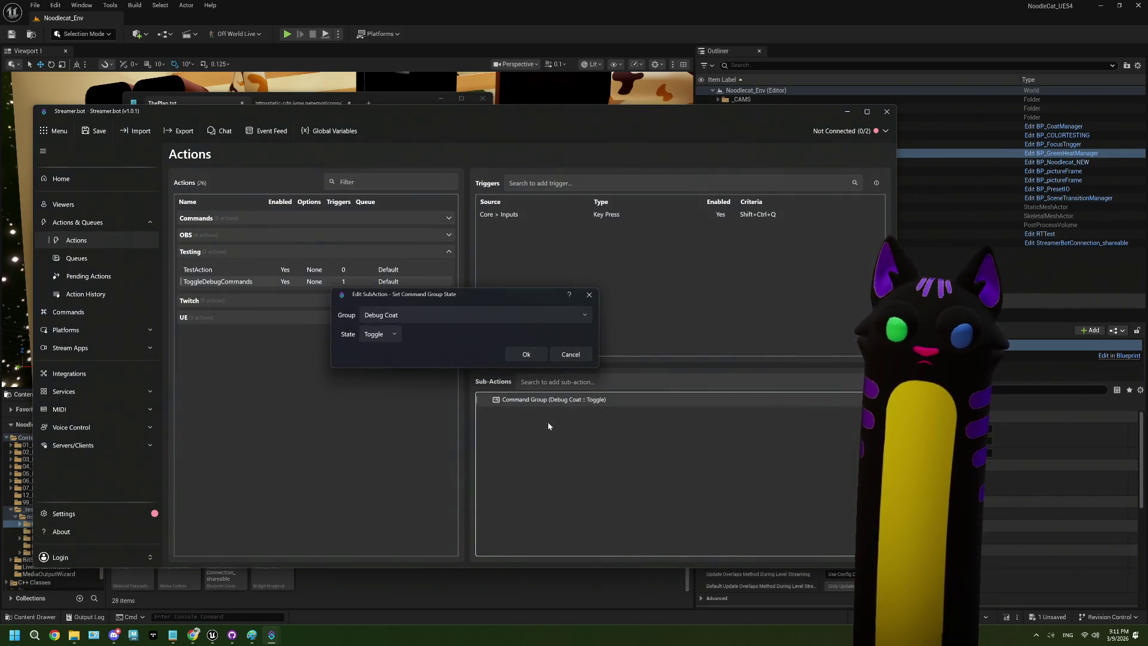
pyautogui.click(383, 335)
pyautogui.click(408, 341)
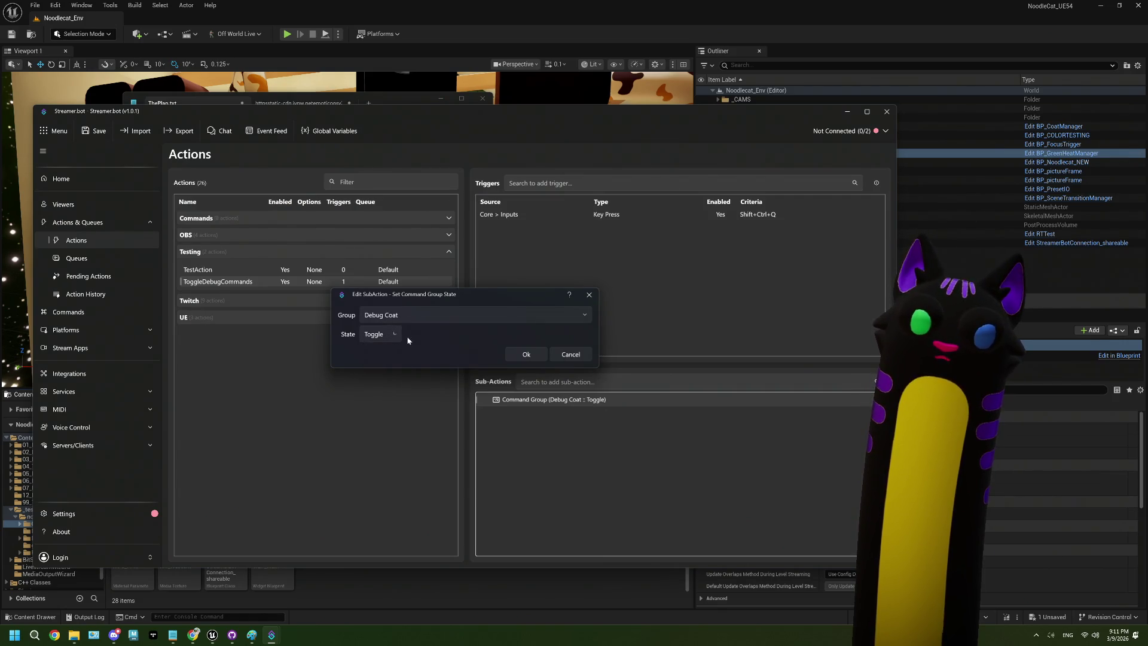
pyautogui.click(569, 356)
pyautogui.rightClick(520, 458)
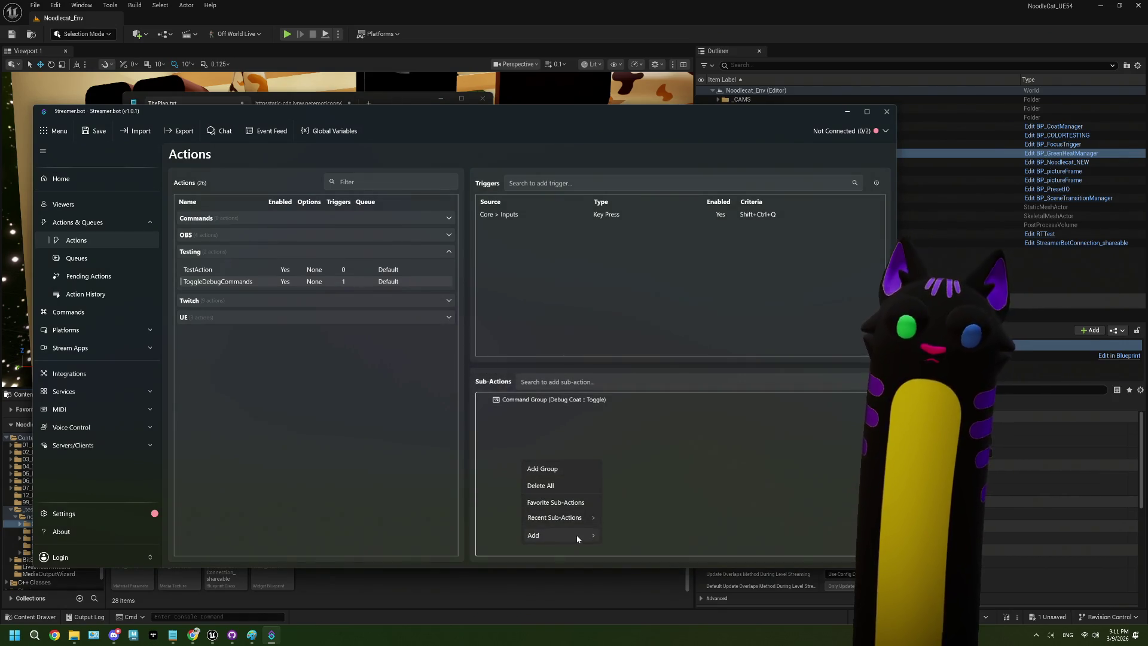
pyautogui.moveTo(576, 535)
pyautogui.moveTo(656, 462)
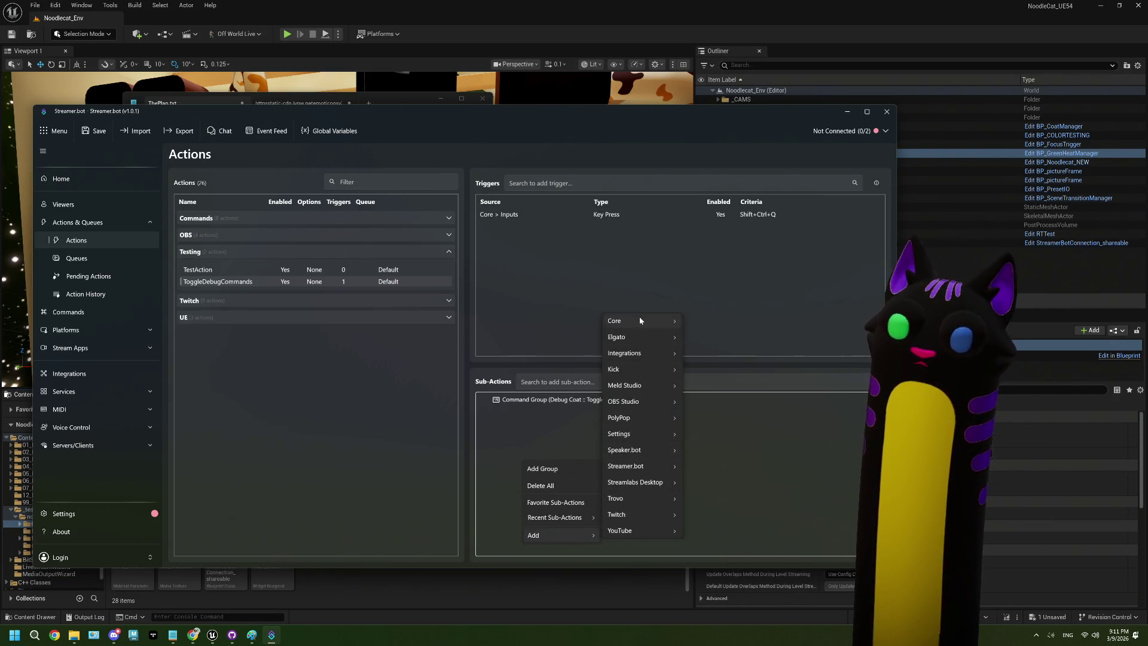
pyautogui.moveTo(640, 320)
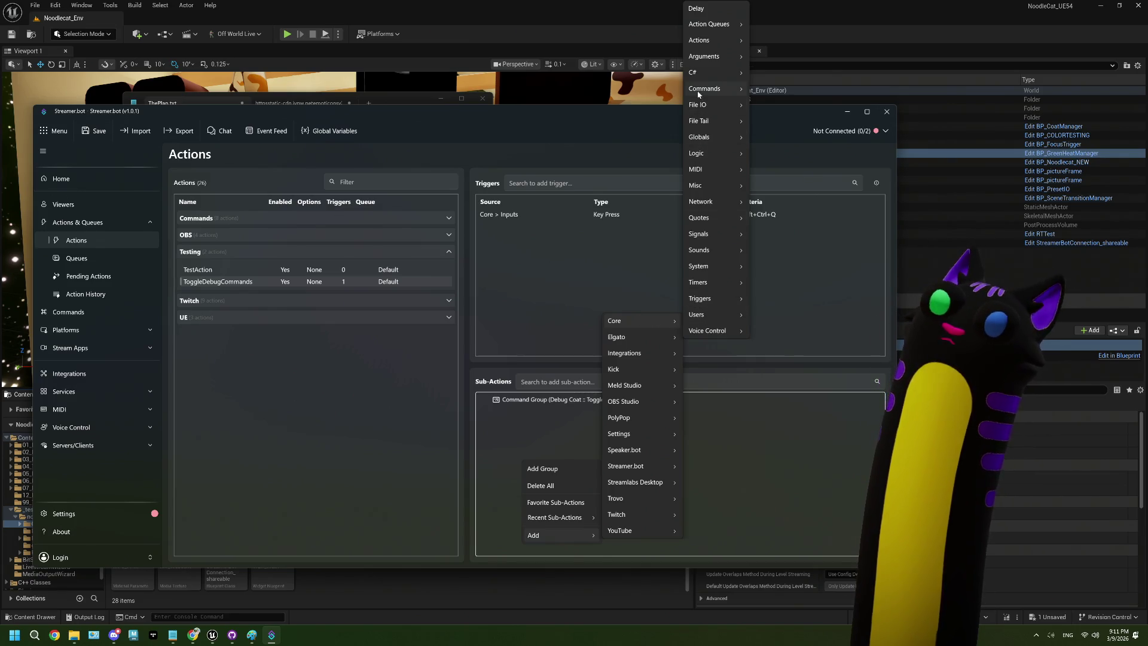
pyautogui.moveTo(698, 90)
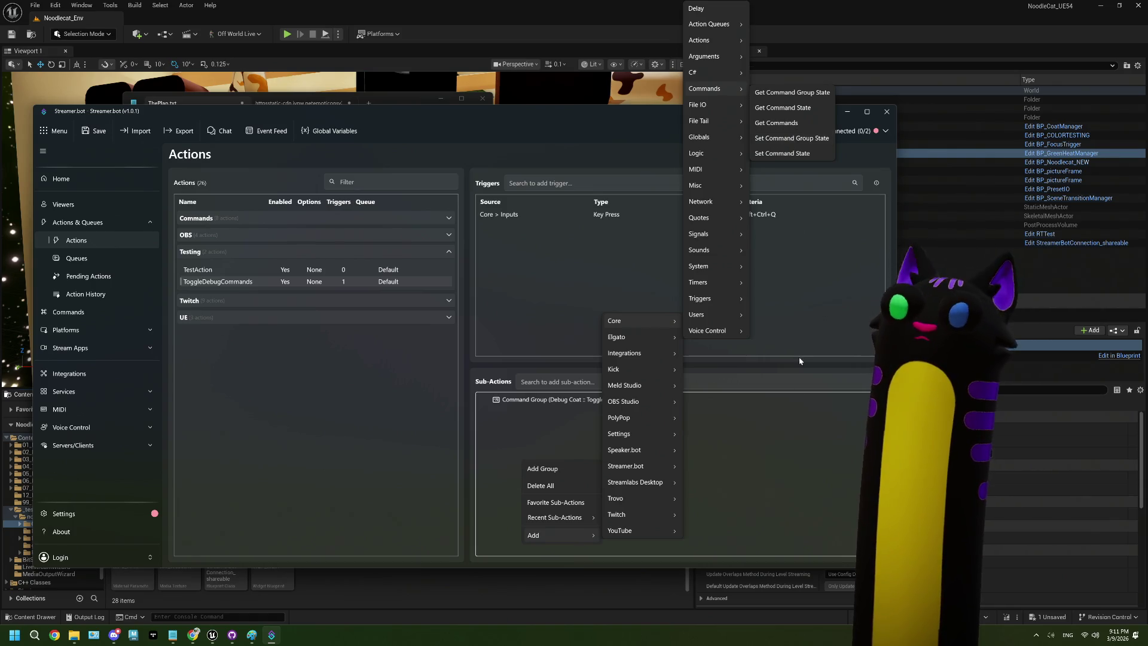
pyautogui.click(773, 439)
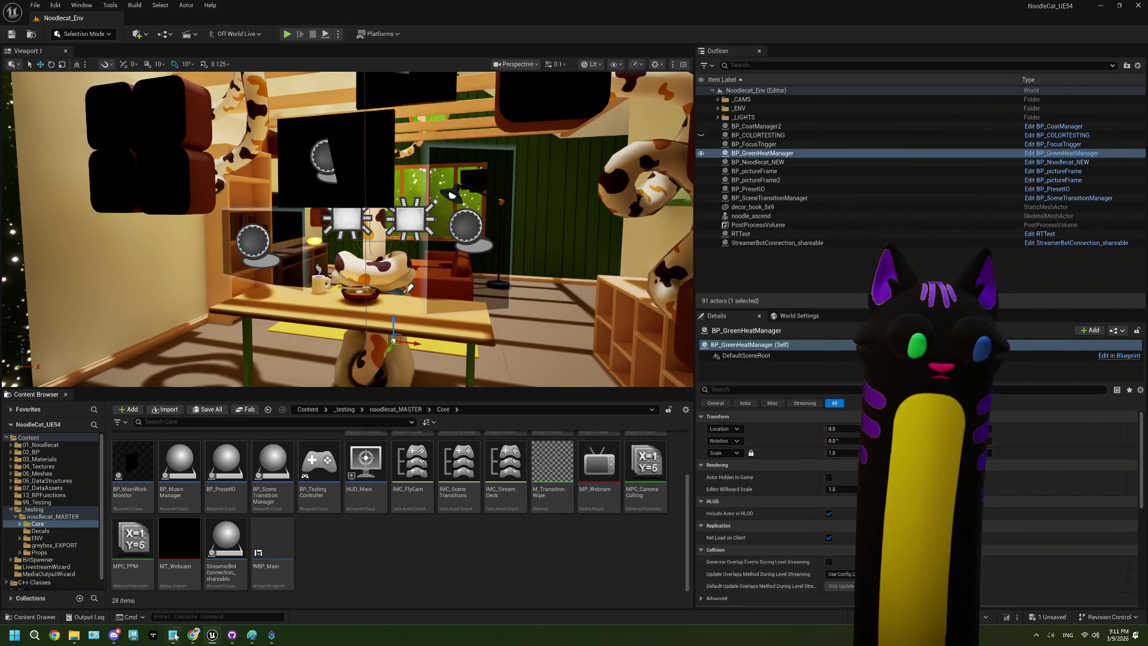
pyautogui.click(173, 635)
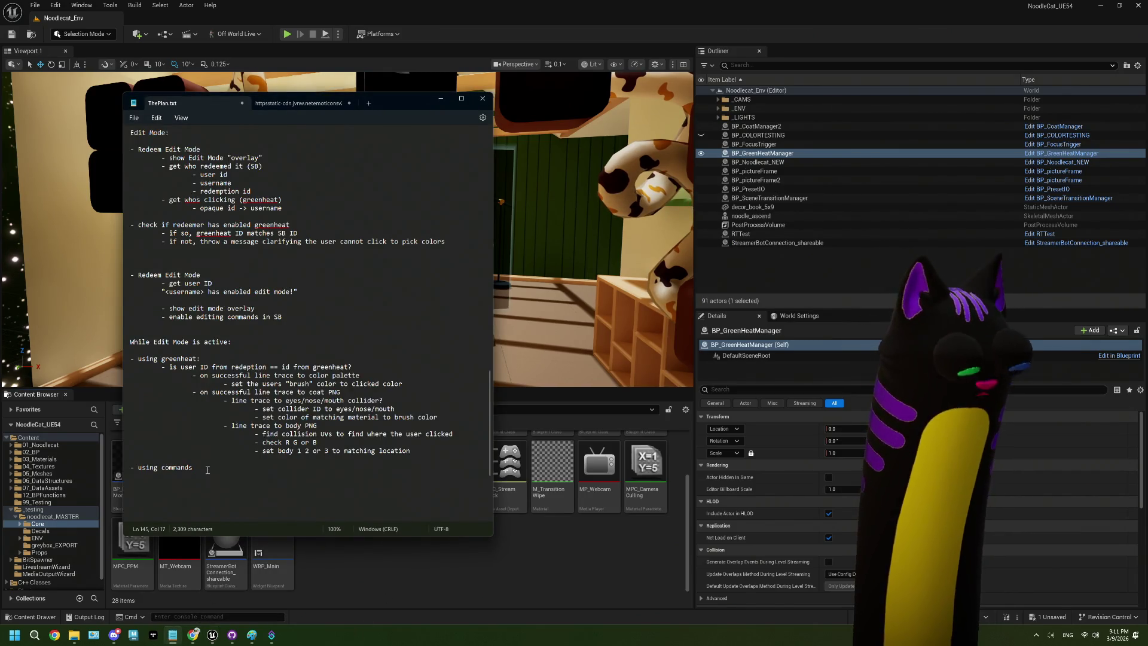
# Under 'using commands', add 'userid from redemption == id from command?' and an 'accept command' follow-up line
pyautogui.press('Return')
pyautogui.press('Tab')
pyautogui.write('- check')
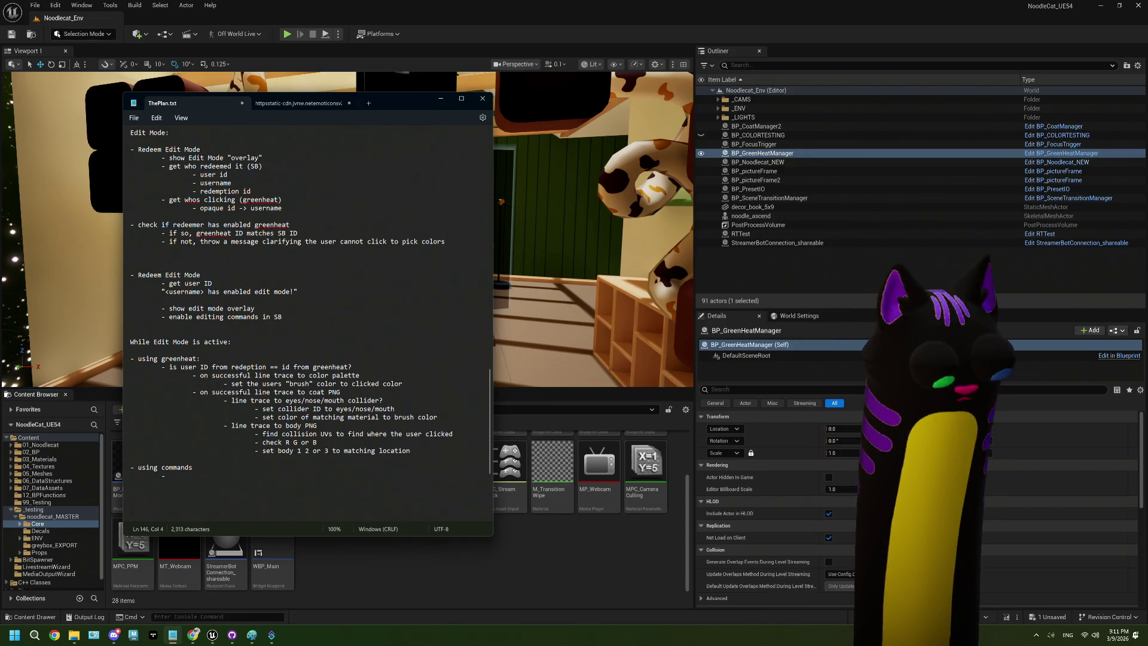
pyautogui.press('BackSpace')
pyautogui.press('BackSpace')
pyautogui.press('BackSpace')
pyautogui.write('is u')
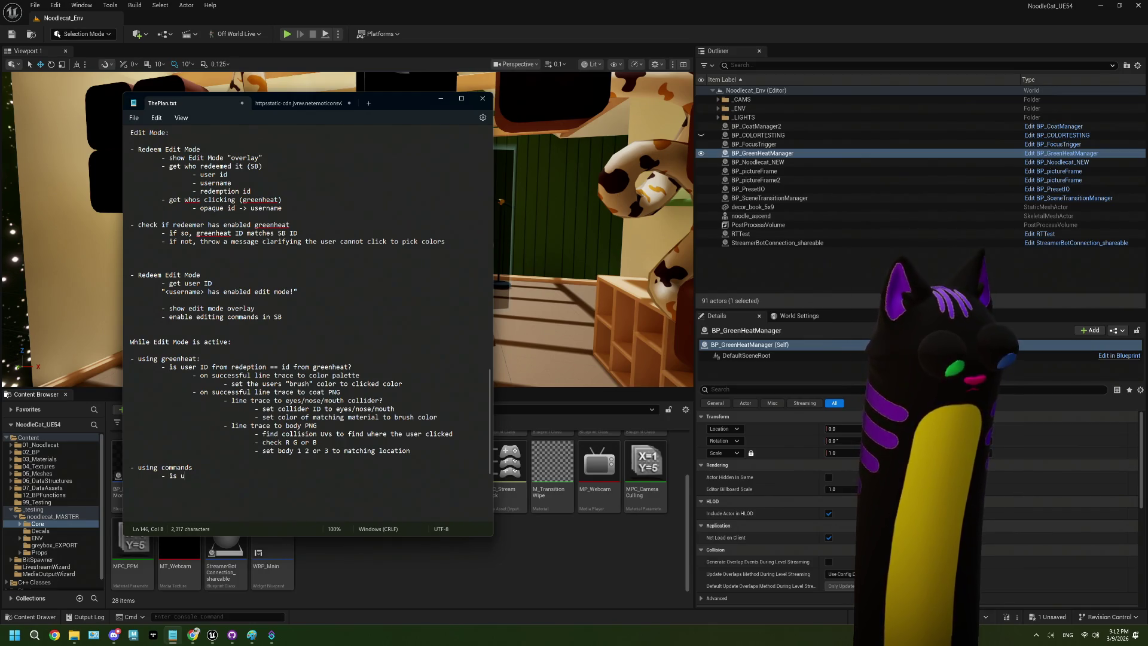
pyautogui.write('ser')
pyautogui.press('BackSpace')
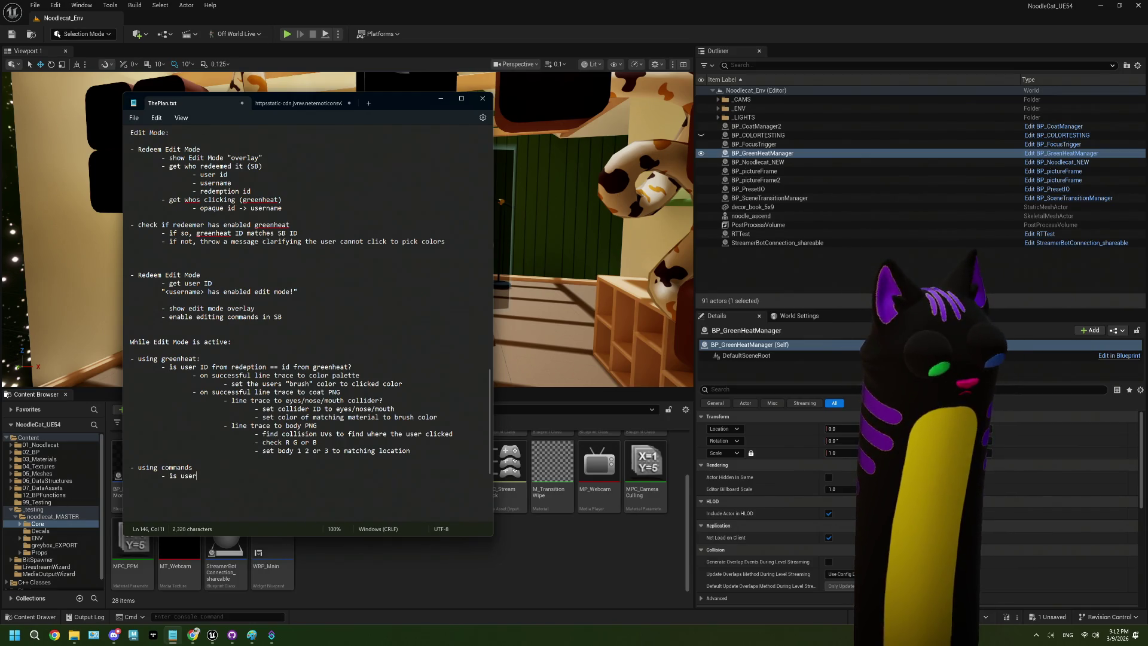
pyautogui.write('id =')
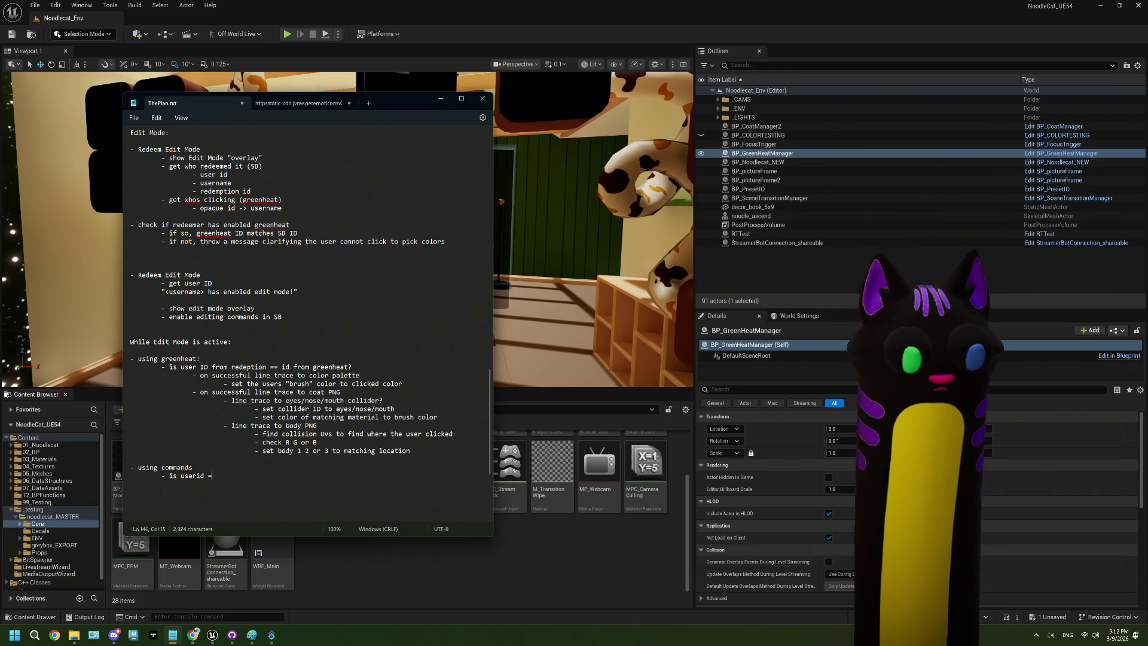
pyautogui.press('BackSpace')
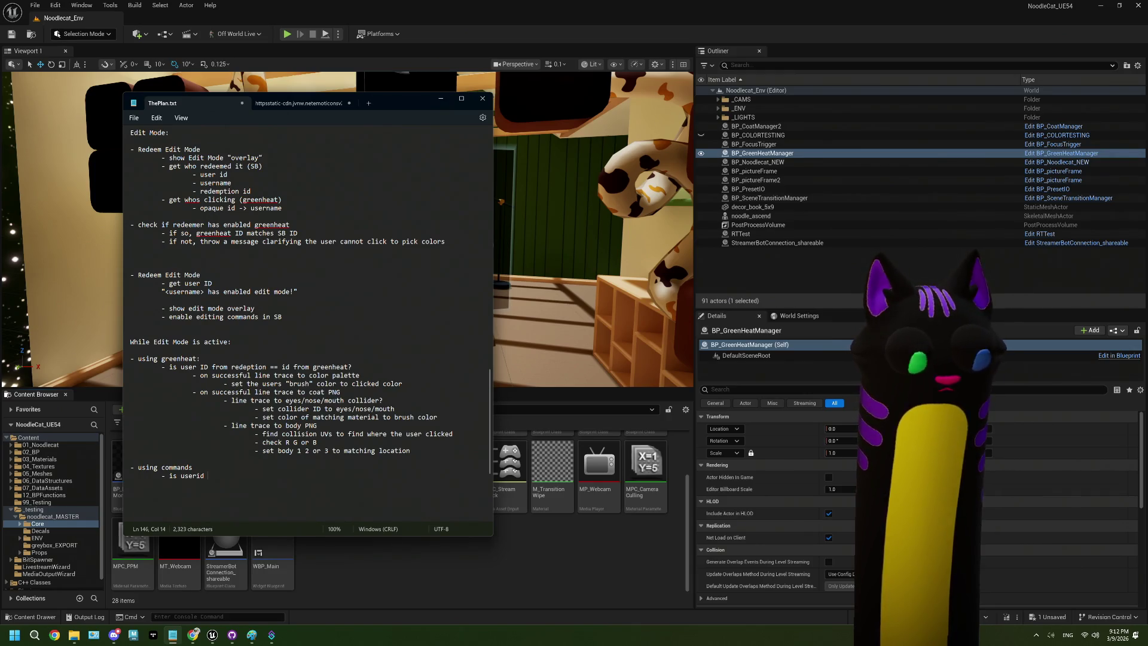
pyautogui.write('from redemption == ')
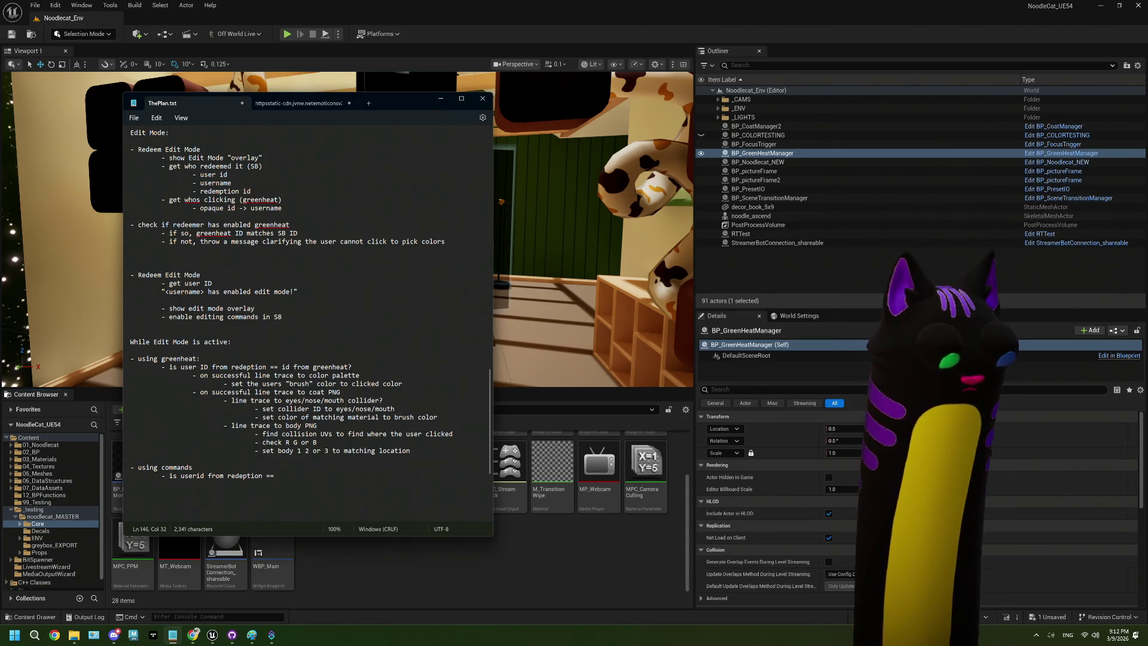
pyautogui.write('id from ')
pyautogui.write('co')
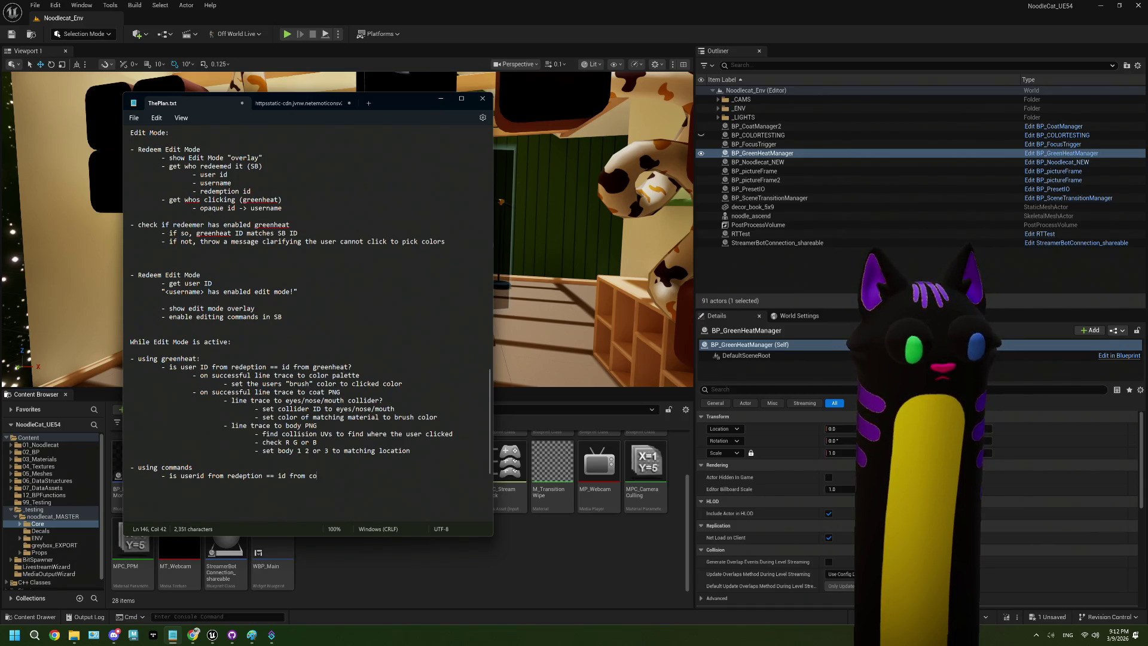
pyautogui.write('mmand?')
pyautogui.press('Return')
pyautogui.press('Tab')
pyautogui.write('- if s')
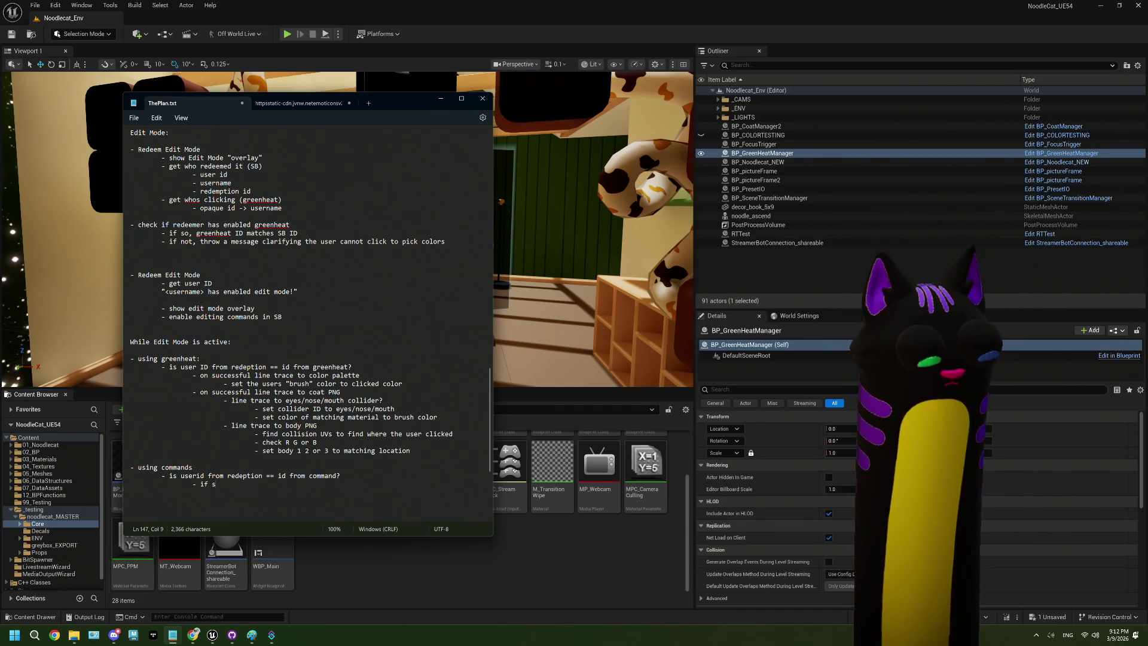
pyautogui.write('o, acc')
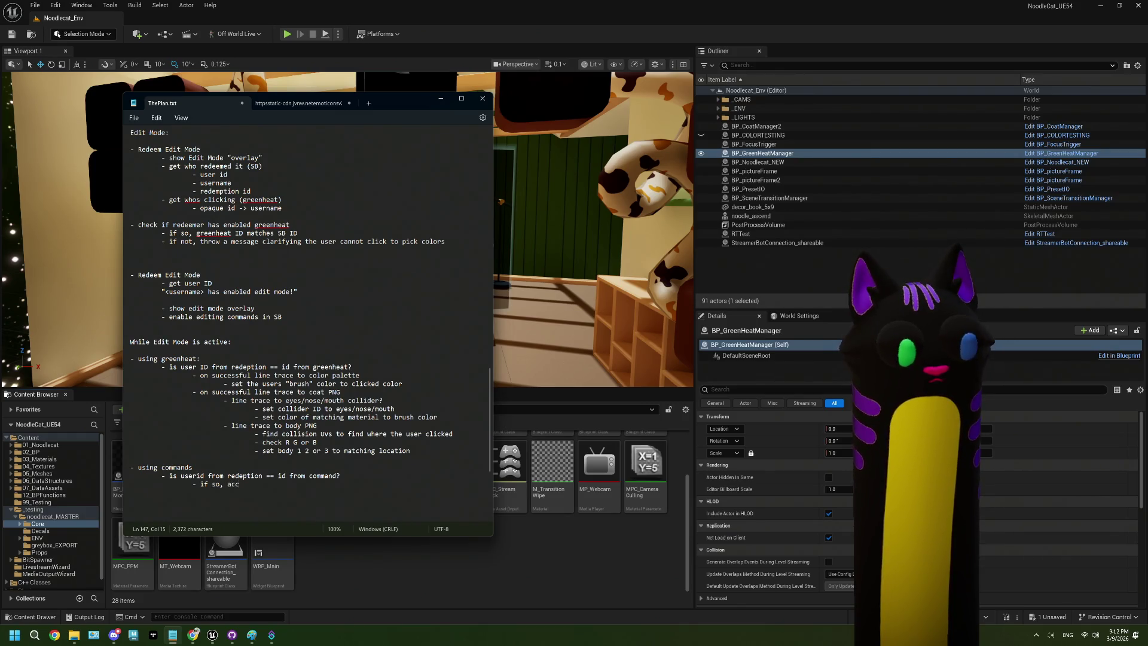
pyautogui.write('ept comma')
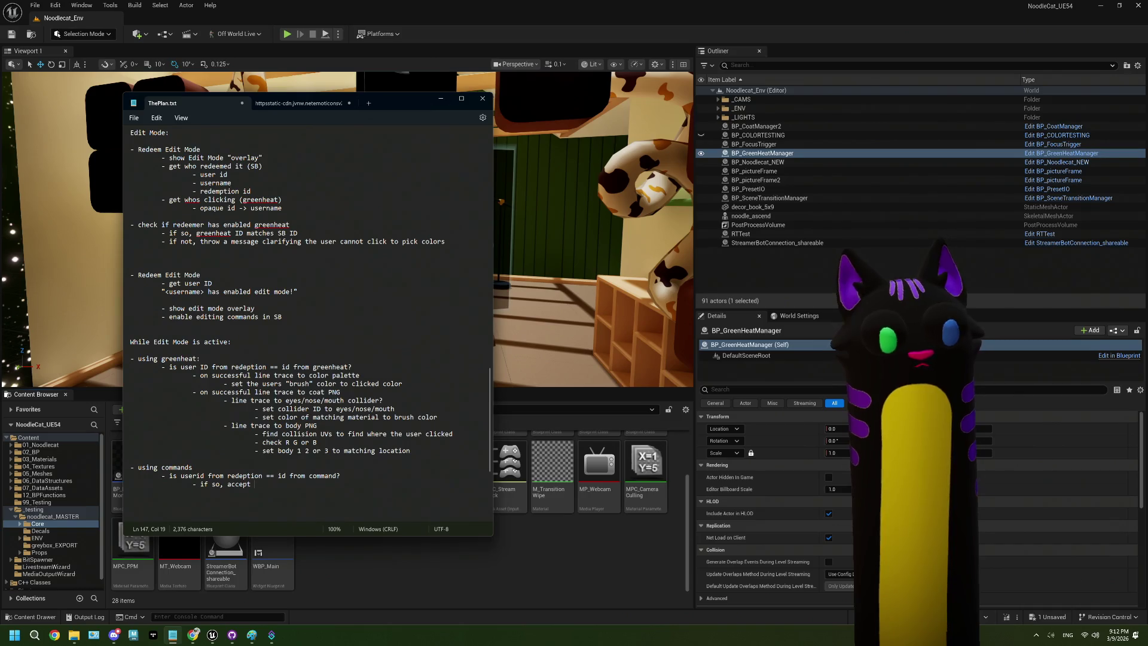
pyautogui.write('nd')
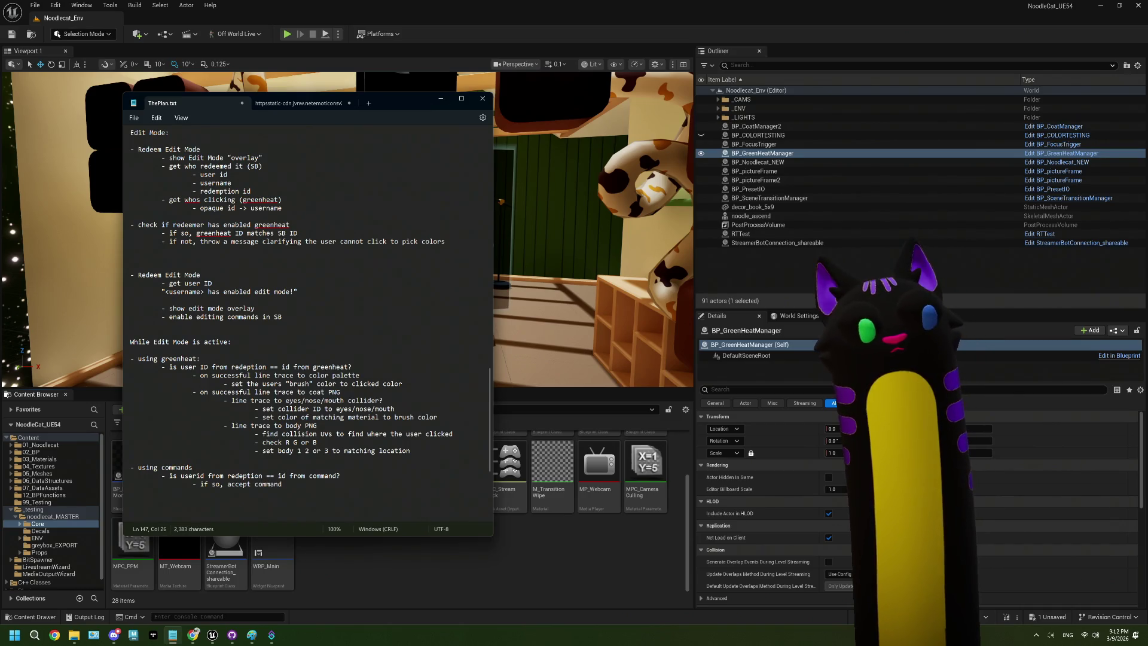
# Add an 'End Edit Mode' heading with the line '- user !done or !export <name>'
pyautogui.press('Return')
pyautogui.press('Return')
pyautogui.press('Return')
pyautogui.press('Return')
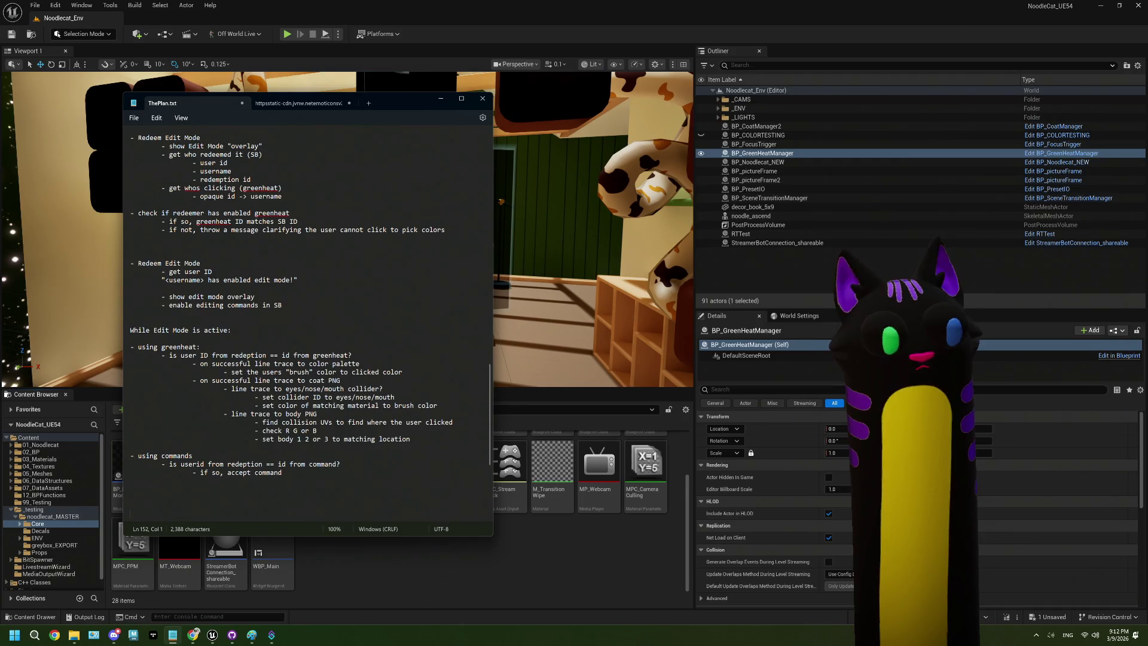
pyautogui.press('BackSpace')
pyautogui.press('BackSpace')
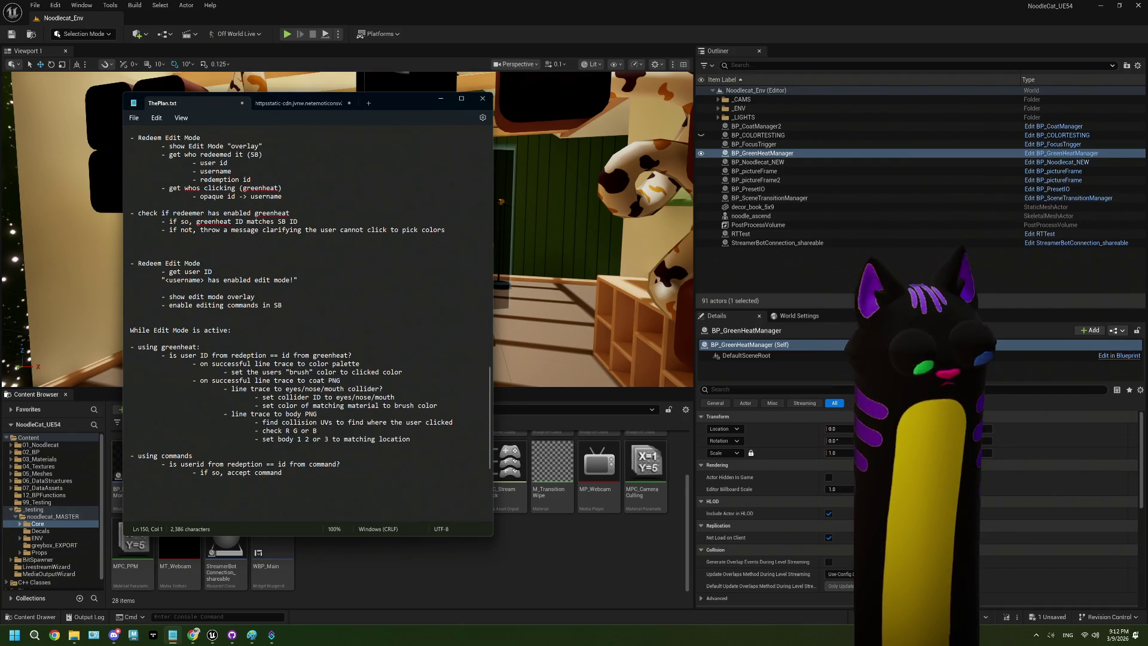
pyautogui.write('End ')
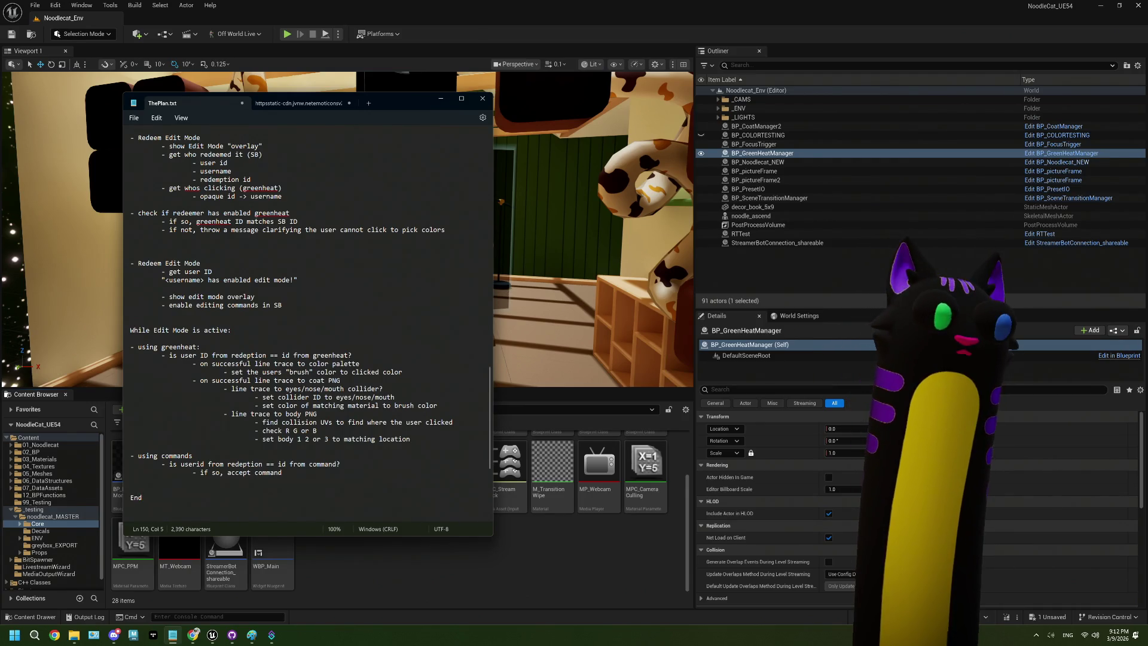
pyautogui.write('Edit Mode')
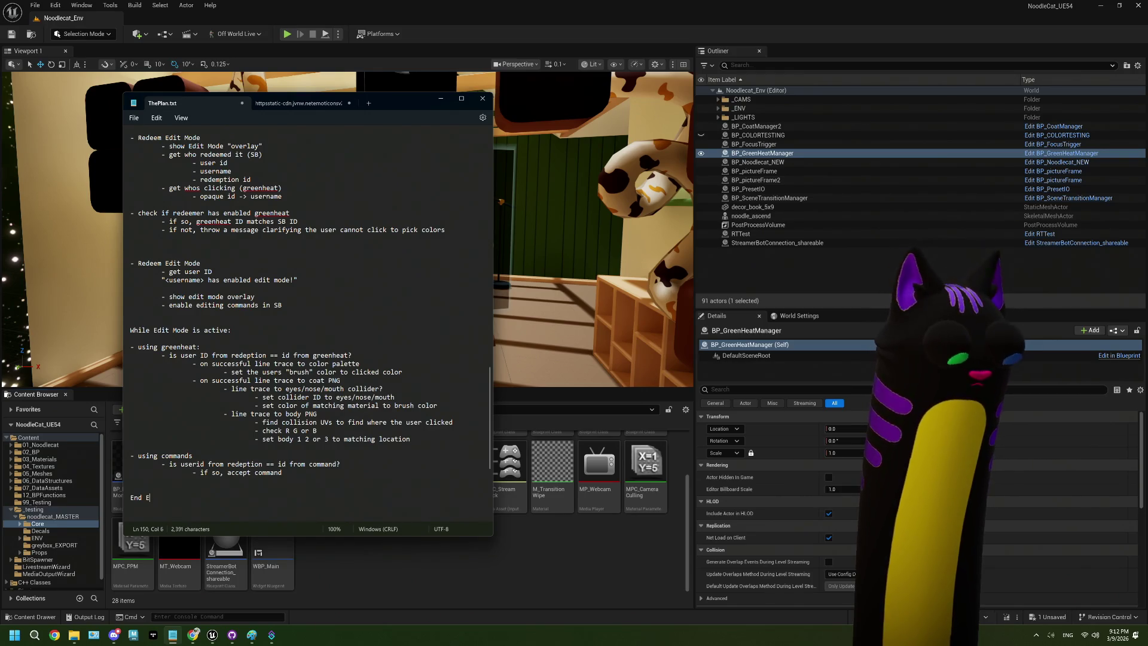
pyautogui.press('Return')
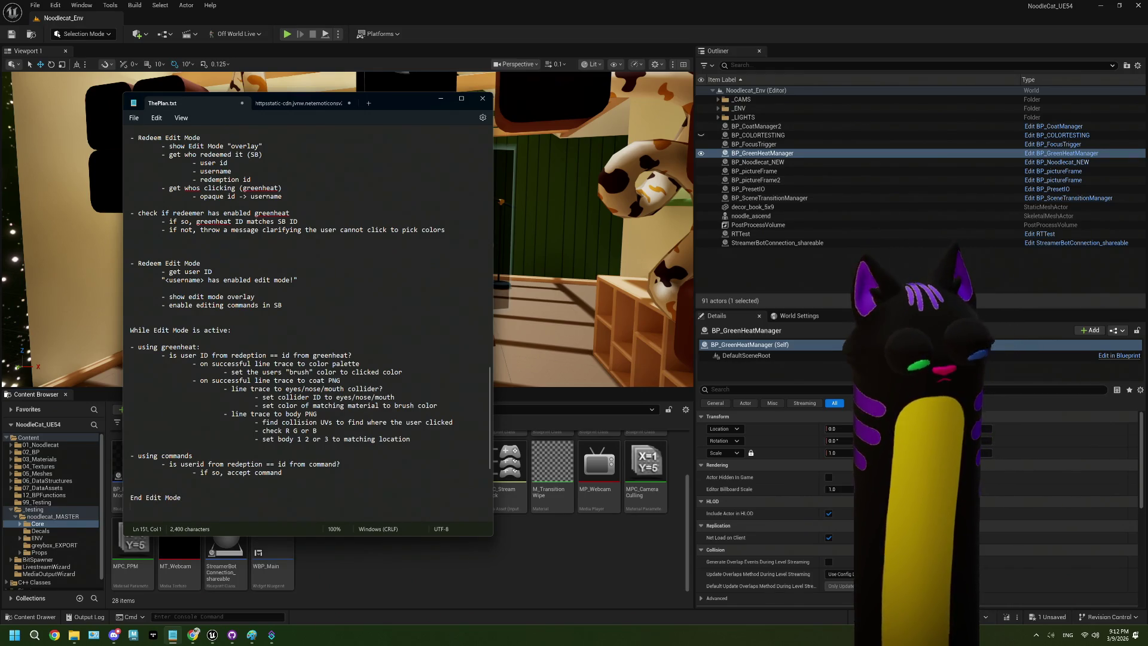
pyautogui.press('Return')
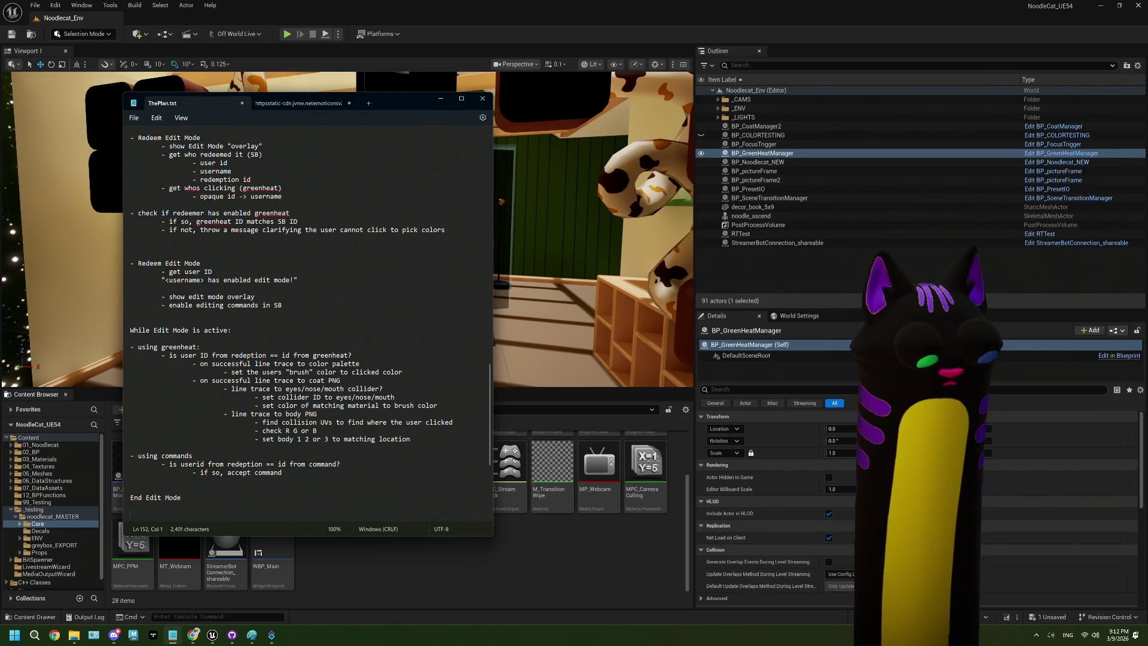
pyautogui.write('- user')
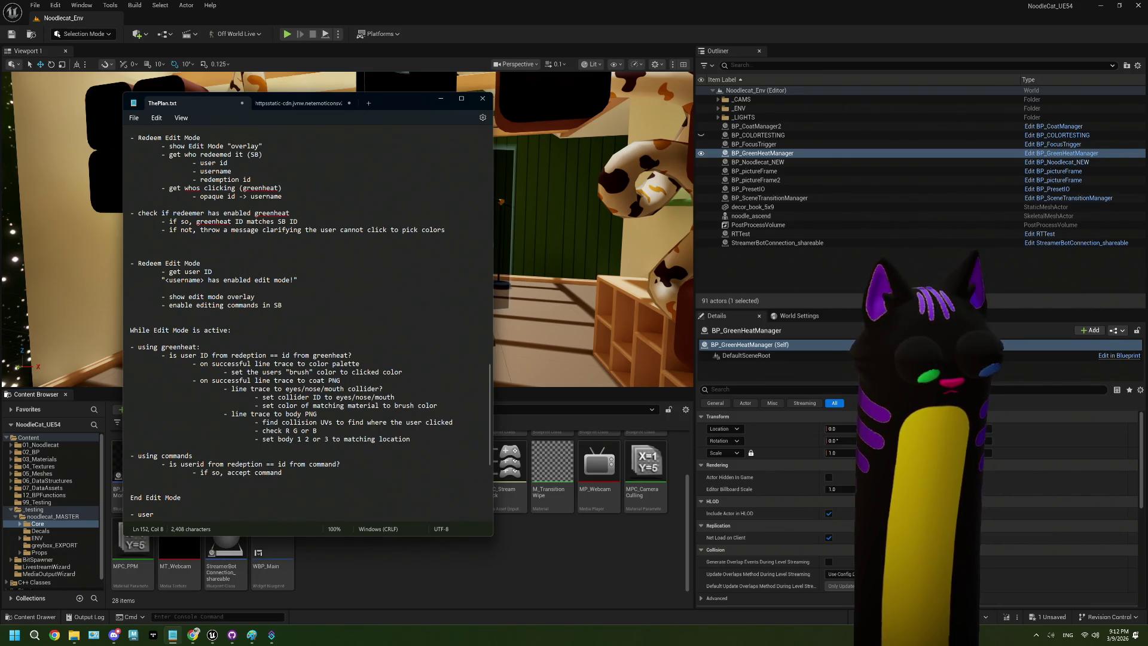
pyautogui.write('done')
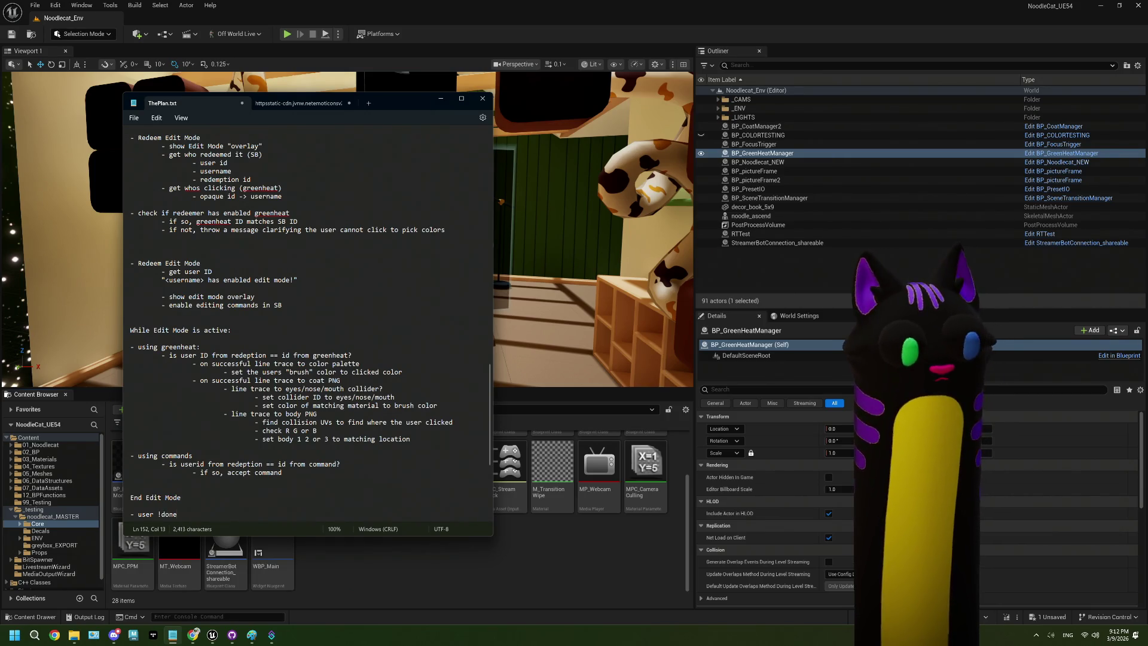
pyautogui.press('Return')
pyautogui.press('BackSpace')
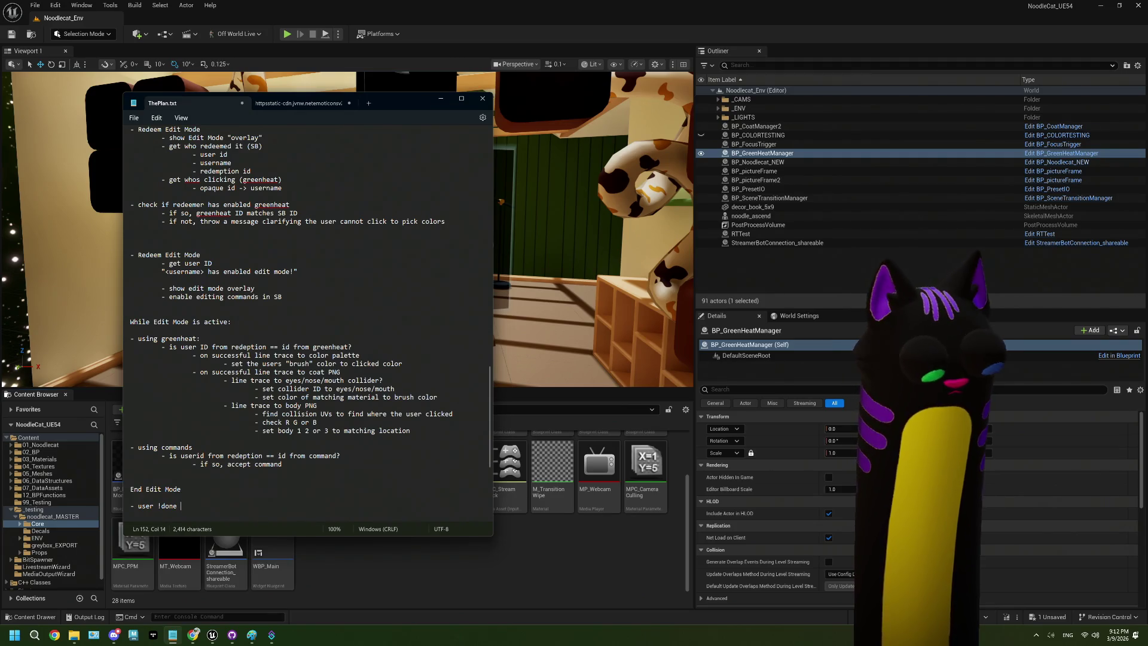
pyautogui.write('or !expor')
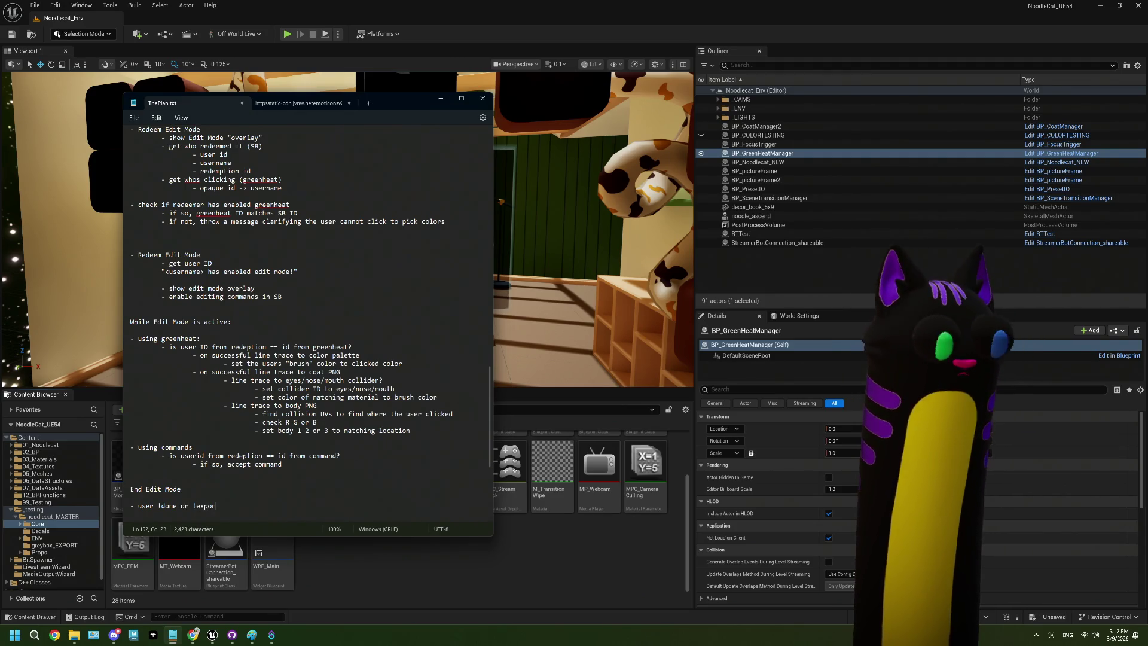
pyautogui.write('t <name')
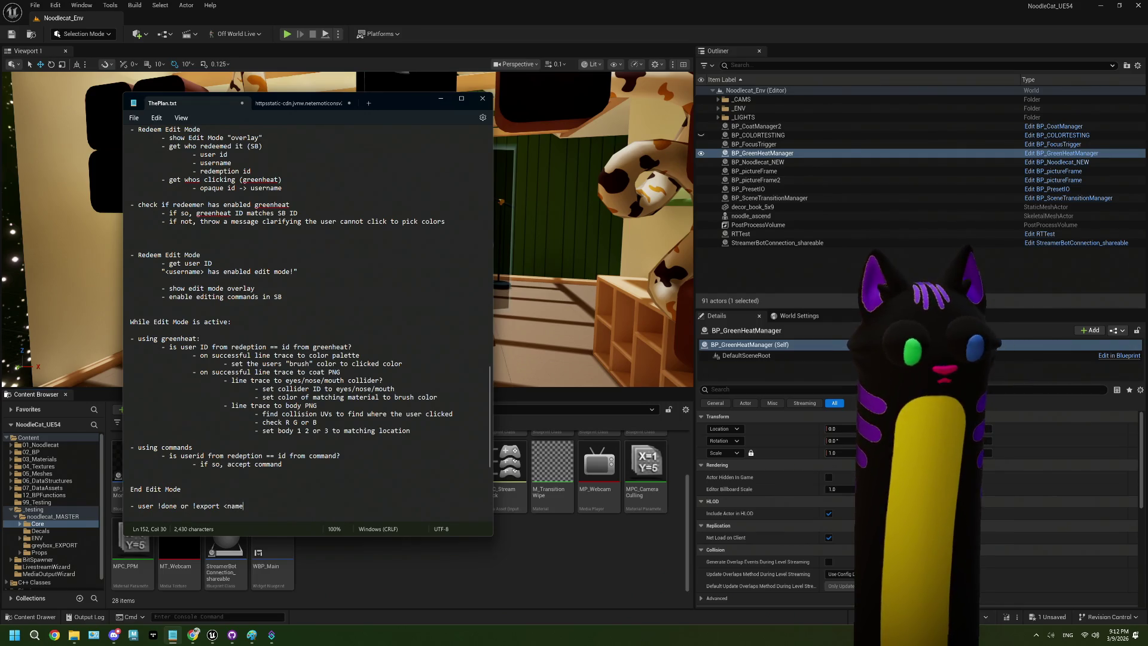
pyautogui.write('>')
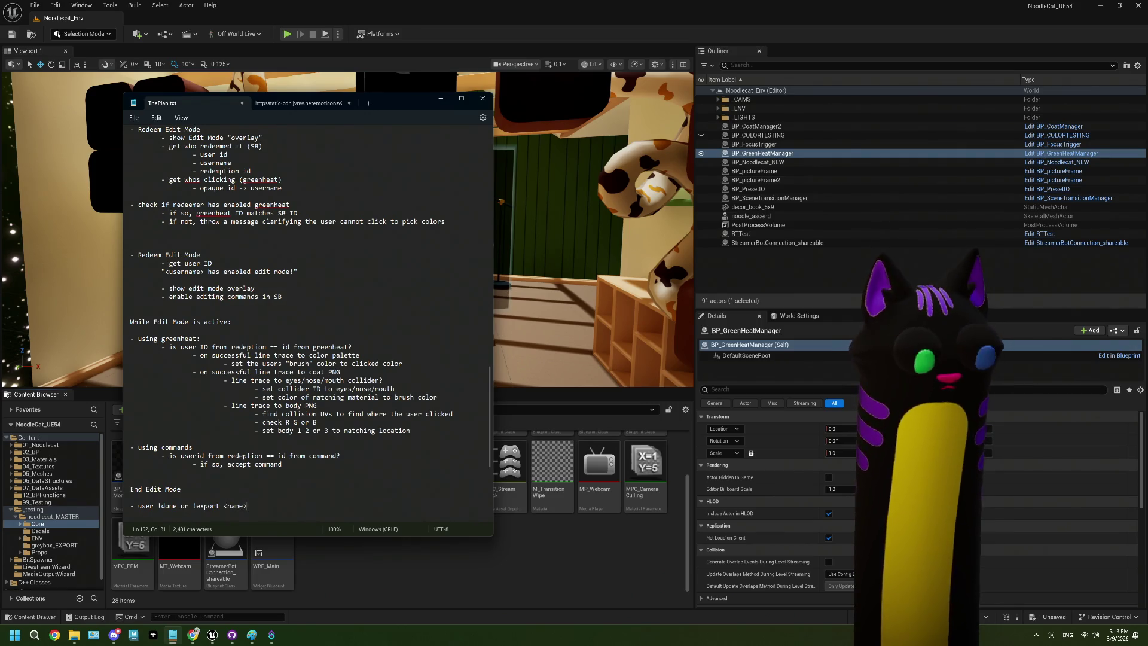
# Change the placeholder so the line reads '- user !done or !export <preset name>'
pyautogui.scroll(-4, 228, 359)
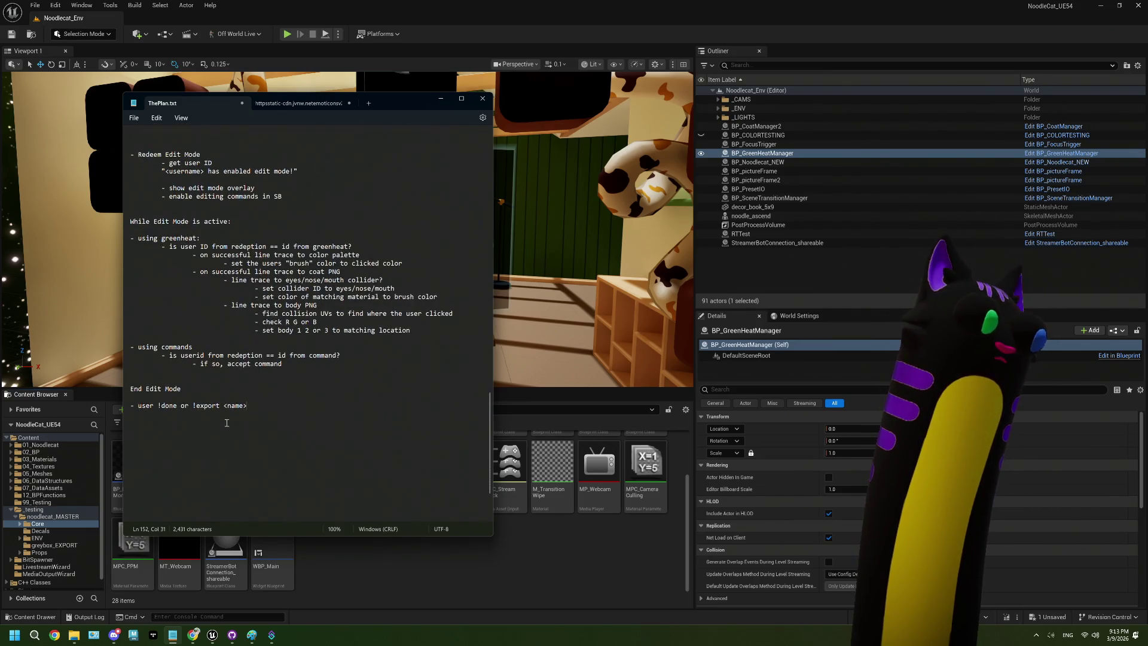
pyautogui.click(228, 407)
pyautogui.write('pre')
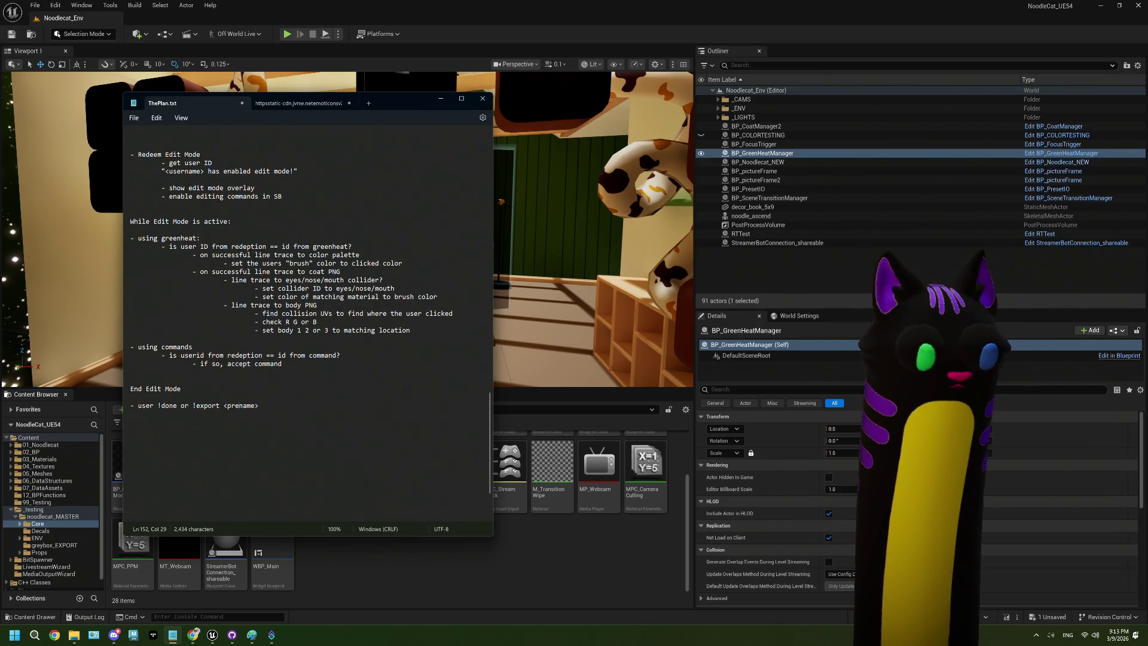
pyautogui.write('set')
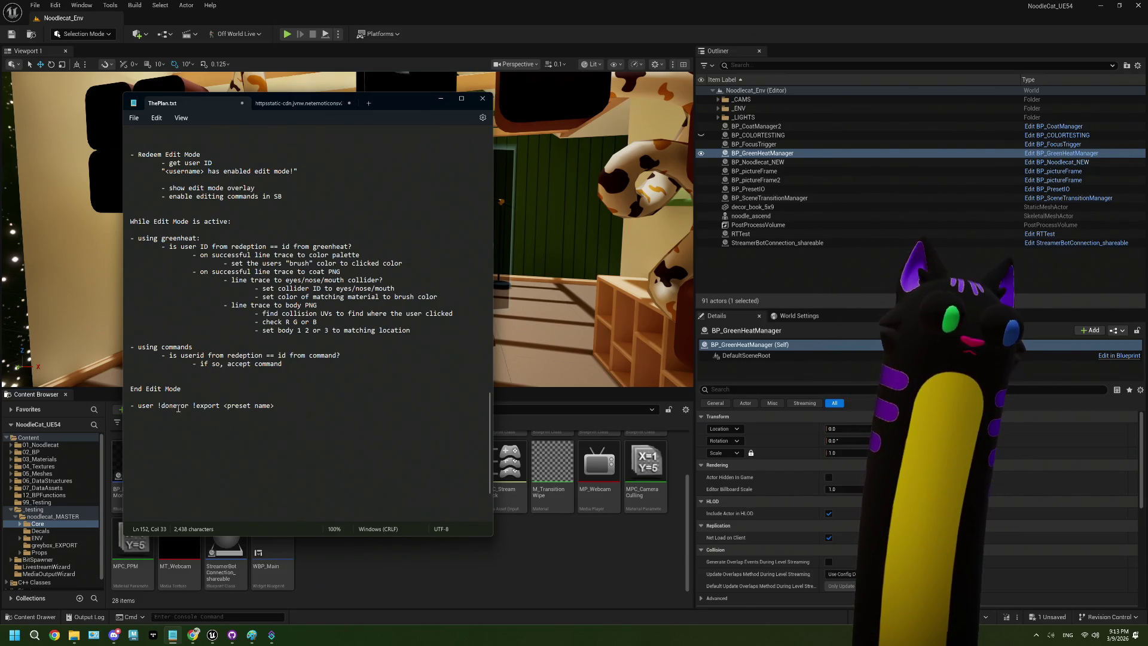
pyautogui.moveTo(193, 405); pyautogui.dragTo(311, 405)
pyautogui.moveTo(158, 408); pyautogui.dragTo(177, 410)
pyautogui.click(294, 406)
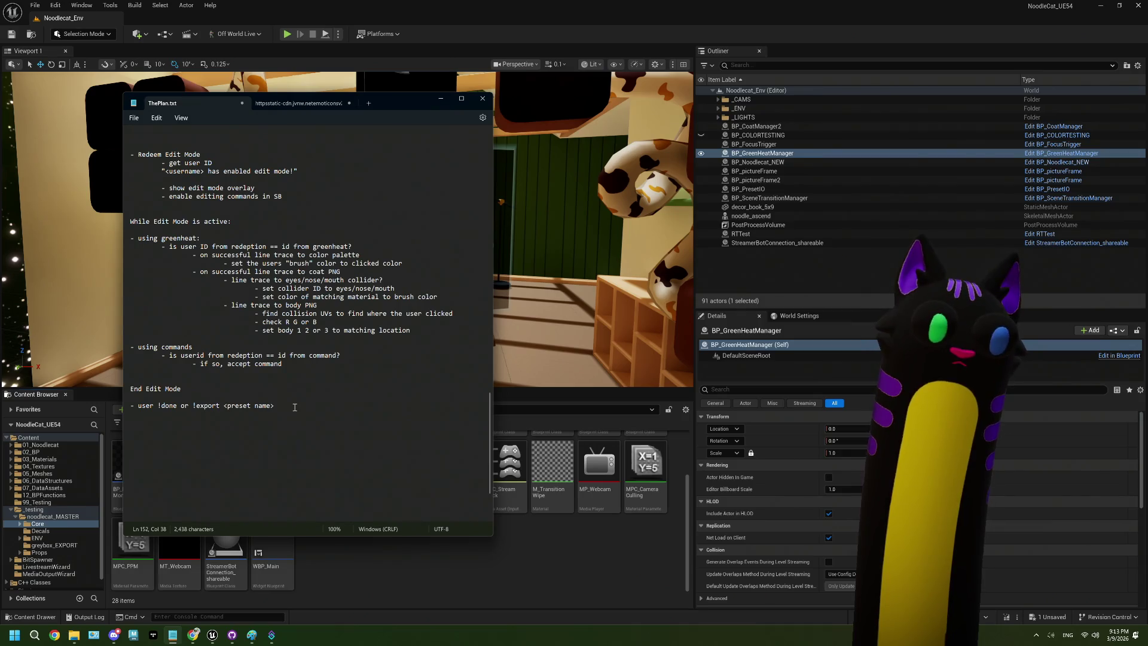
pyautogui.scroll(2, 295, 406)
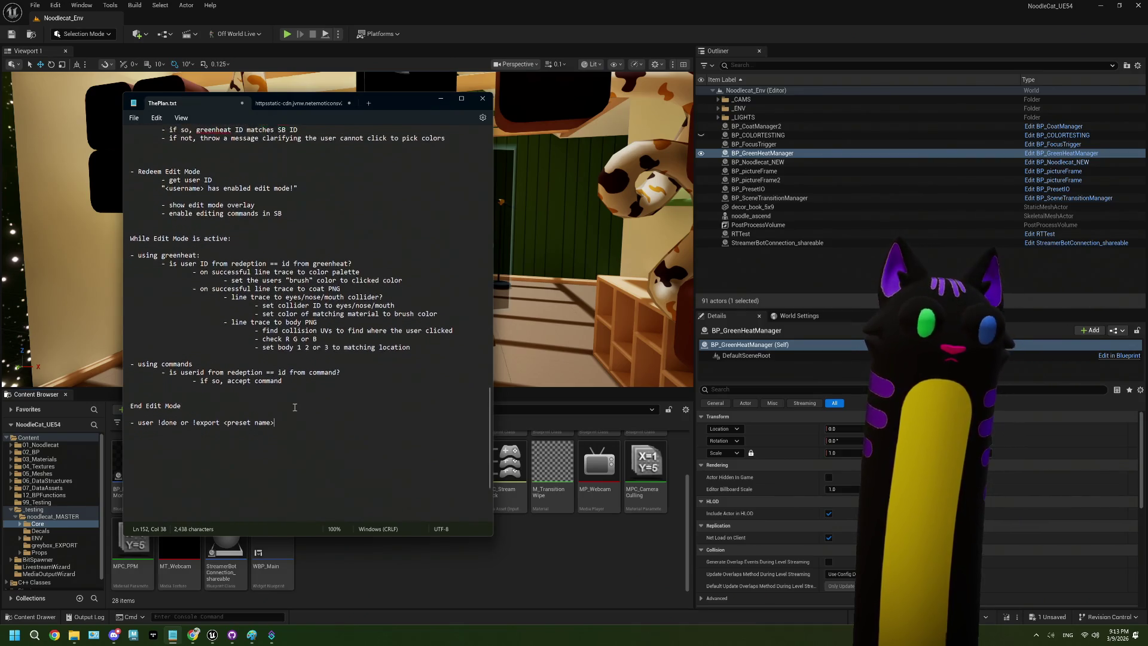
pyautogui.scroll(-2, 294, 407)
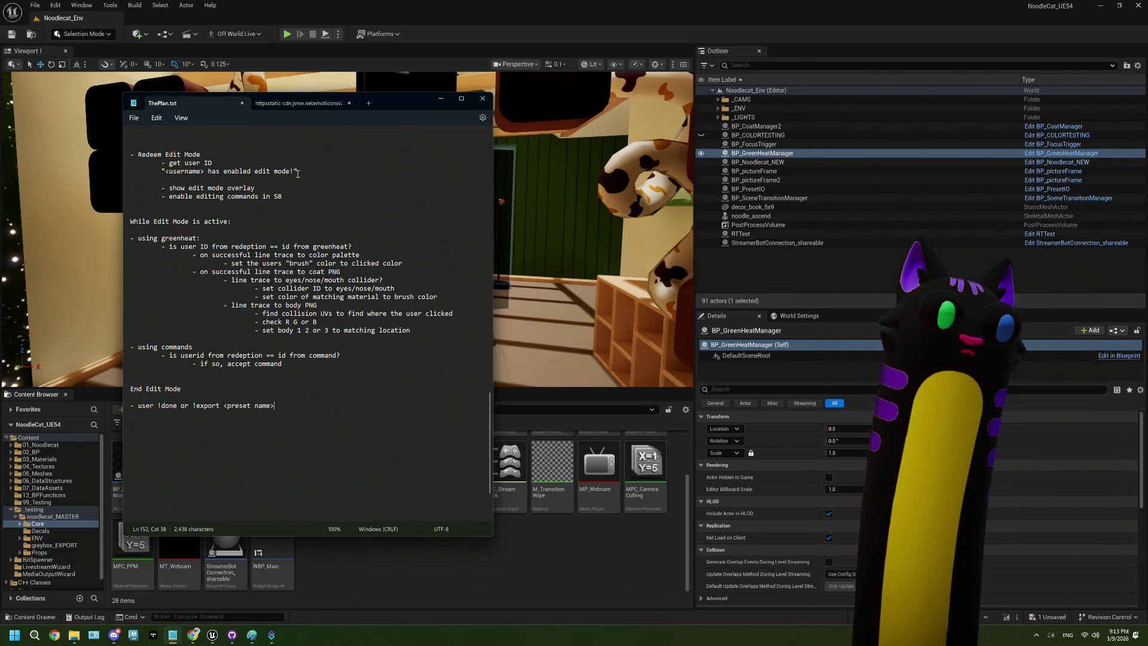
pyautogui.moveTo(299, 172); pyautogui.dragTo(164, 171)
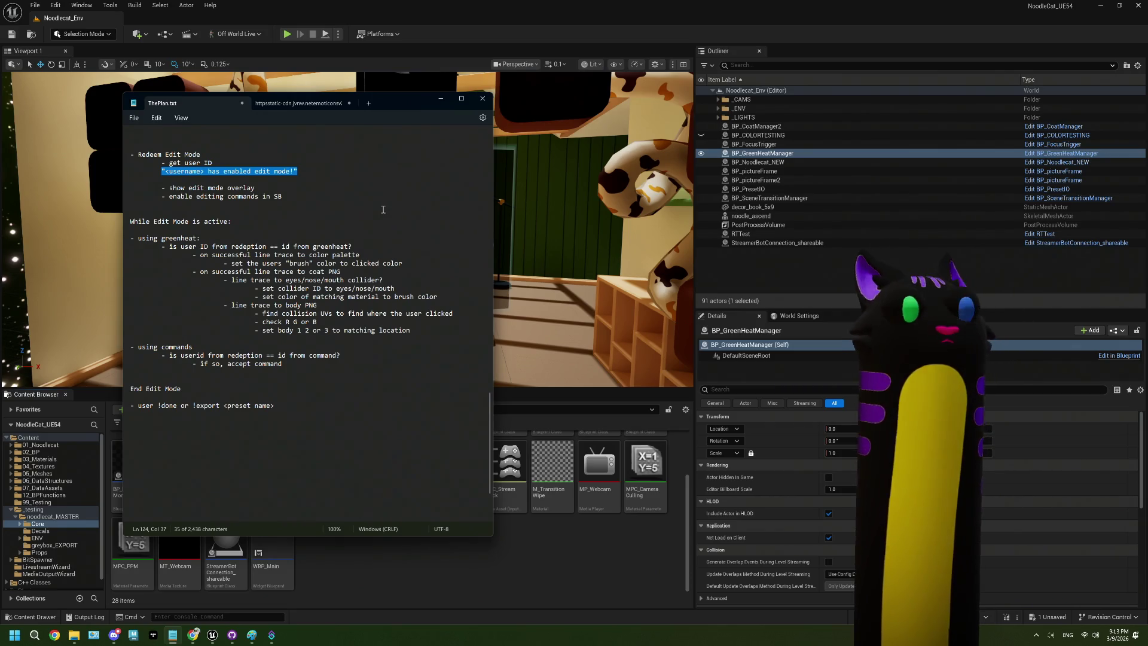
# Select 'username' and 'get user ID' in the Redeem Edit Mode section
pyautogui.doubleClick(183, 172)
pyautogui.moveTo(212, 163); pyautogui.dragTo(185, 164)
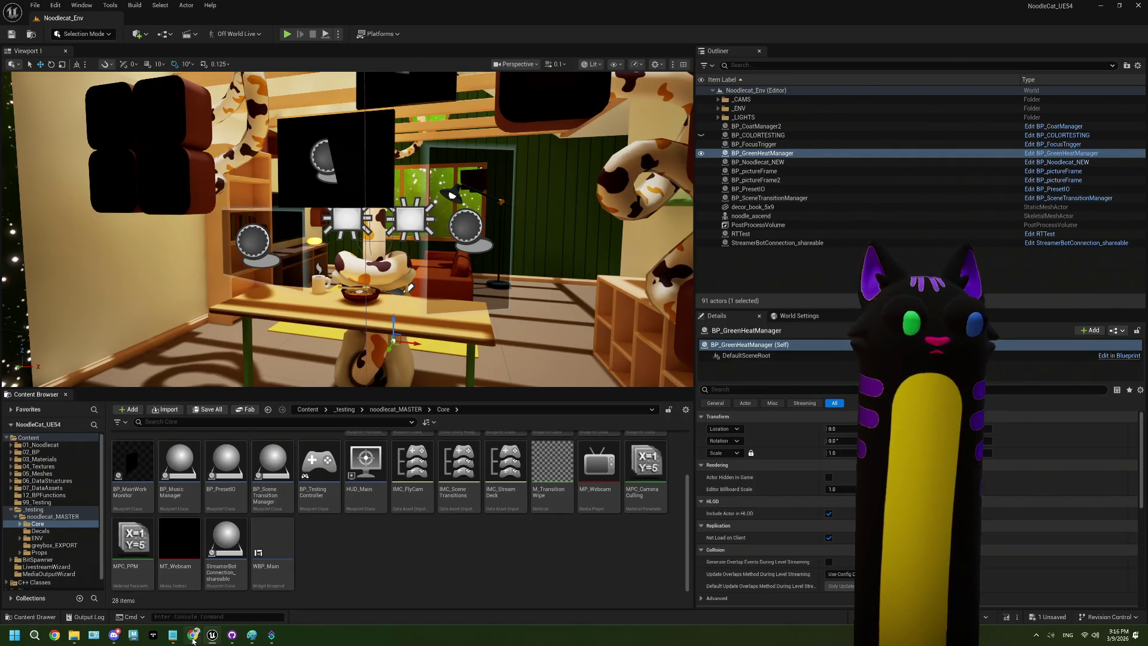
# Search Google for 'twitch check if user linked account to extension' in a new Chrome tab
pyautogui.click(192, 635)
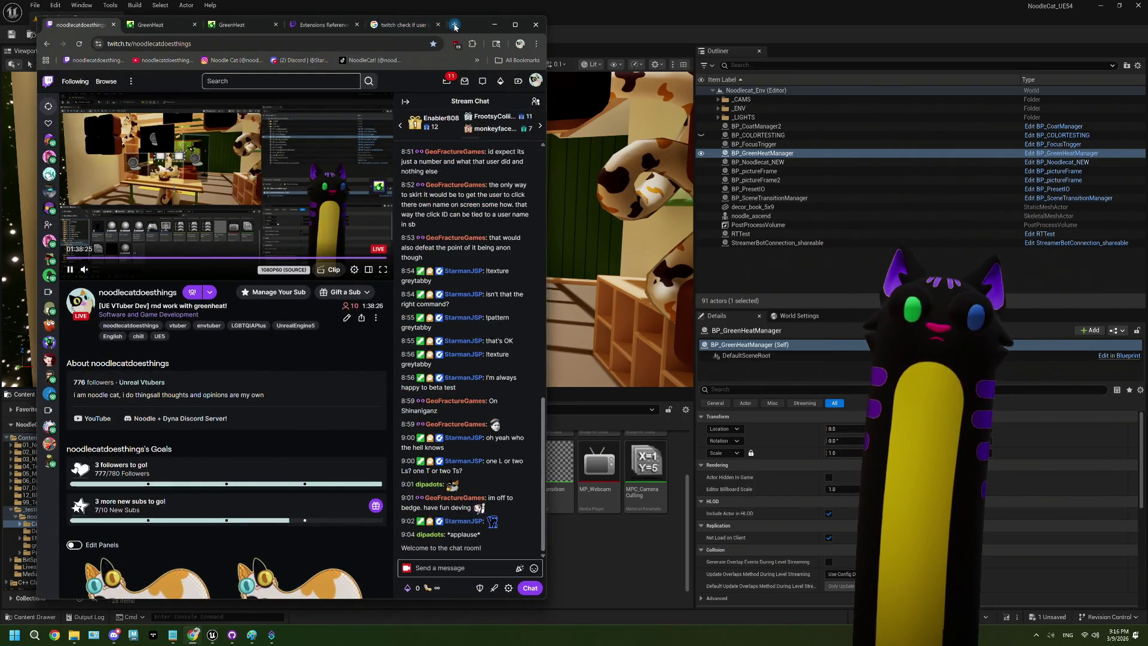
pyautogui.click(454, 24)
pyautogui.write('twitch')
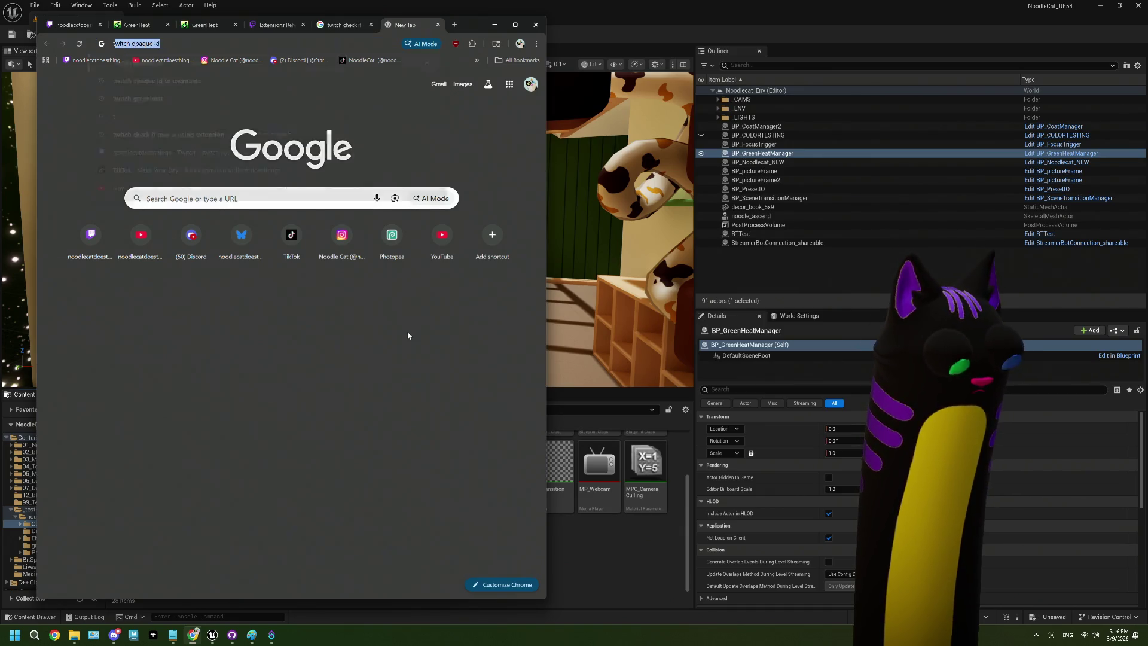
pyautogui.write(' che')
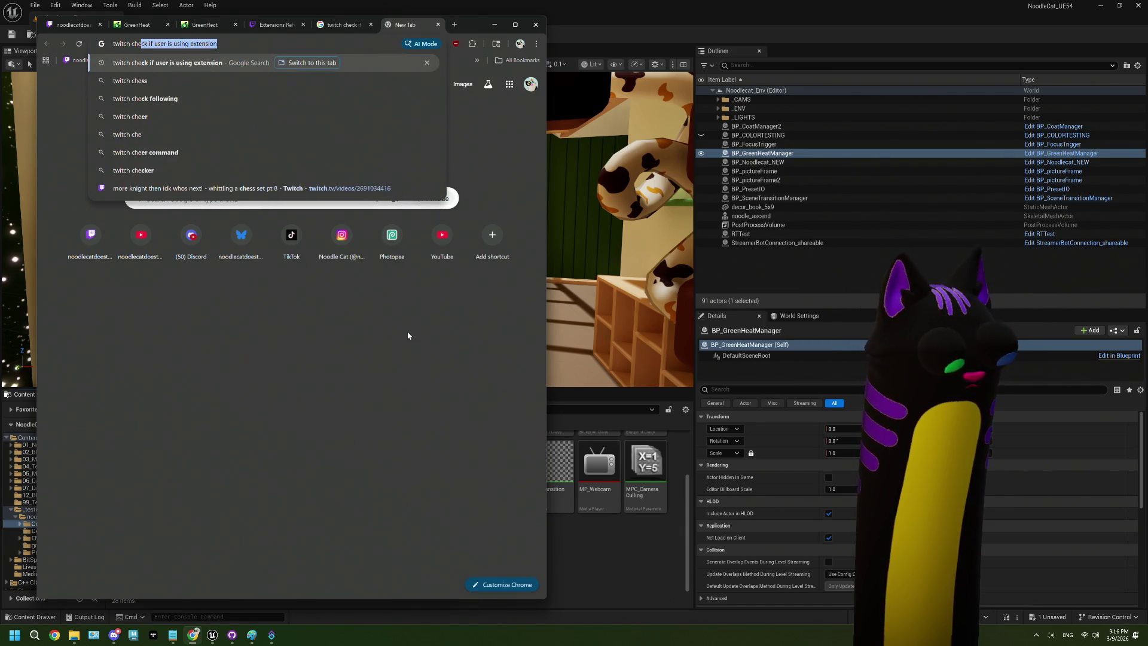
pyautogui.write('ck if user')
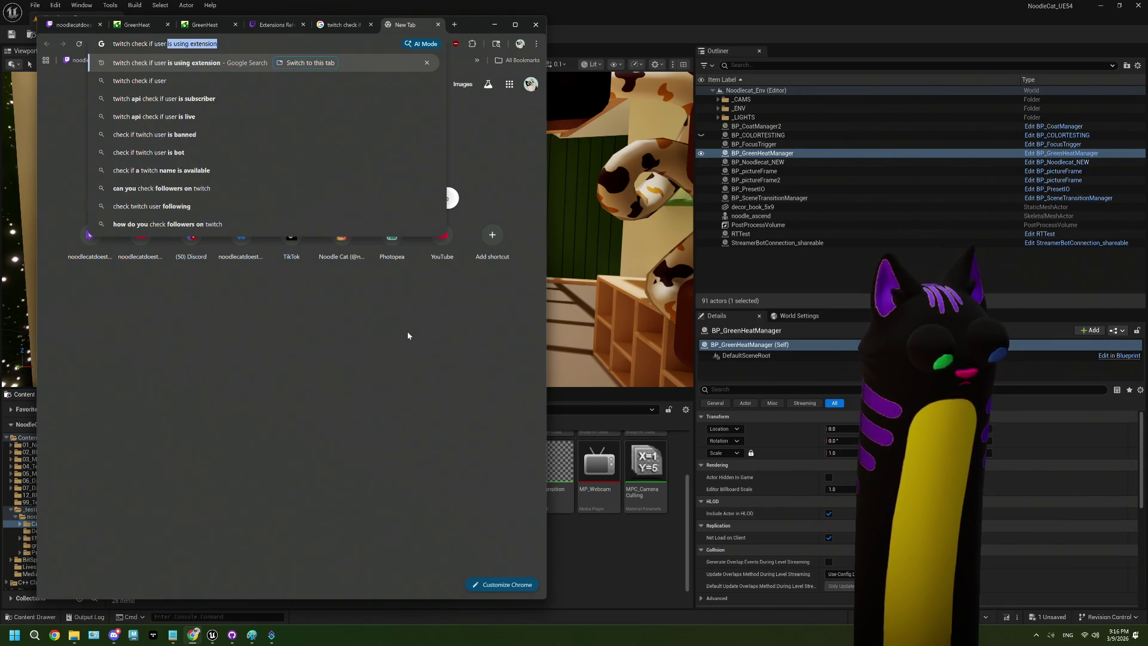
pyautogui.write(' linked a')
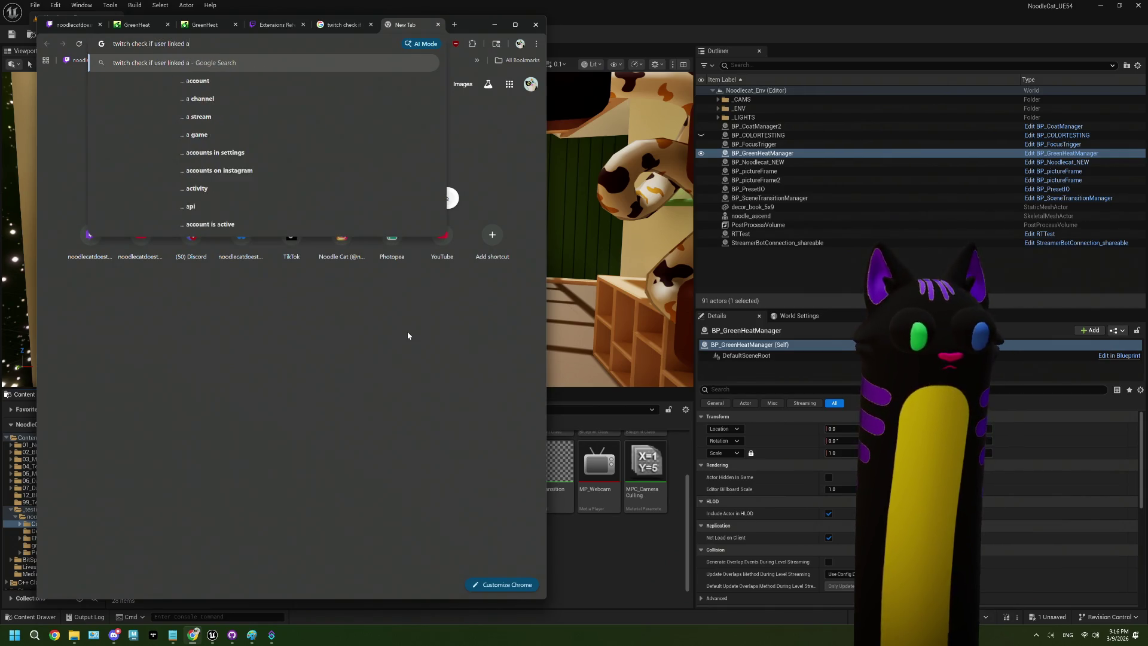
pyautogui.write('ccount to e')
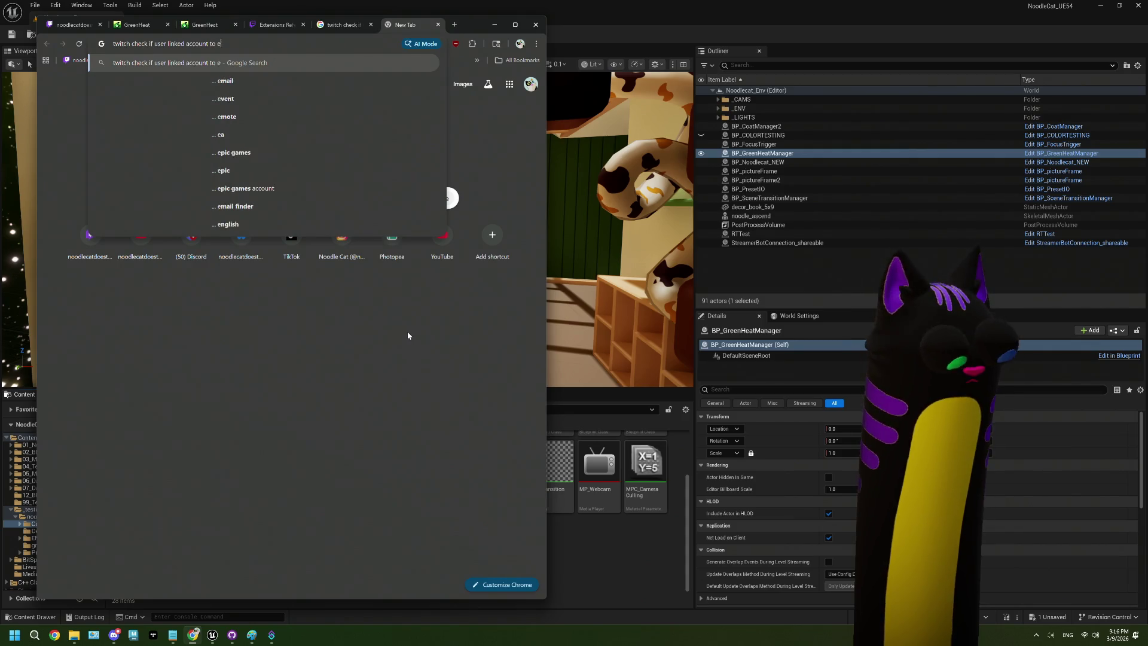
pyautogui.write('xtension')
pyautogui.press('Return')
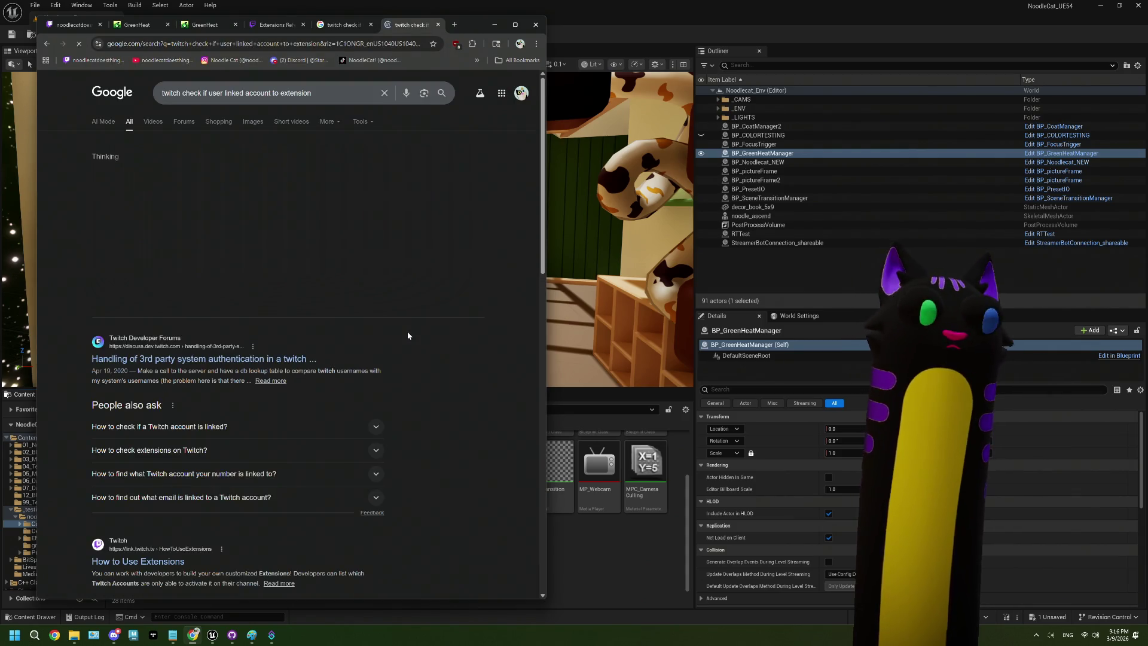
pyautogui.click(284, 359)
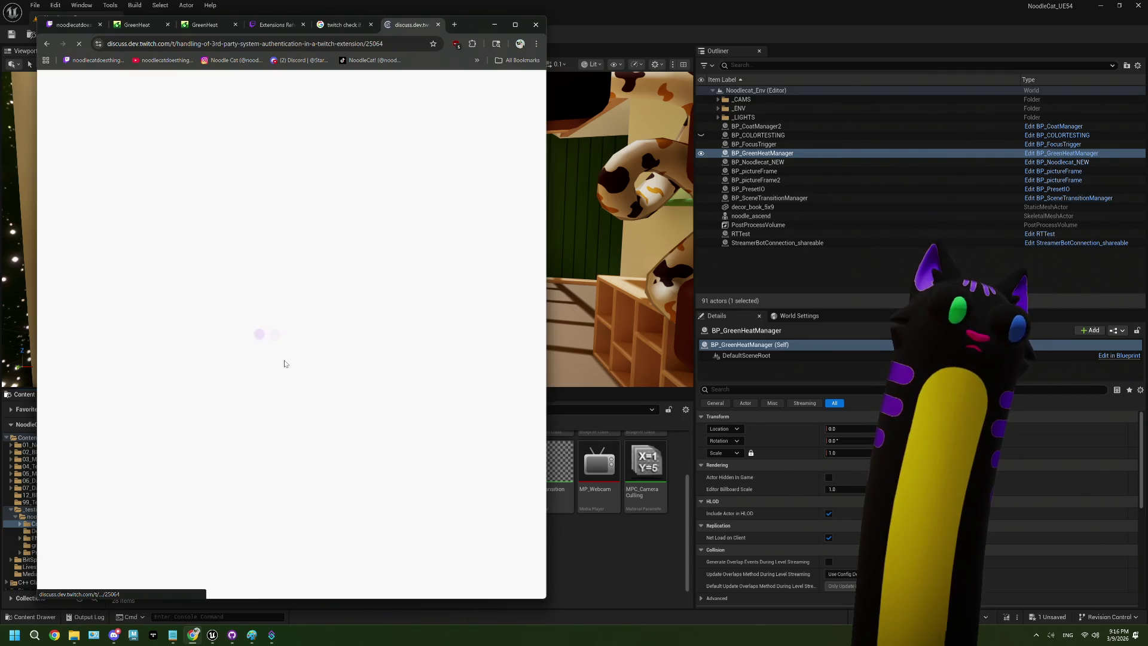
pyautogui.scroll(-4, 285, 363)
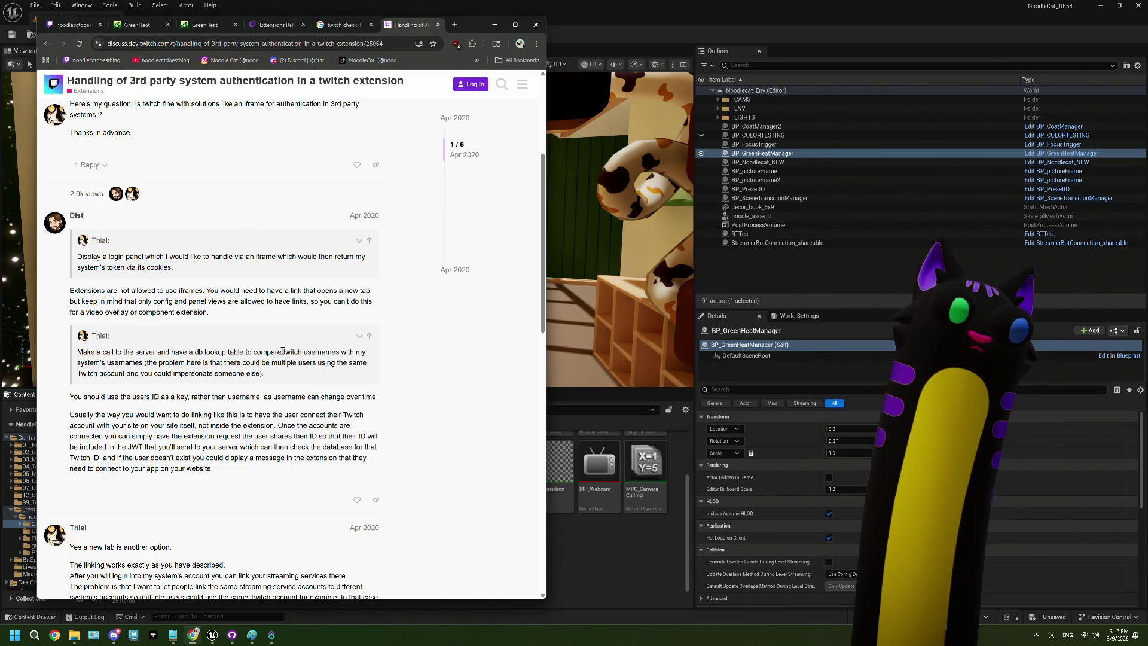
pyautogui.scroll(-2, 283, 351)
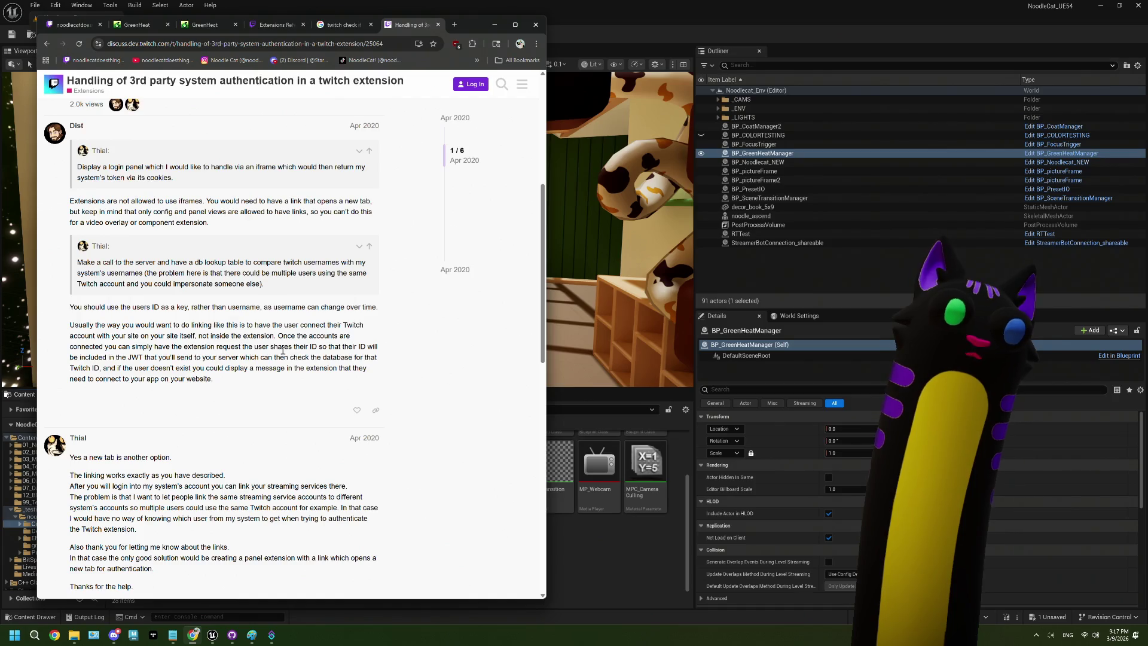
pyautogui.scroll(-1, 282, 351)
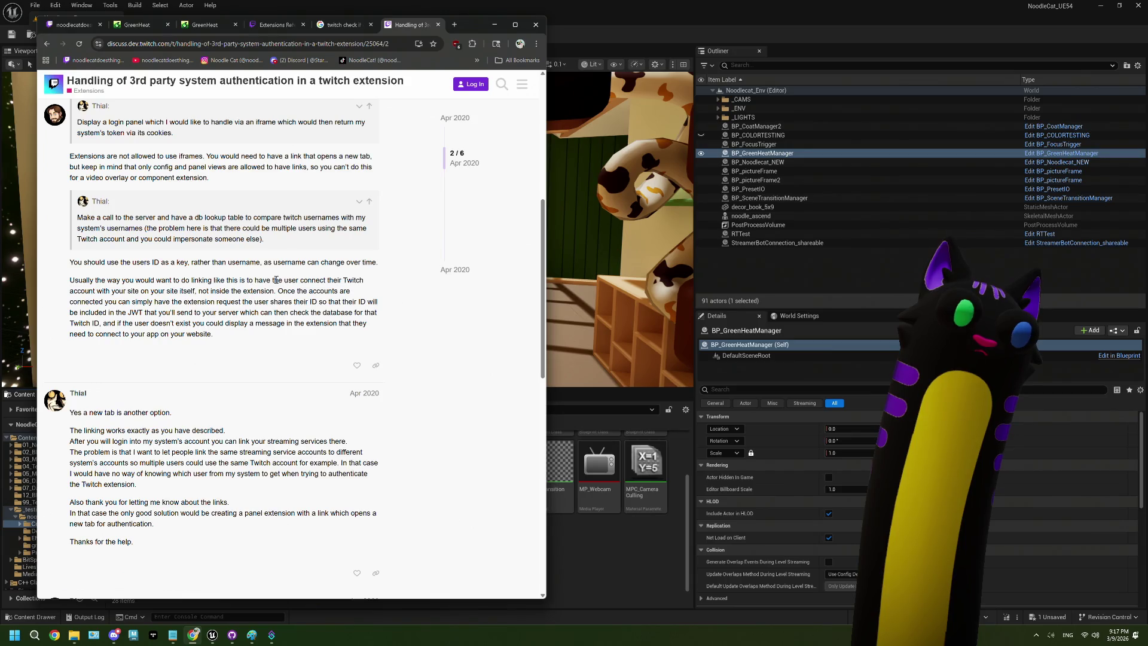
pyautogui.scroll(-5, 345, 289)
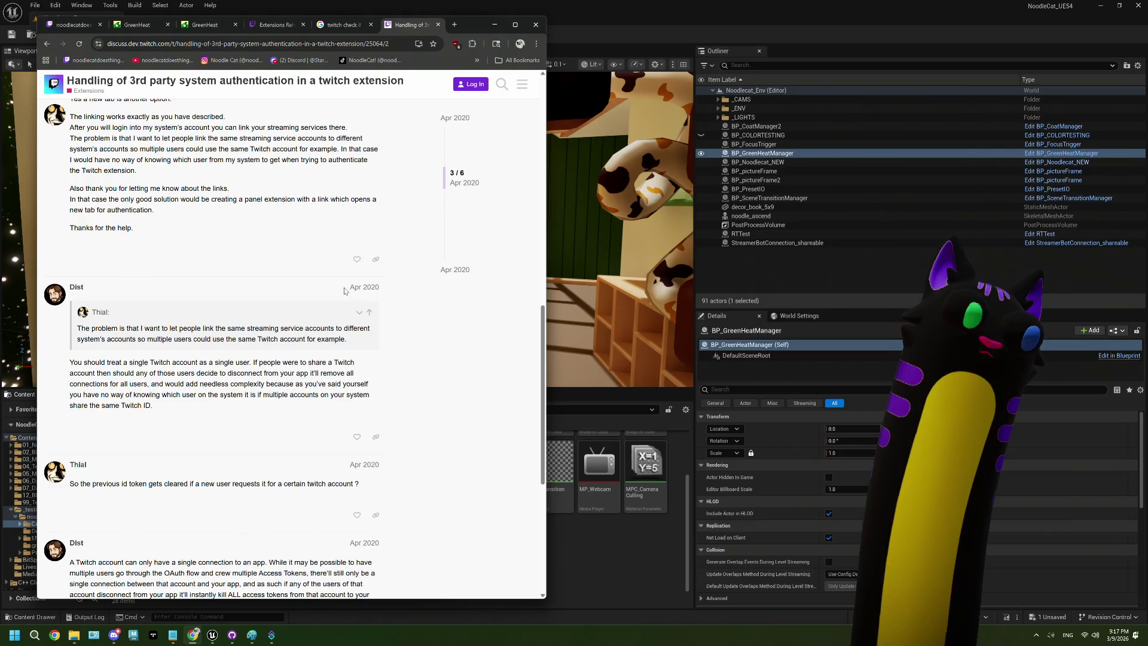
pyautogui.scroll(-3, 344, 291)
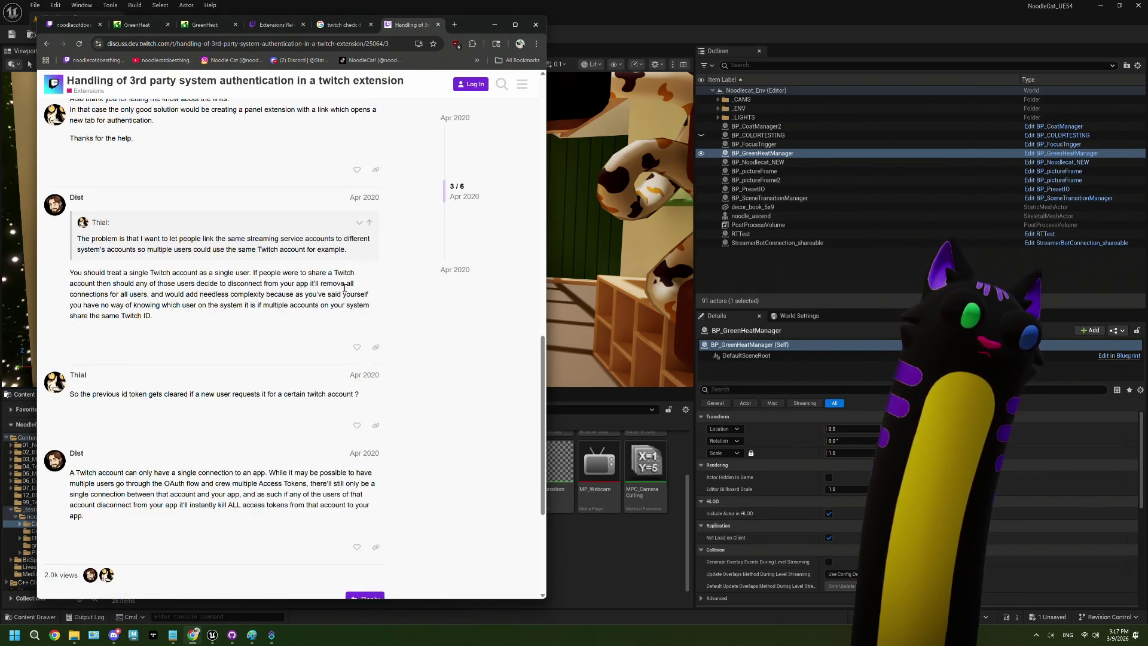
pyautogui.scroll(-1, 345, 291)
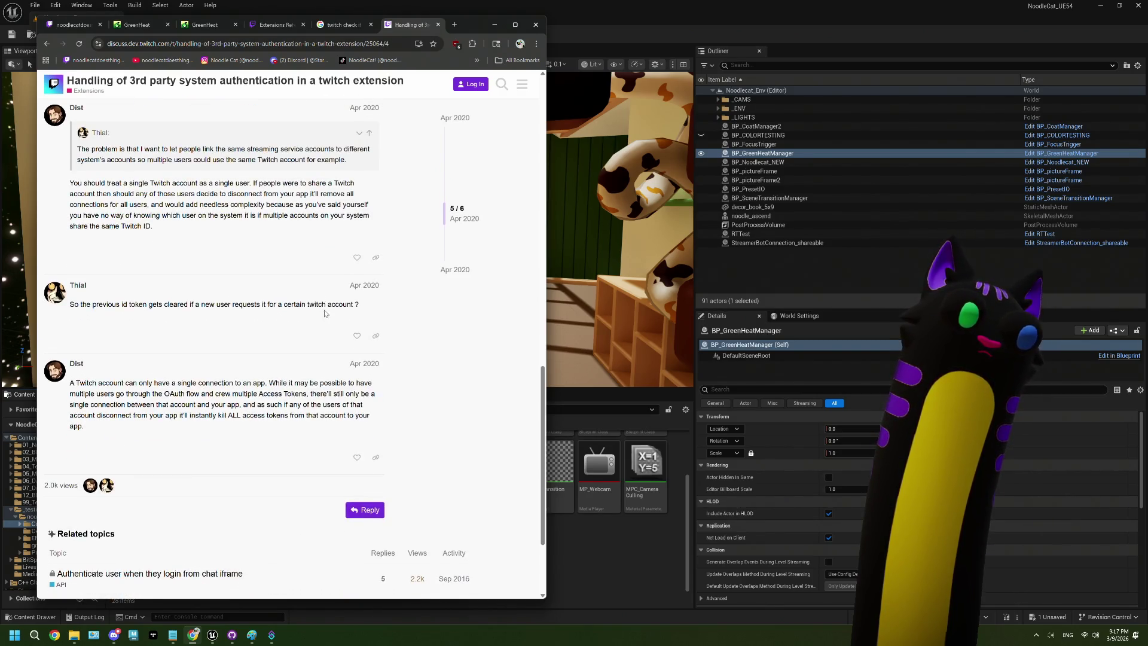
pyautogui.scroll(-1, 232, 383)
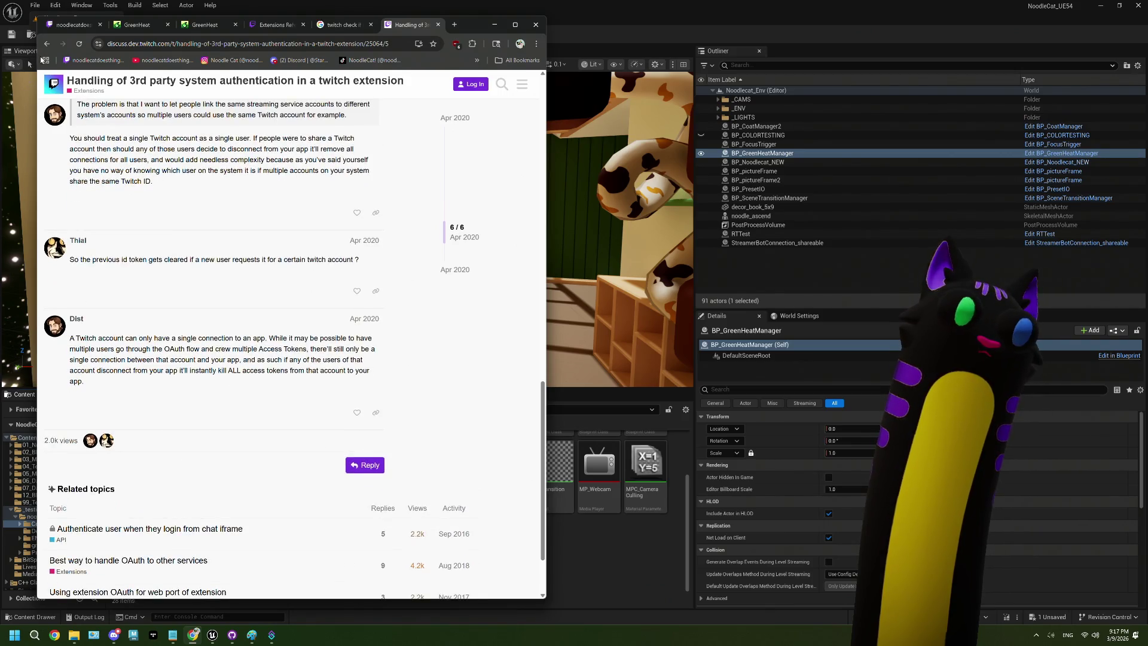
pyautogui.click(47, 44)
pyautogui.scroll(-3, 308, 362)
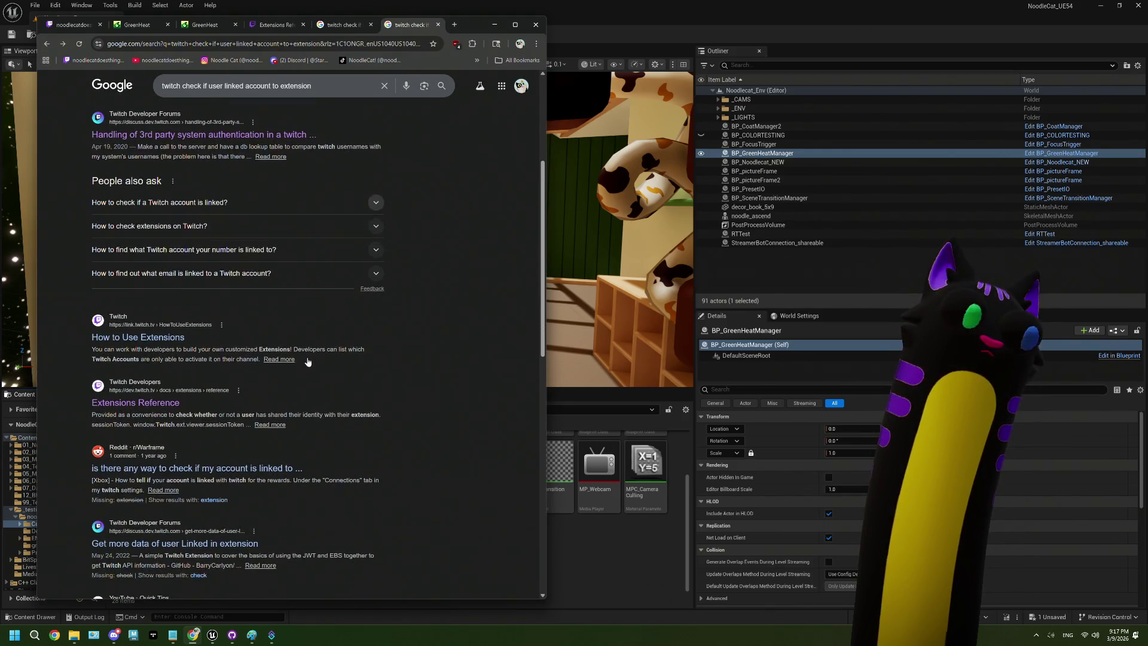
# View the How to Use Extensions result, then return to Unreal and restore ThePlan.txt in Notepad
pyautogui.click(170, 338)
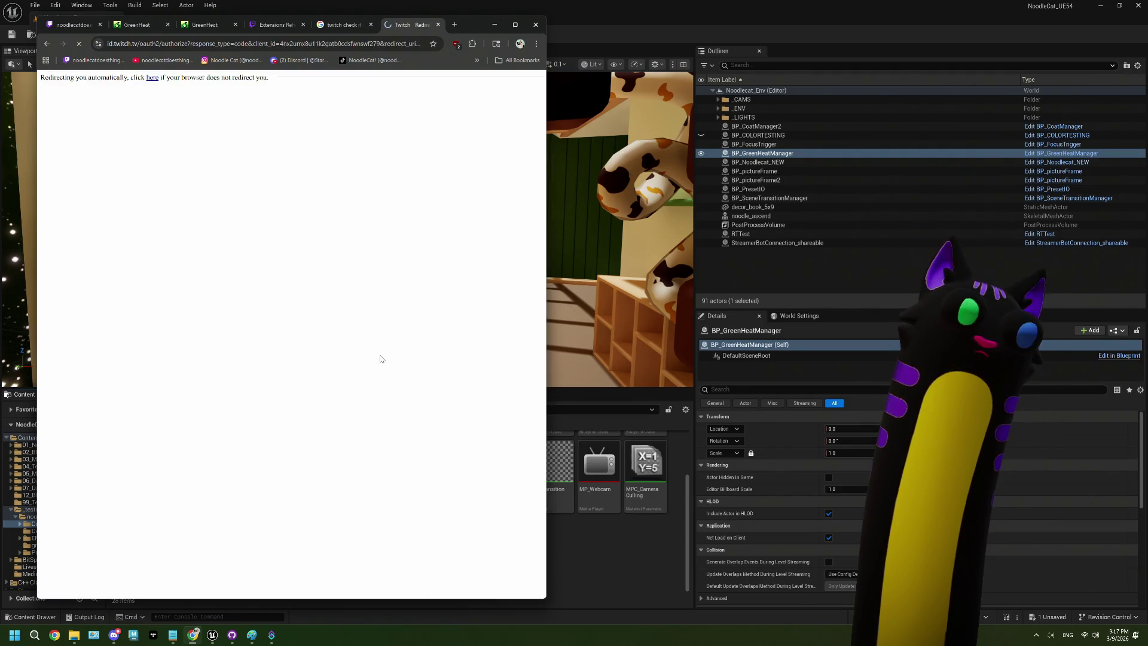
pyautogui.click(635, 5)
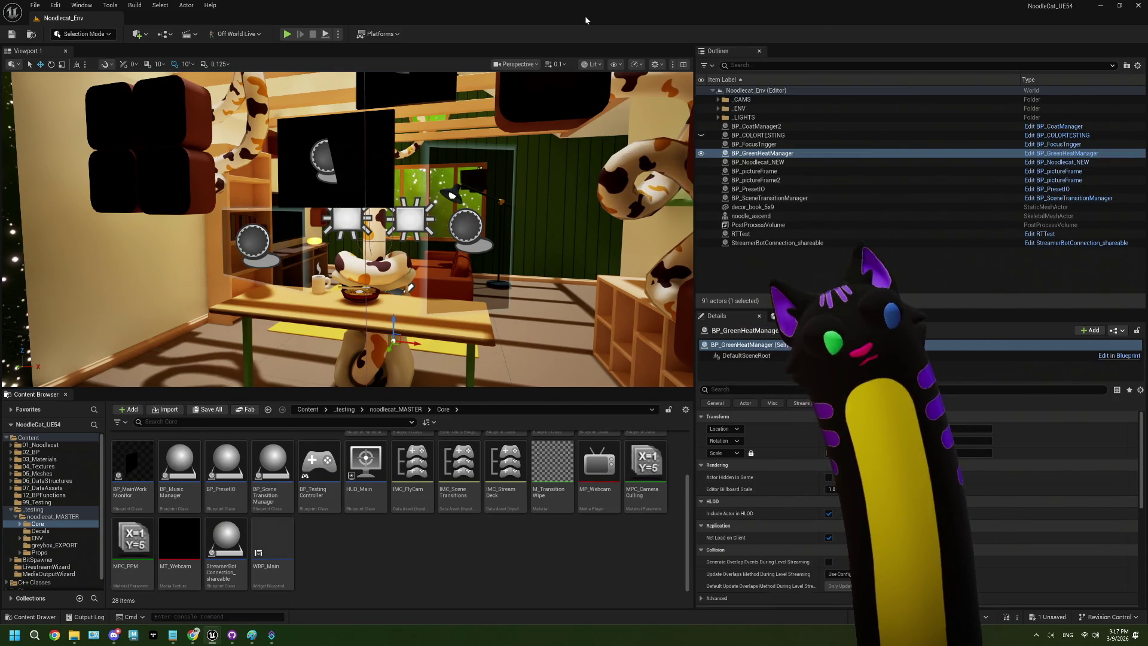
pyautogui.click(173, 635)
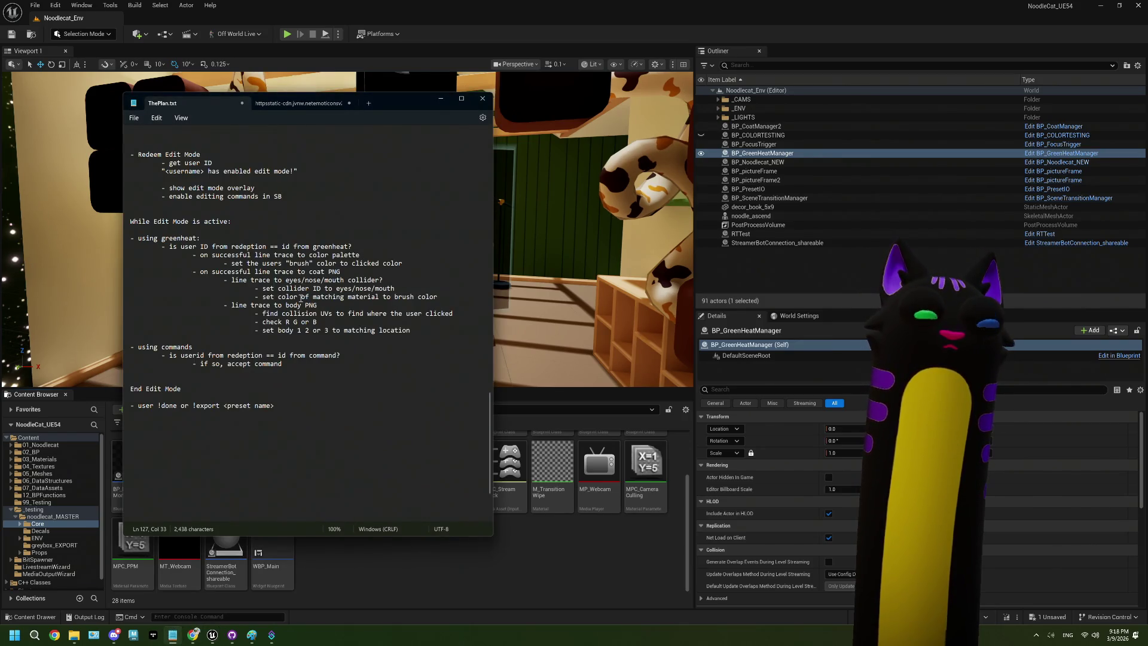